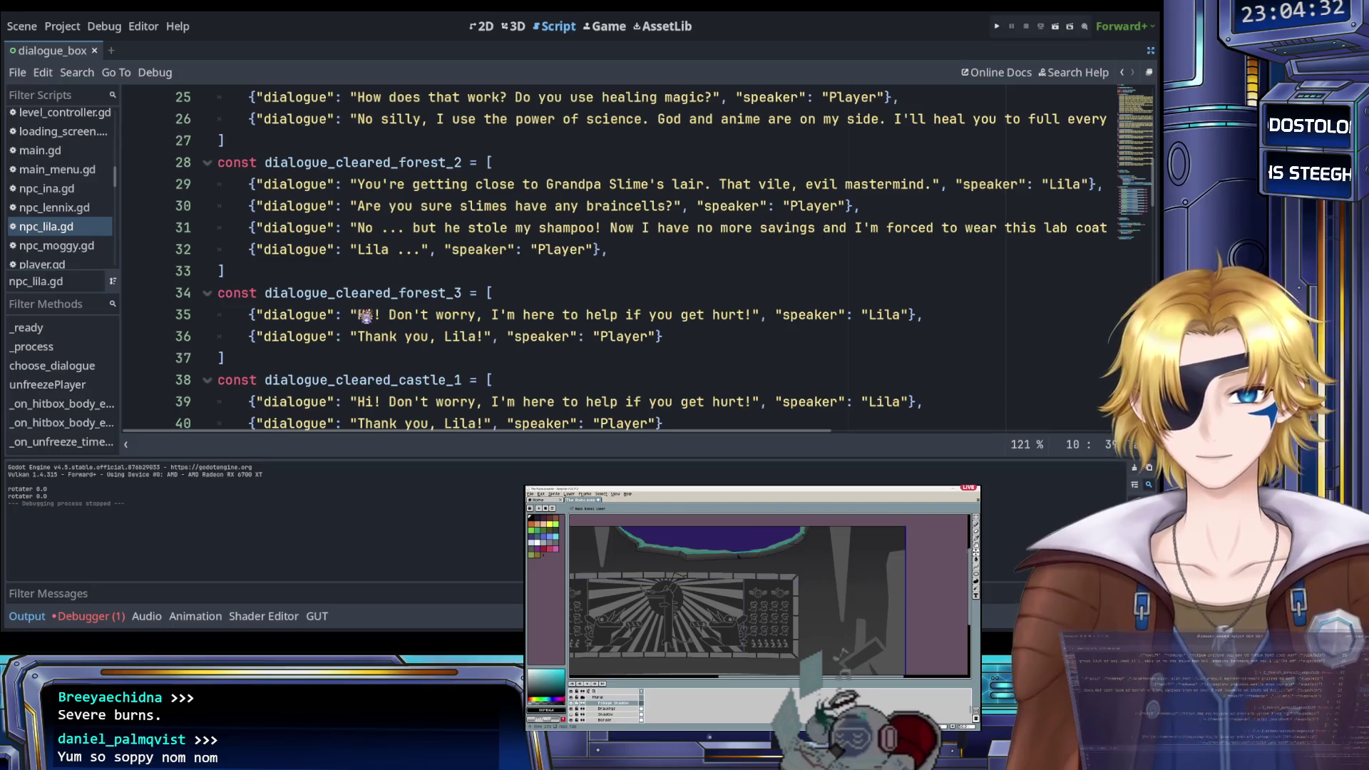
Replace Lila's line 35 text with 'Thank you so much, Raian! You saved the forest!'
{"action": "left_click_drag", "start_coordinate": [357, 315], "coordinate": [698, 316]}
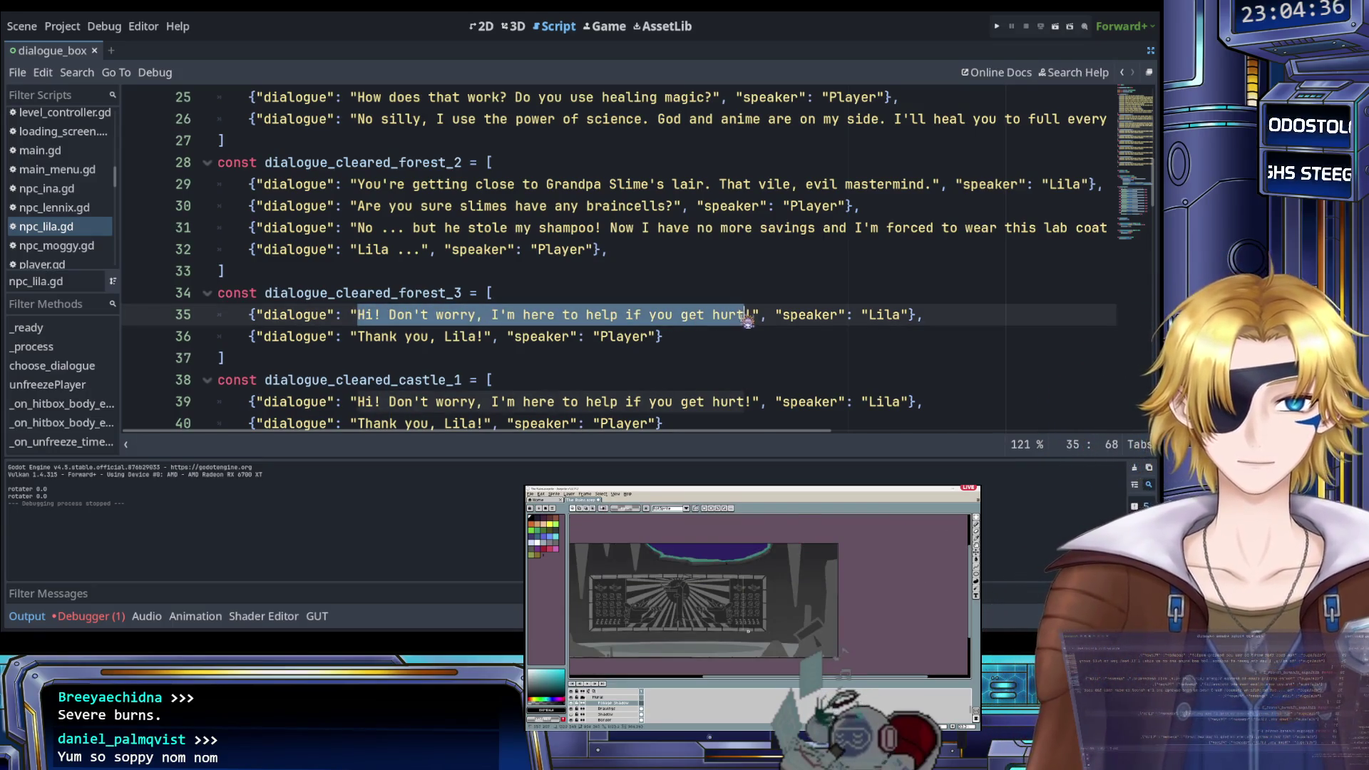
{"action": "type", "text": "Thank"}
{"action": "type", "text": " you so mucyh"}
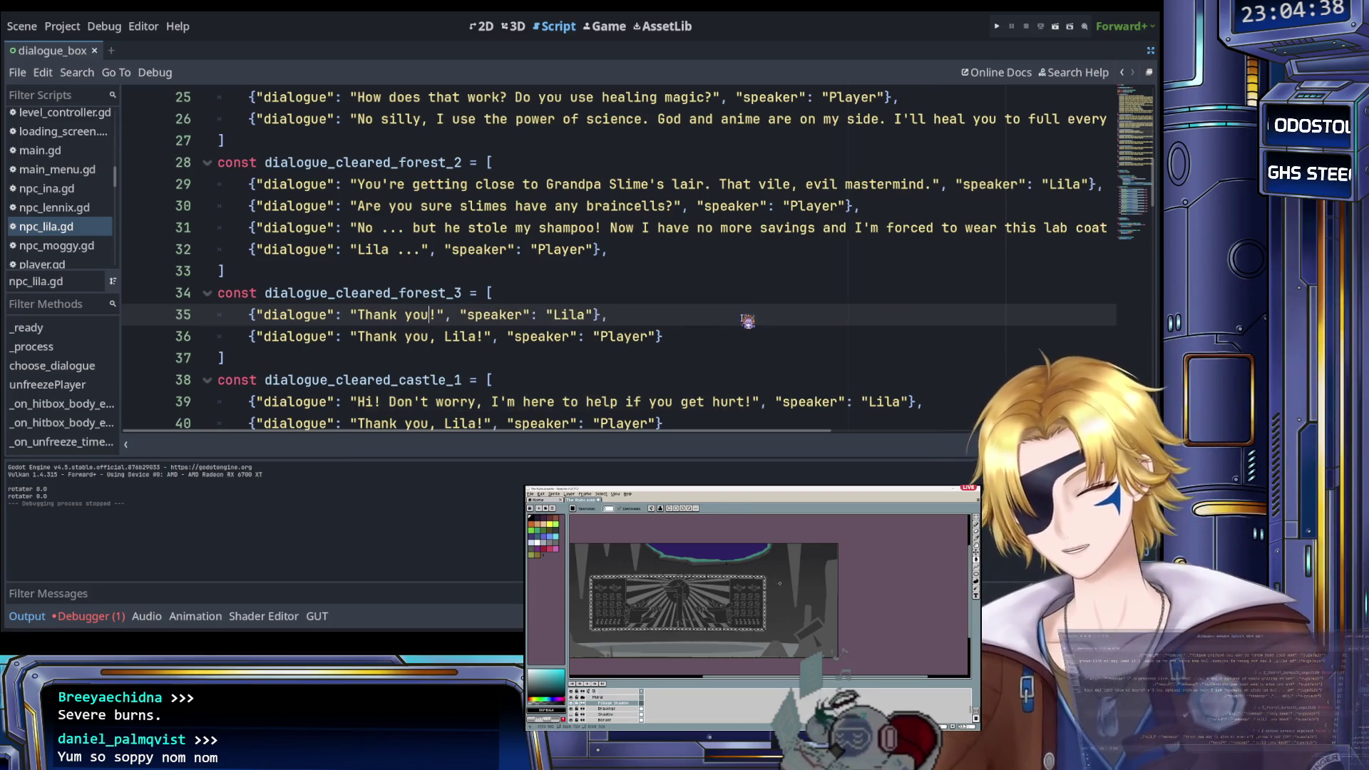
{"action": "key", "text": "BackSpace"}
{"action": "key", "text": "BackSpace"}
{"action": "type", "text": "h, "}
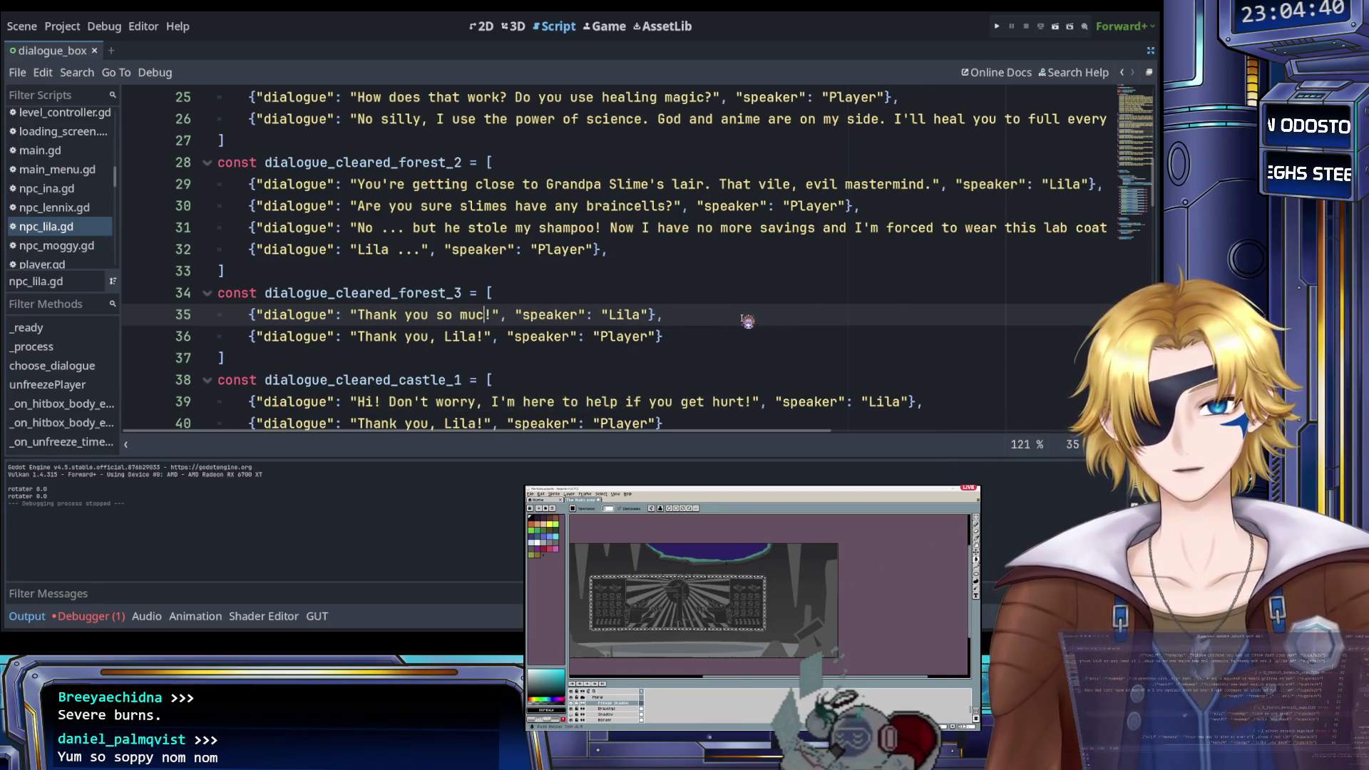
{"action": "type", "text": "Raian!"}
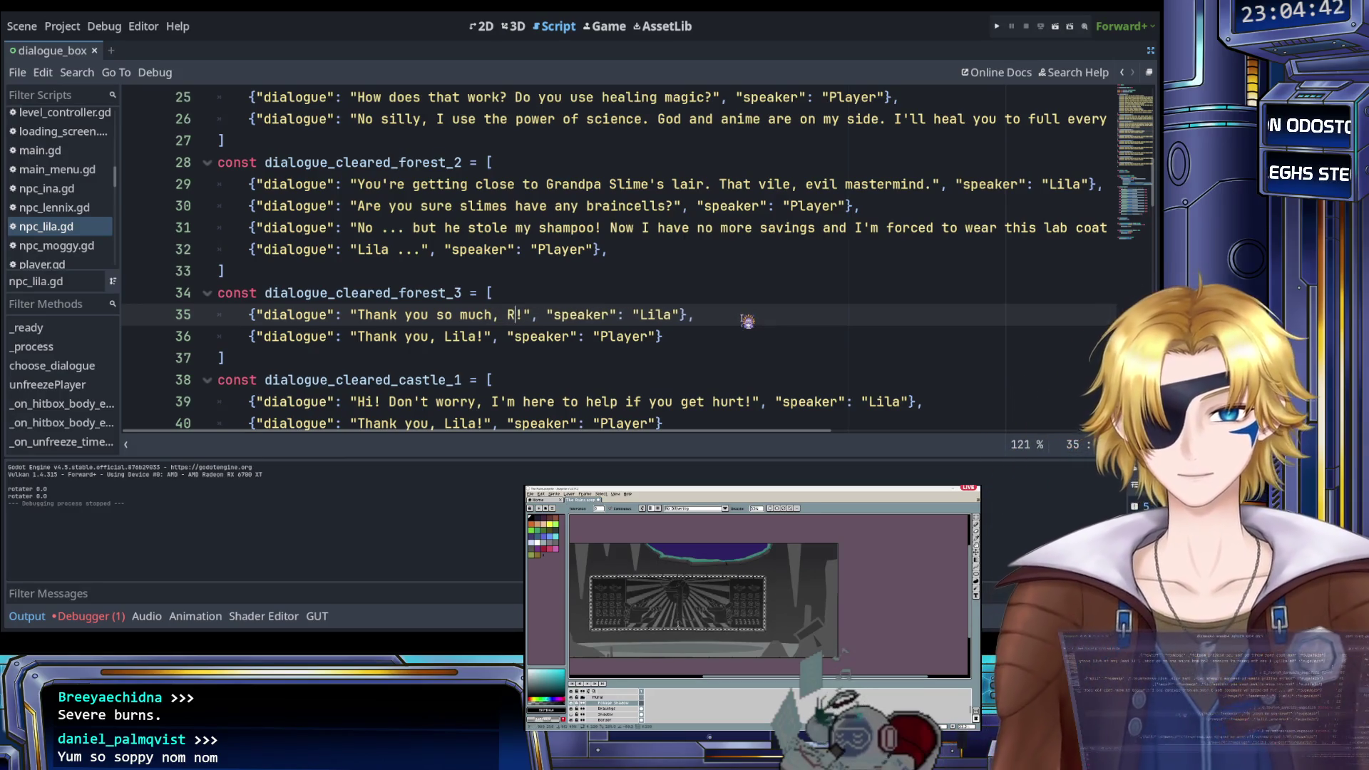
{"action": "type", "text": " You saved "}
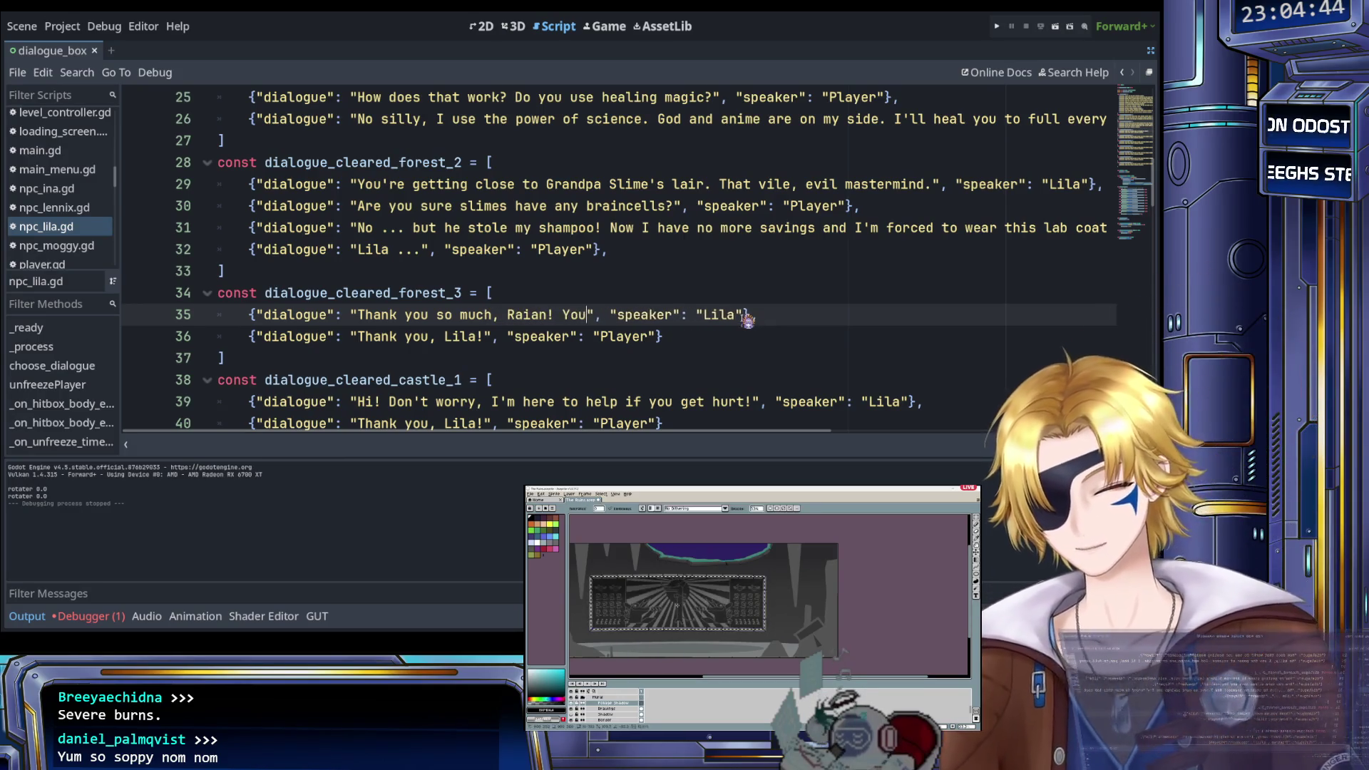
{"action": "type", "text": "the forest!"}
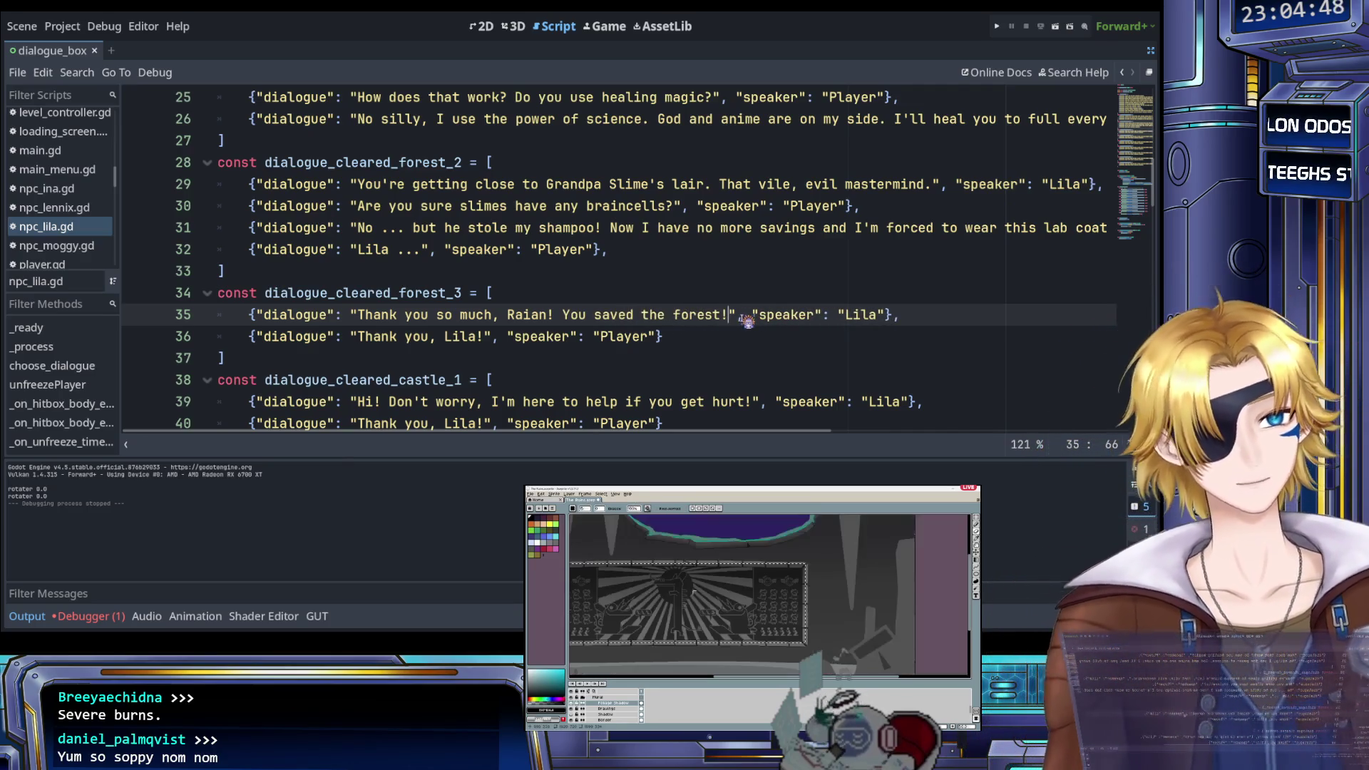
Change the Player's line 36 reply to 'Are you sure this wasn't just a personal vendetta?'
{"action": "key", "text": "Down"}
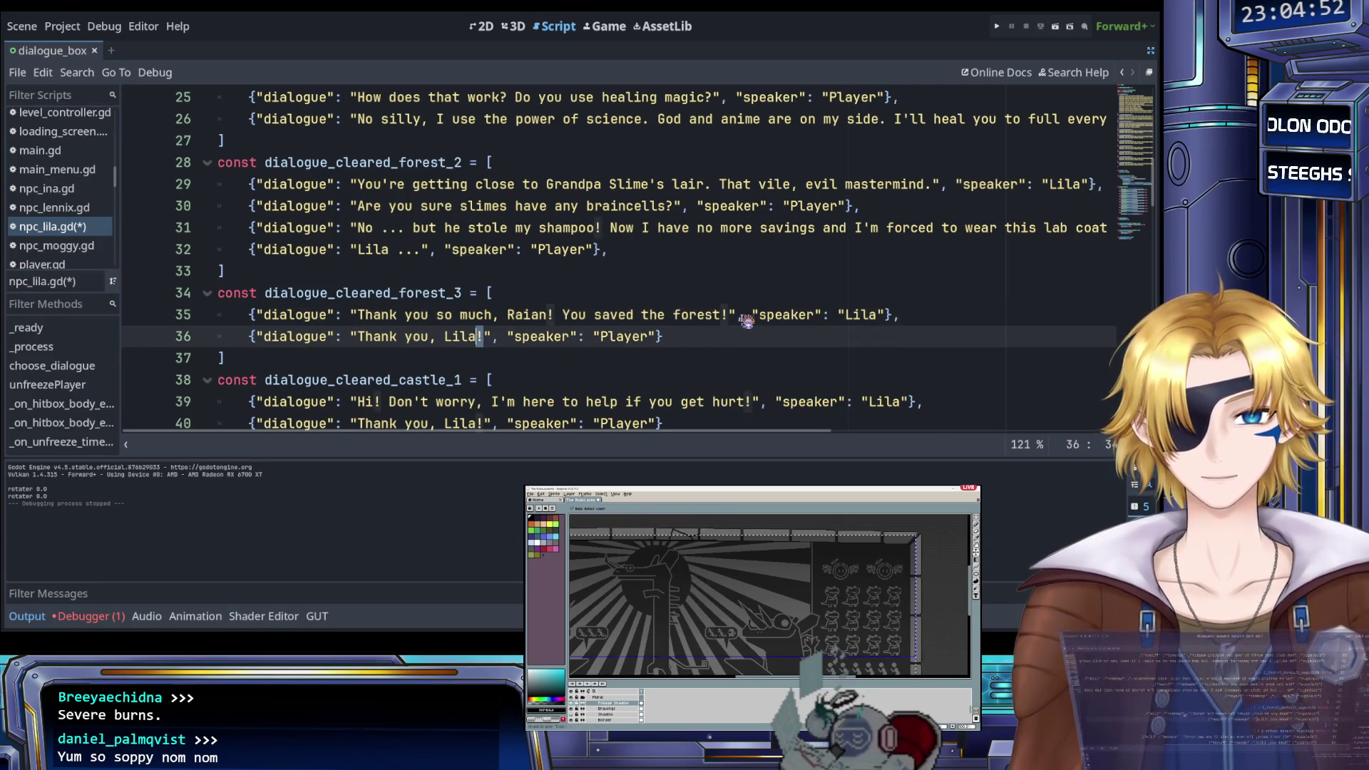
{"action": "key", "text": "ctrl+shift+Left"}
{"action": "key", "text": "ctrl+shift+Left"}
{"action": "key", "text": "ctrl+shift+Left"}
{"action": "key", "text": "BackSpace"}
{"action": "type", "text": "Are you sure "}
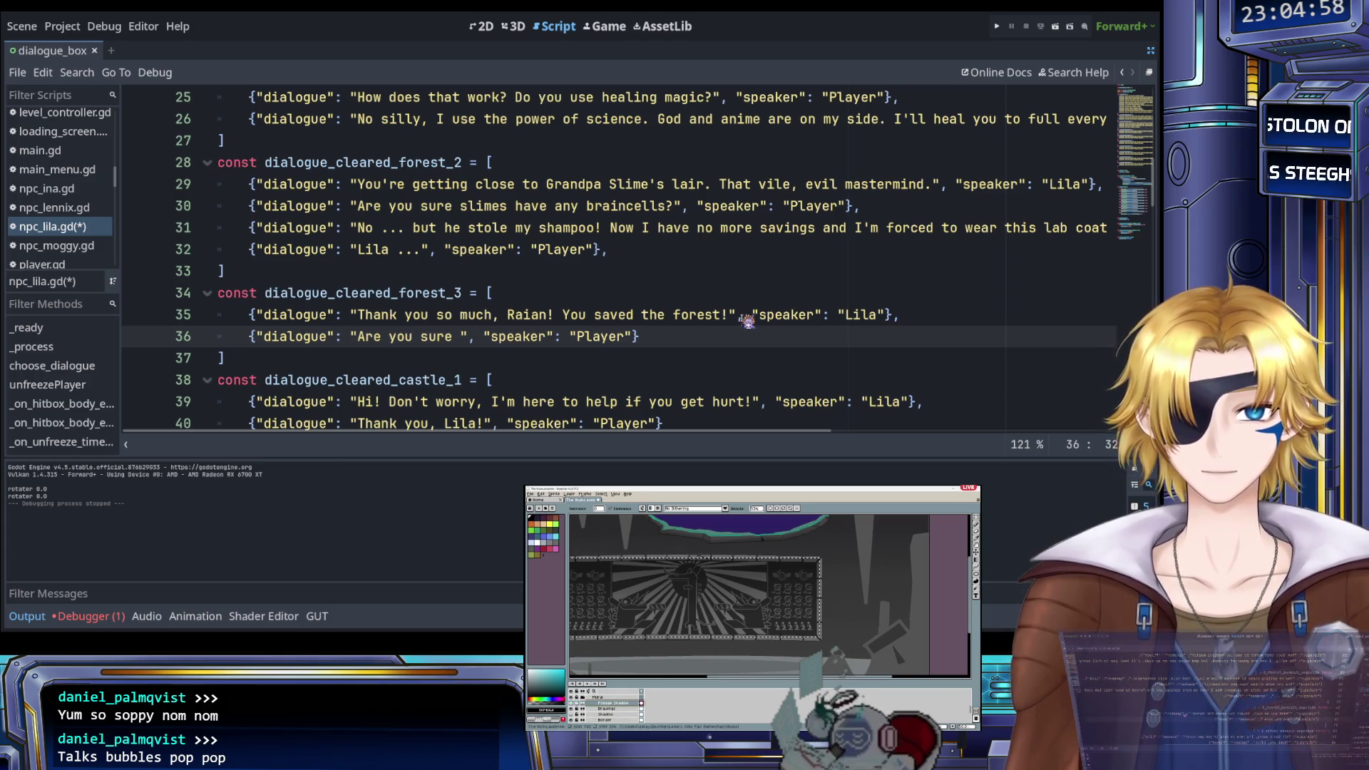
{"action": "type", "text": "t"}
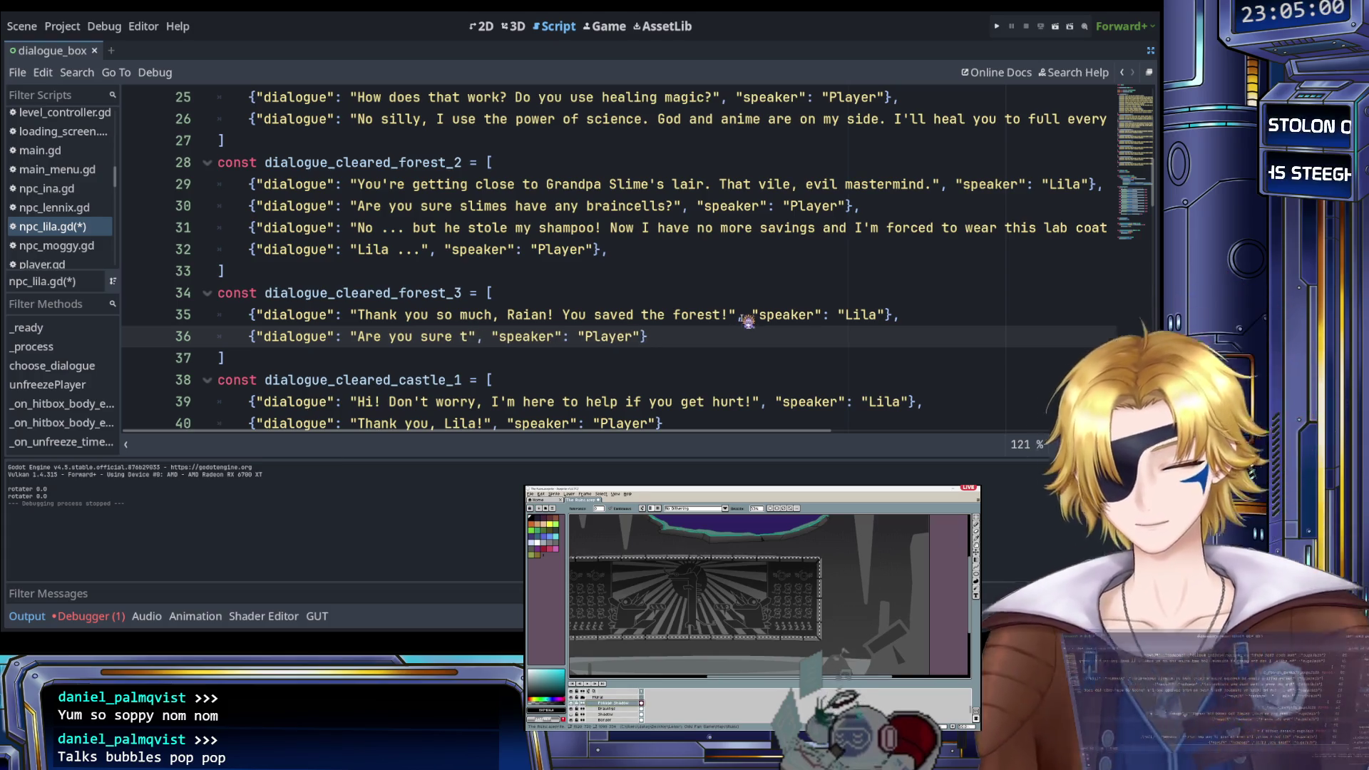
{"action": "type", "text": "his wasn't just a personal vend"}
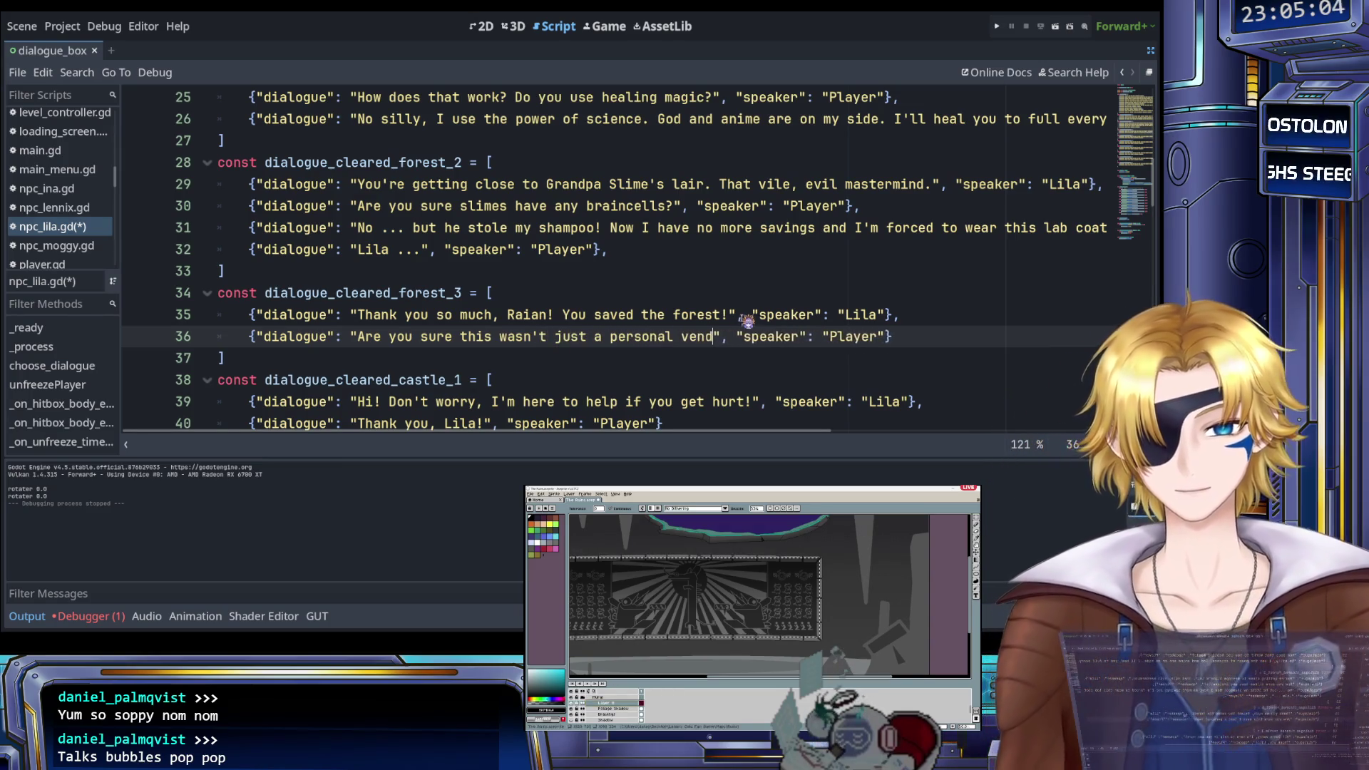
{"action": "type", "text": "etta?"}
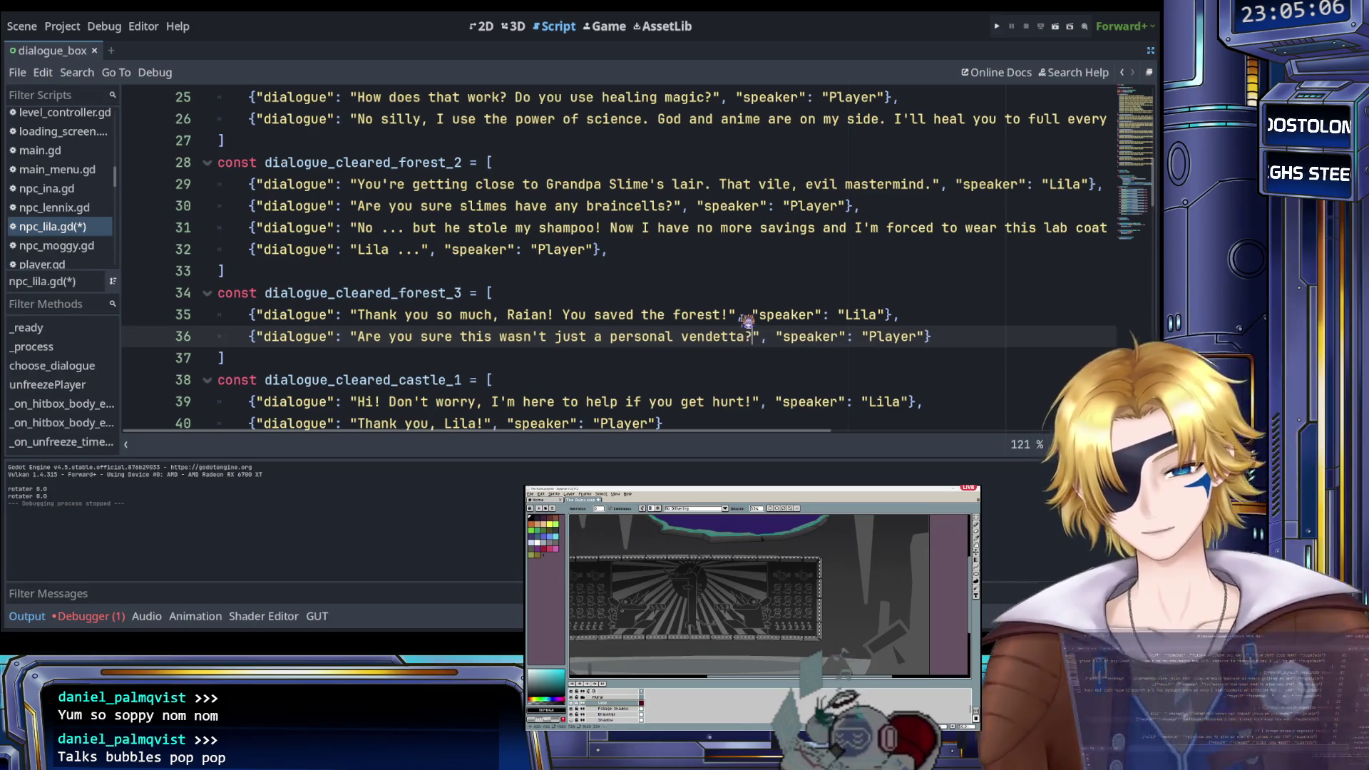
{"action": "left_click_drag", "start_coordinate": [901, 315], "coordinate": [254, 315]}
{"action": "key", "text": "ctrl+c"}
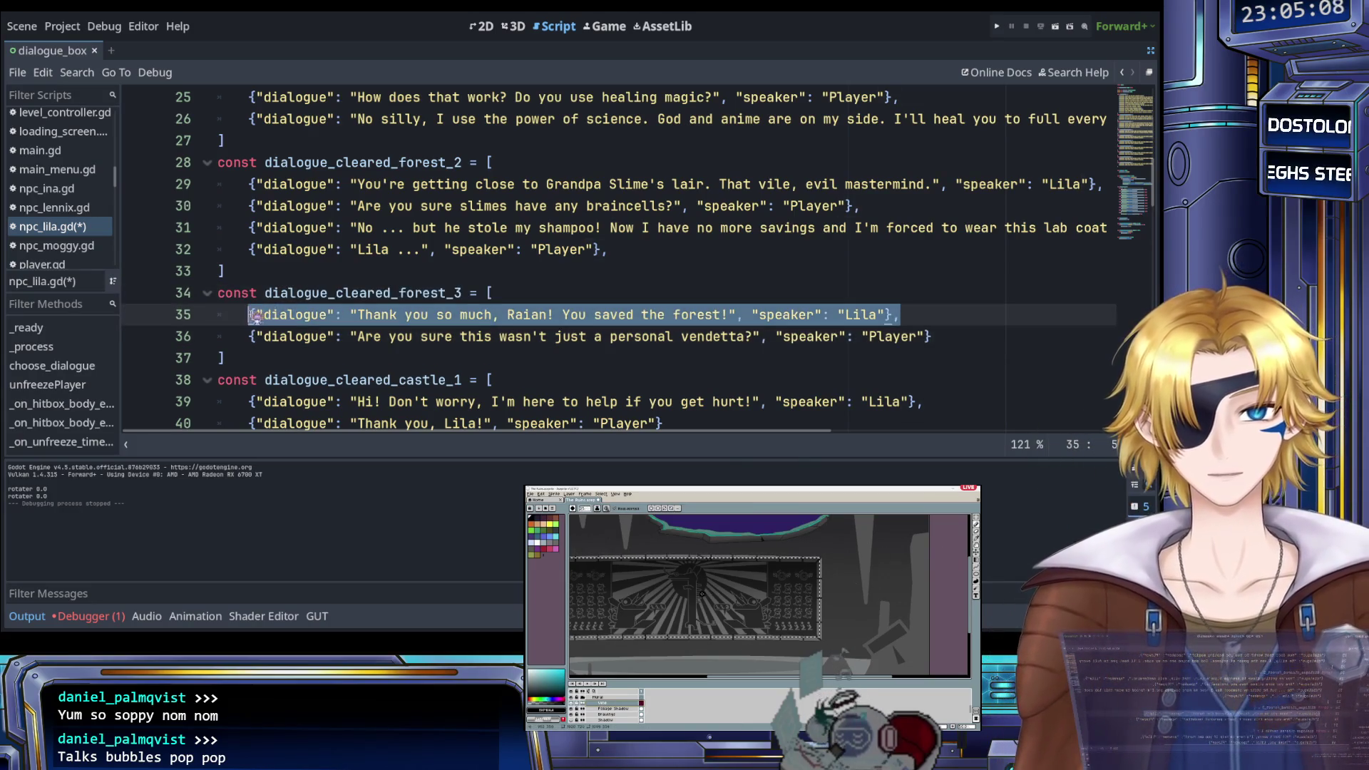
Add a copy of line 35 as line 37, with Lila saying 'Uhm ... ehe.'
{"action": "left_click", "coordinate": [954, 344]}
{"action": "type", "text": ","}
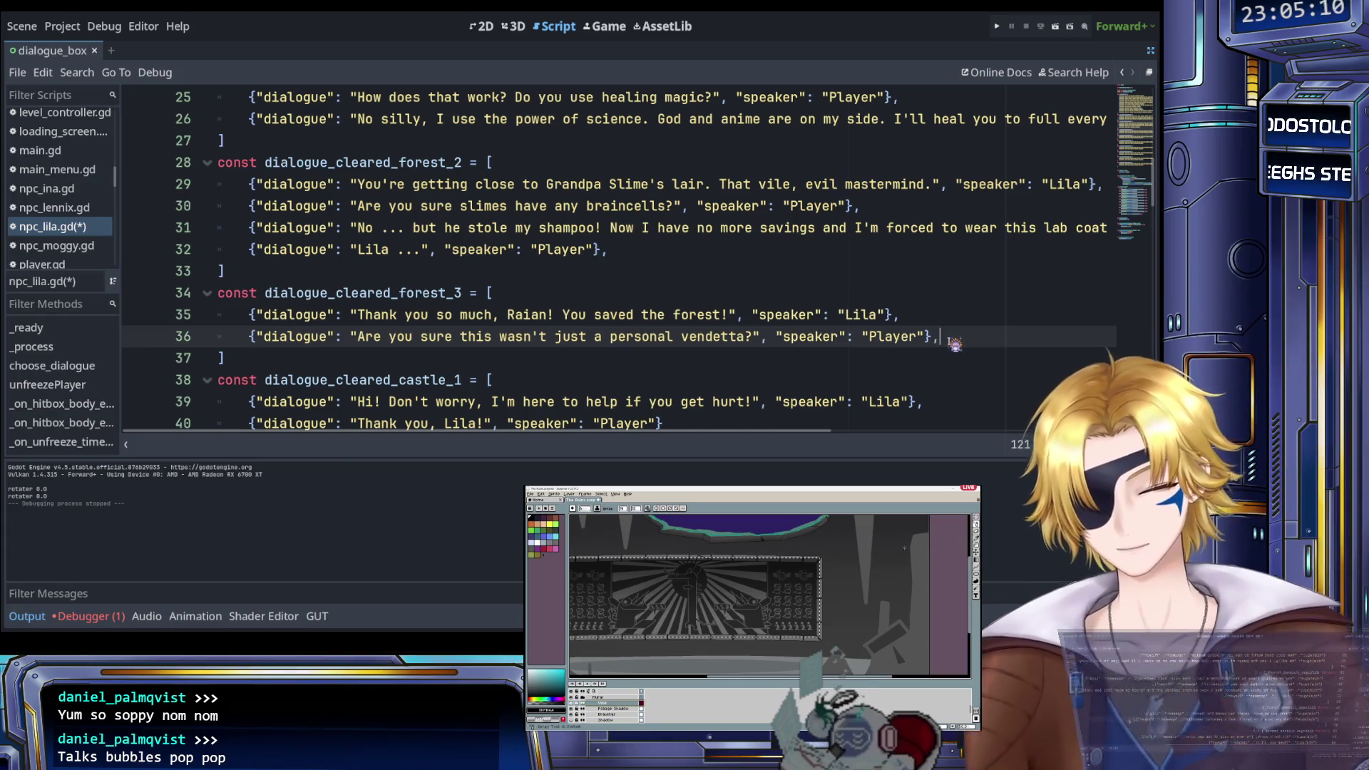
{"action": "key", "text": "Return"}
{"action": "key", "text": "ctrl+v"}
{"action": "left_click_drag", "start_coordinate": [357, 358], "coordinate": [735, 361]}
{"action": "type", "text": "Uhm"}
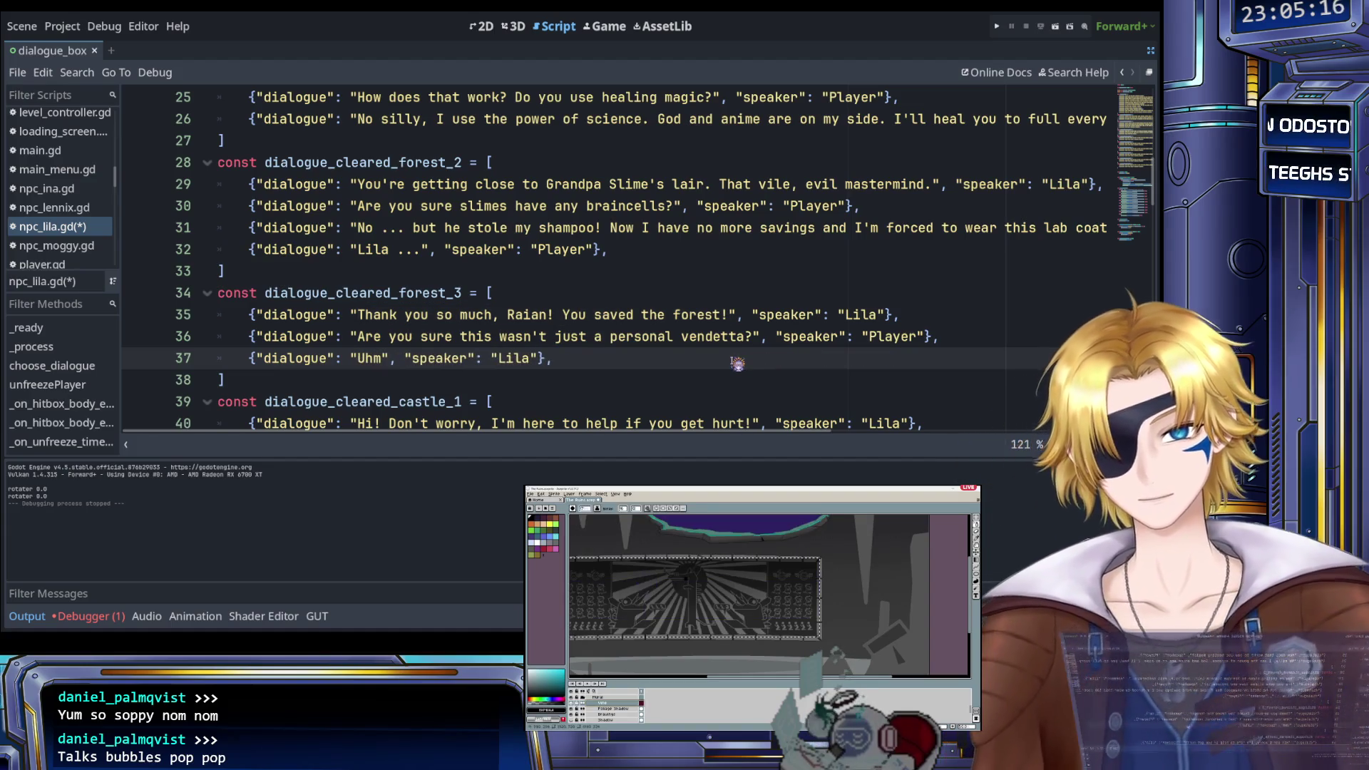
{"action": "type", "text": " ... ehe"}
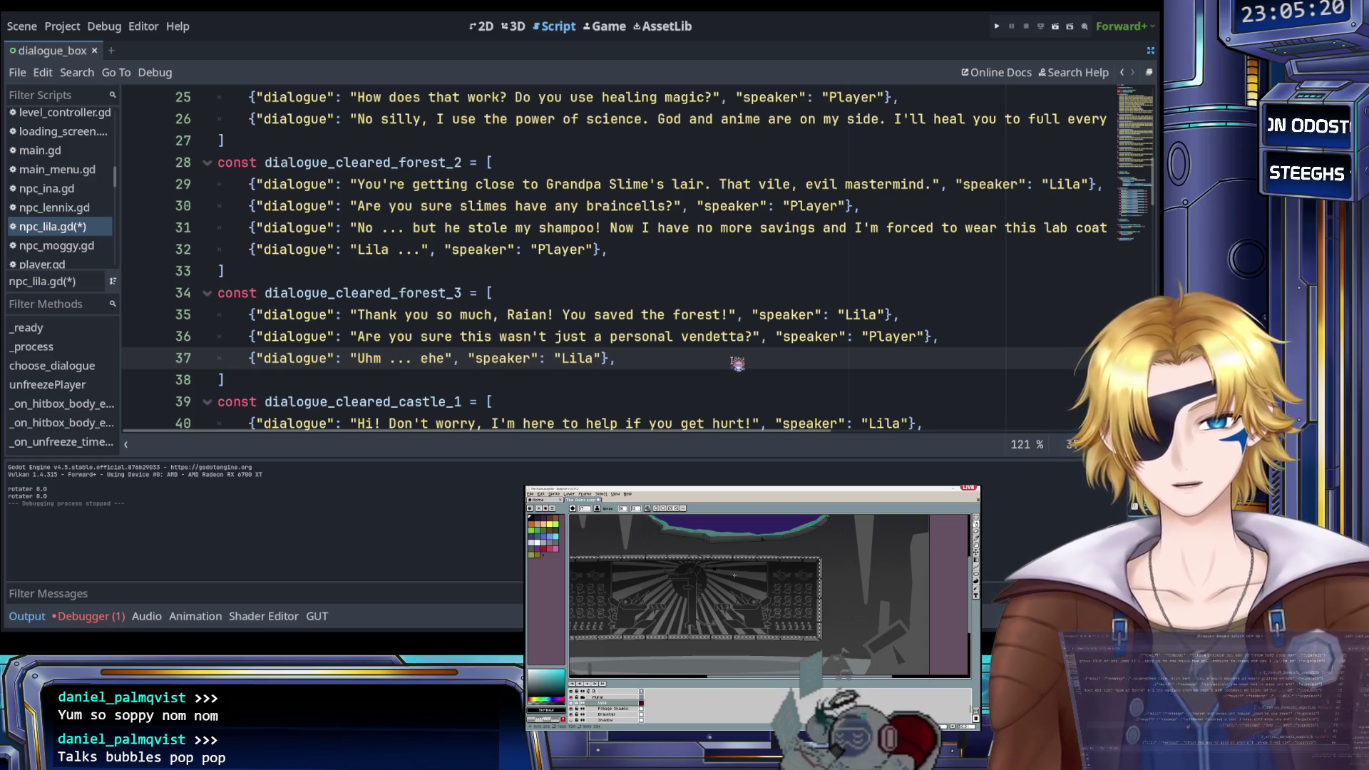
{"action": "type", "text": ","}
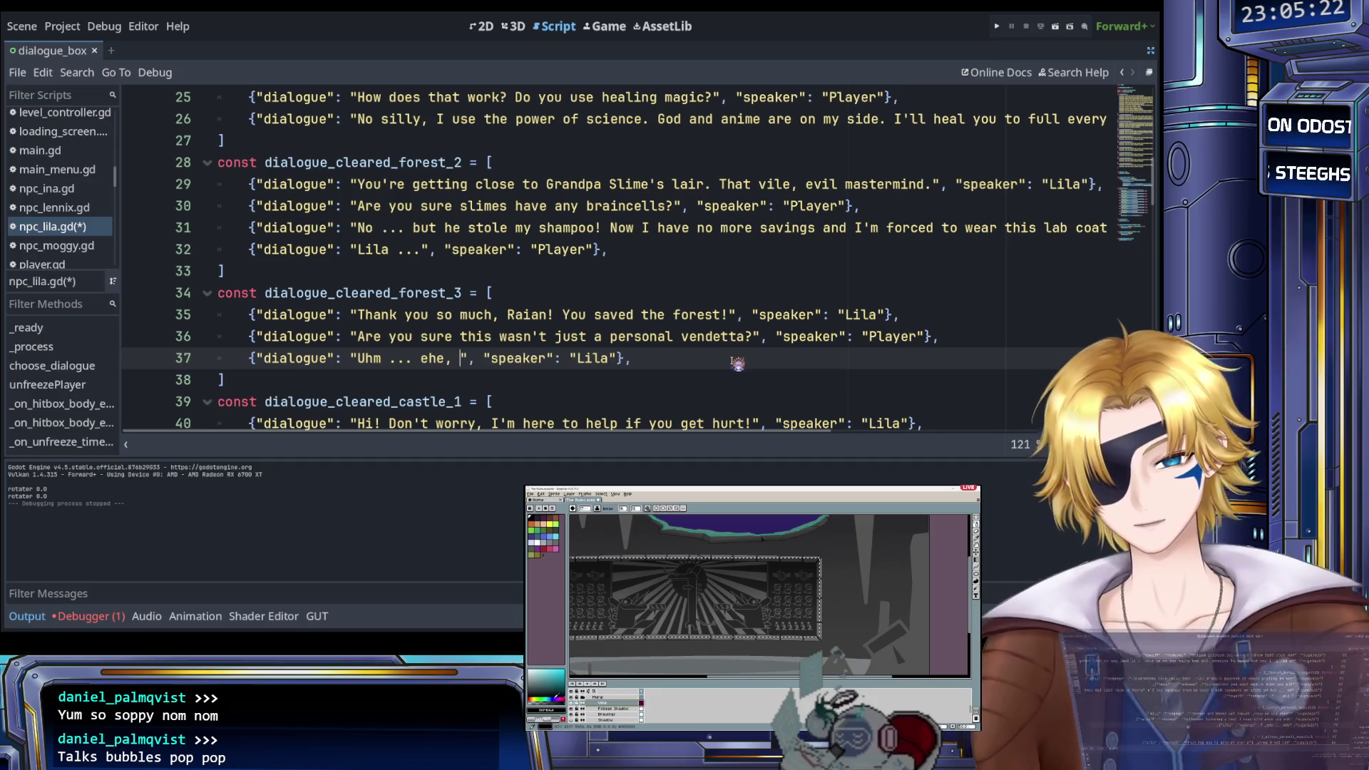
{"action": "key", "text": "BackSpace"}
{"action": "key", "text": "BackSpace"}
{"action": "type", "text": "."}
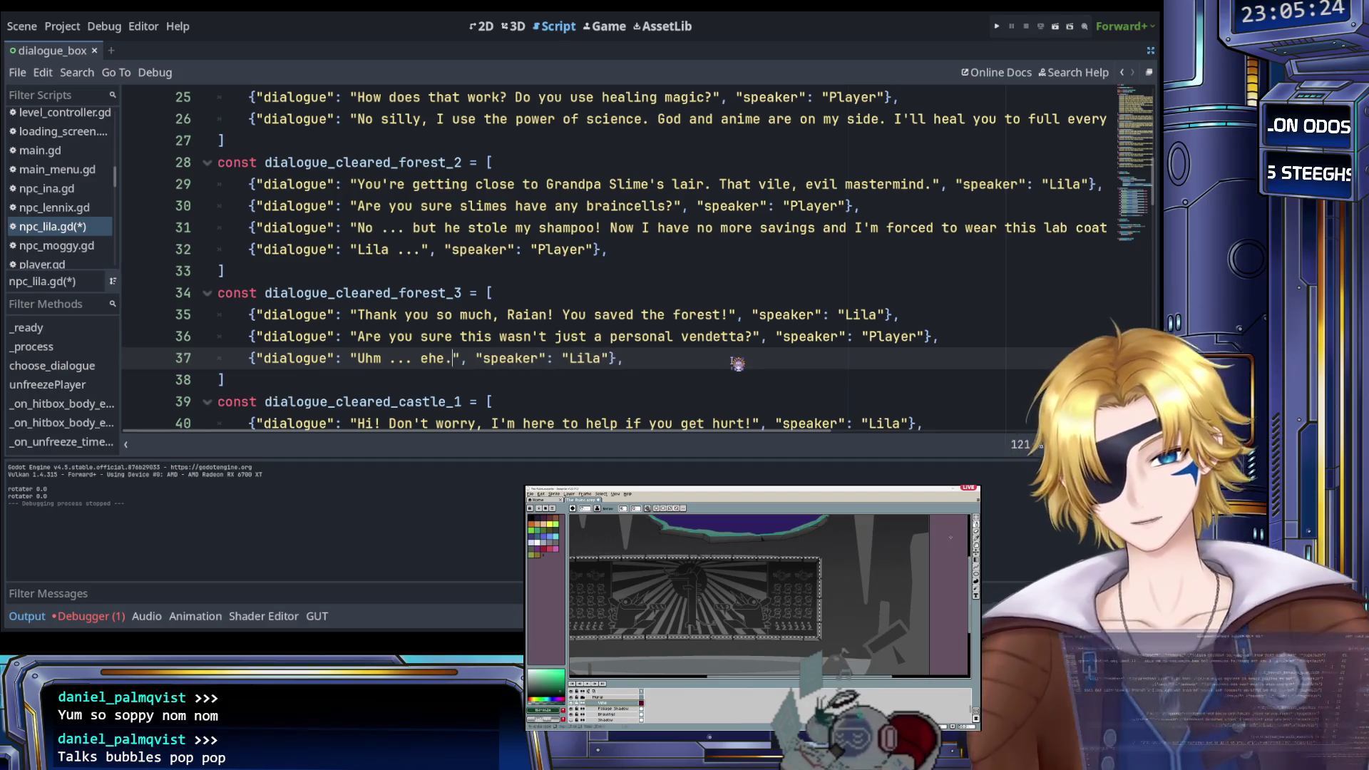
Duplicate it as line 38 with speaker Raian and text '...', plus another Lila entry on line 39
{"action": "left_click_drag", "start_coordinate": [624, 358], "coordinate": [253, 357]}
{"action": "key", "text": "ctrl+c"}
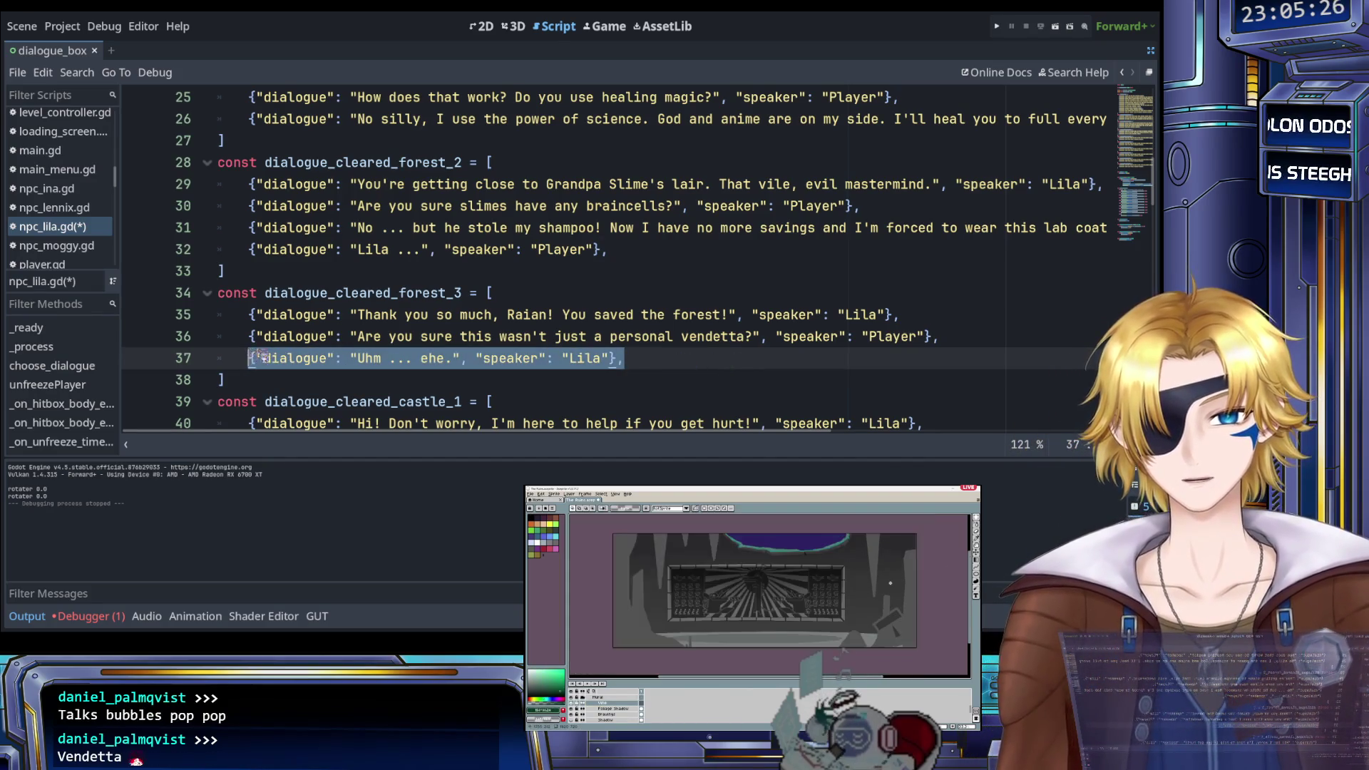
{"action": "left_click", "coordinate": [649, 360]}
{"action": "key", "text": "Return"}
{"action": "key", "text": "ctrl+v"}
{"action": "left_click_drag", "start_coordinate": [357, 380], "coordinate": [454, 383]}
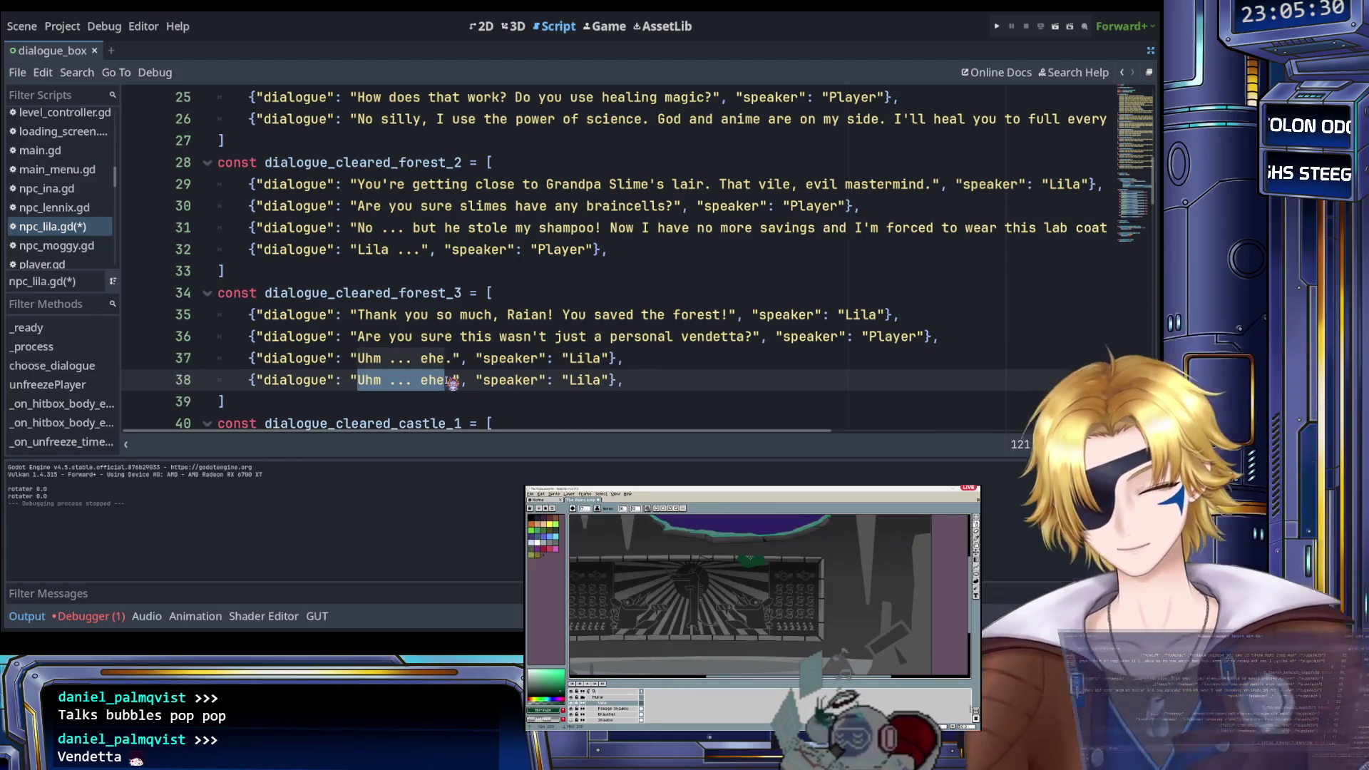
{"action": "type", "text": ".."}
{"action": "double_click", "coordinate": [531, 381]}
{"action": "type", "text": "Raian"}
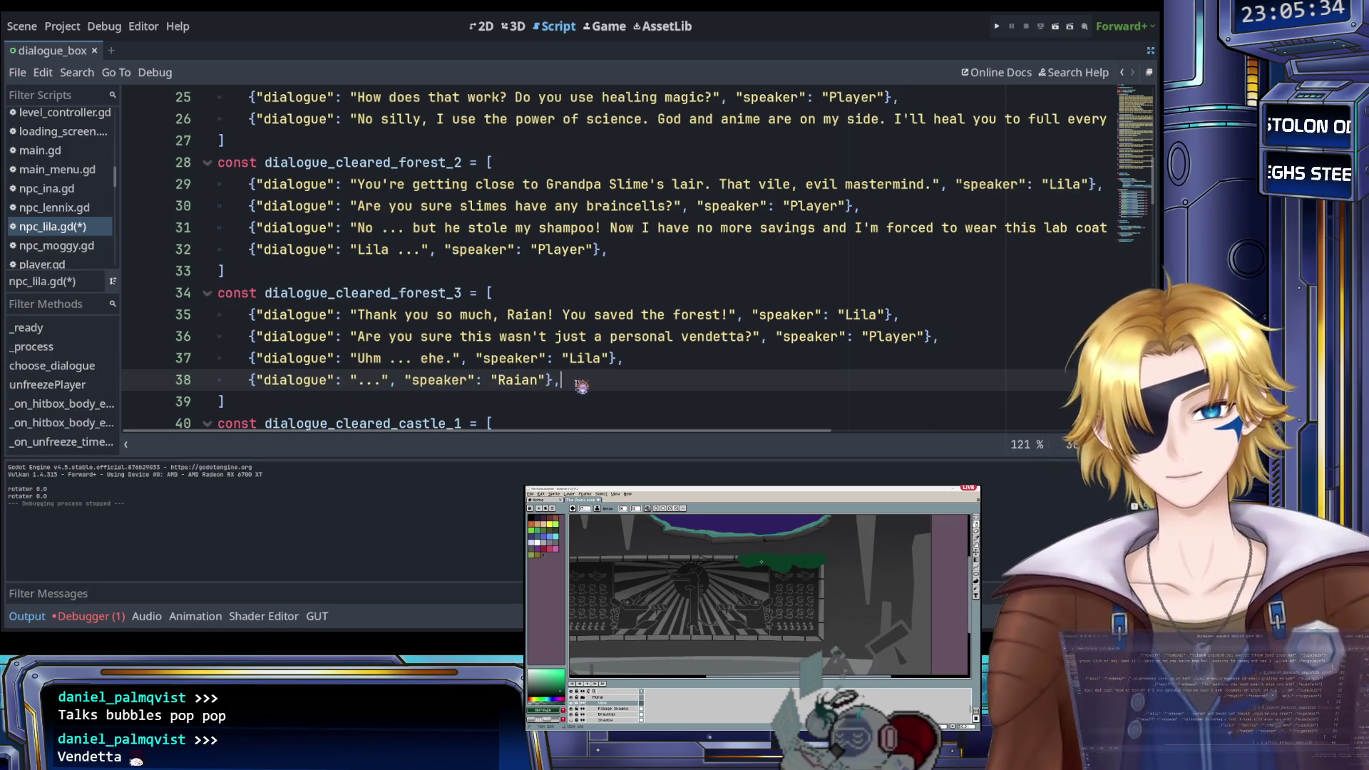
{"action": "key", "text": "Return"}
{"action": "key", "text": "ctrl+v"}
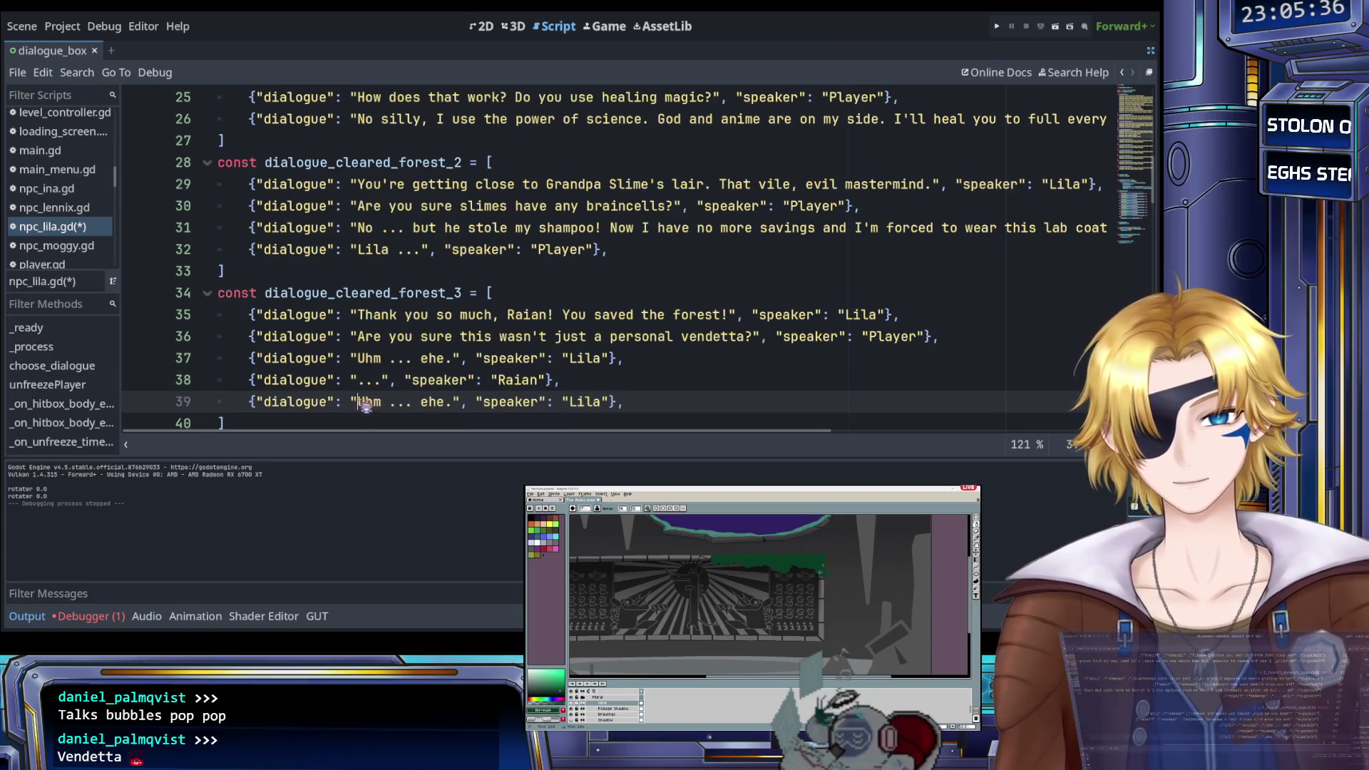
Set Lila's line 39 to 'That's besides the point, he was still blocking the way to the castle! Go get bear back, my queen!' and save
{"action": "left_click_drag", "start_coordinate": [359, 402], "coordinate": [446, 402]}
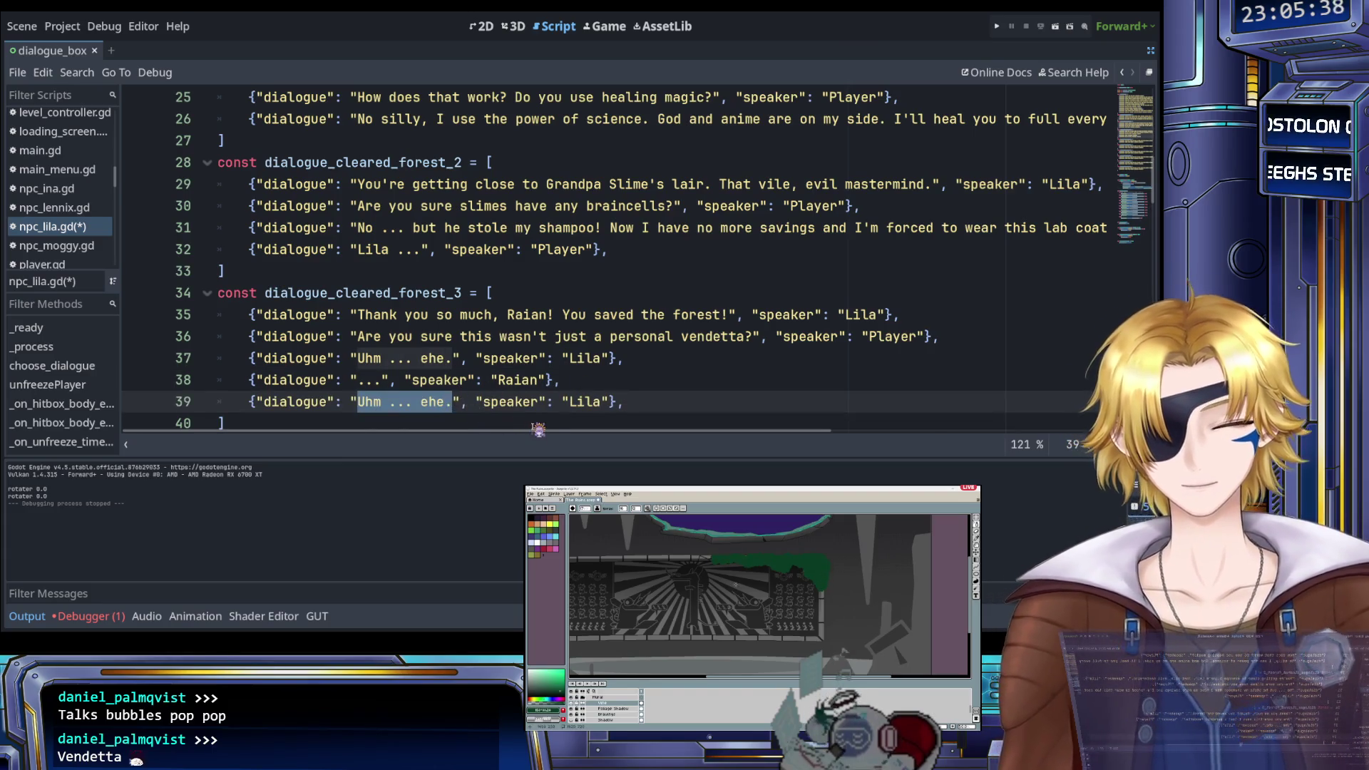
{"action": "key", "text": "BackSpace"}
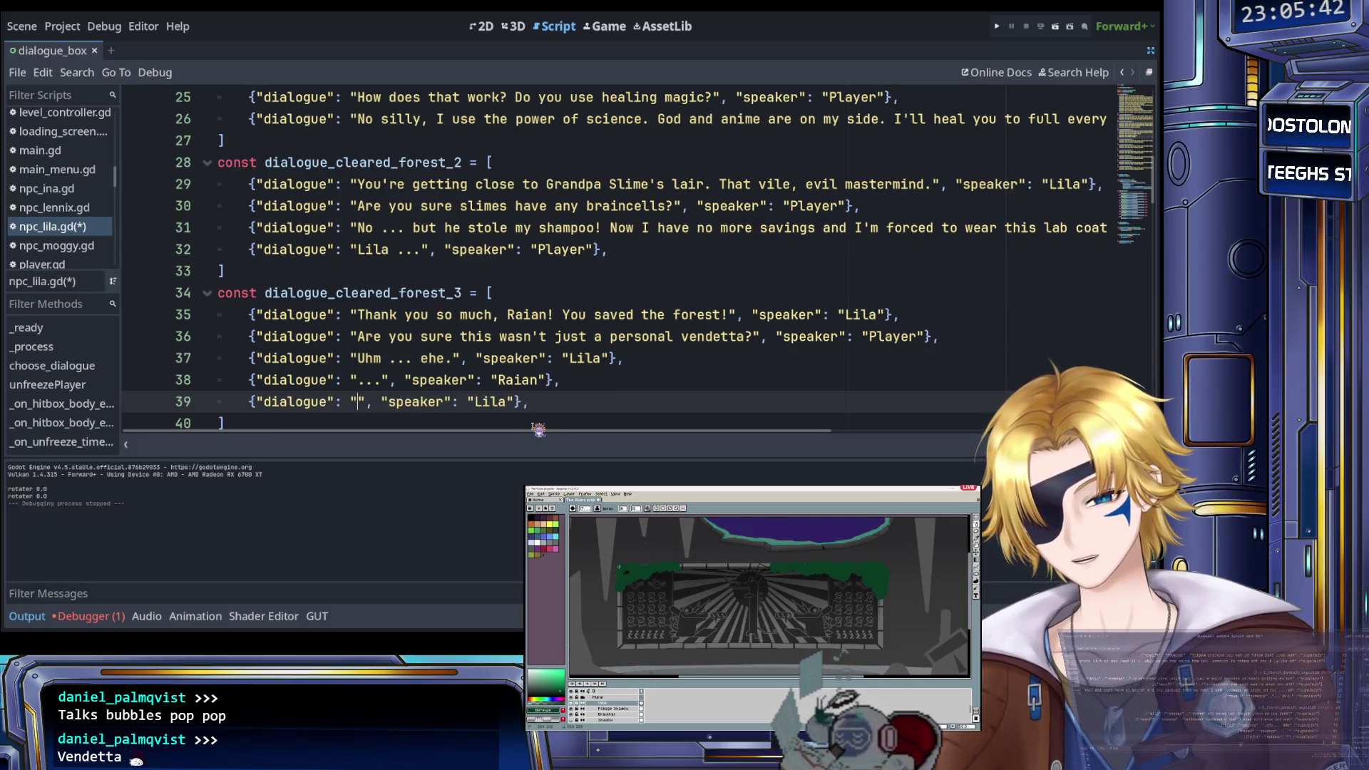
{"action": "type", "text": "besides"}
{"action": "key", "text": "BackSpace"}
{"action": "key", "text": "BackSpace"}
{"action": "key", "text": "BackSpace"}
{"action": "key", "text": "BackSpace"}
{"action": "key", "text": "BackSpace"}
{"action": "key", "text": "BackSpace"}
{"action": "type", "text": "hat's besides "}
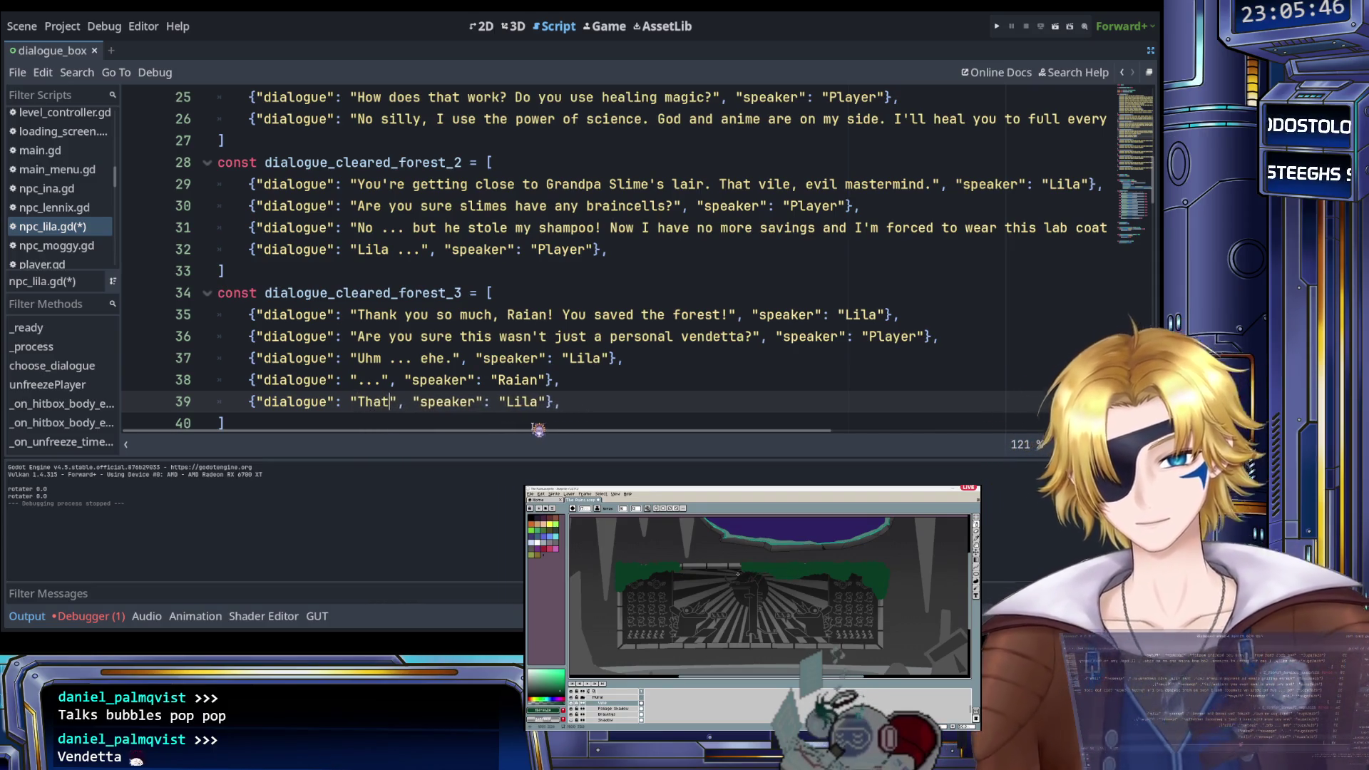
{"action": "type", "text": "the point, he "}
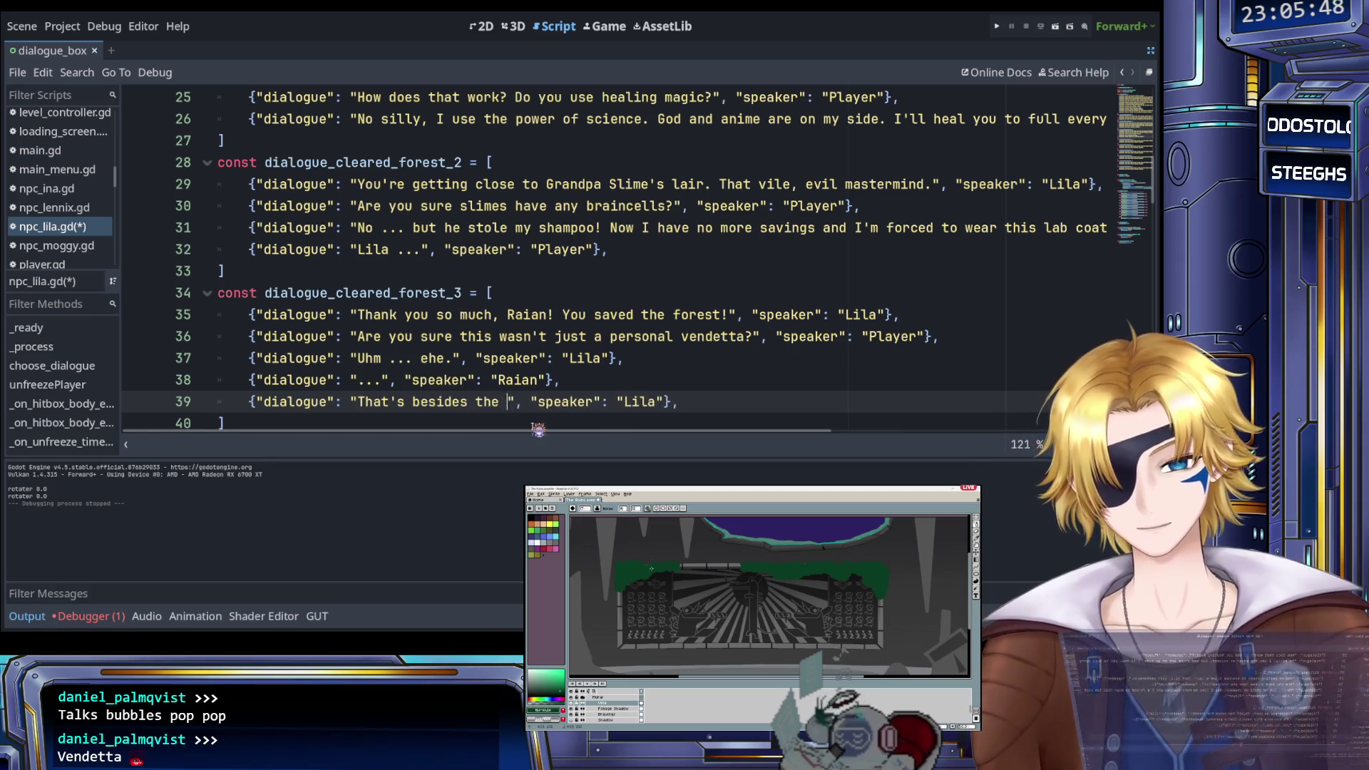
{"action": "type", "text": "was still bl"}
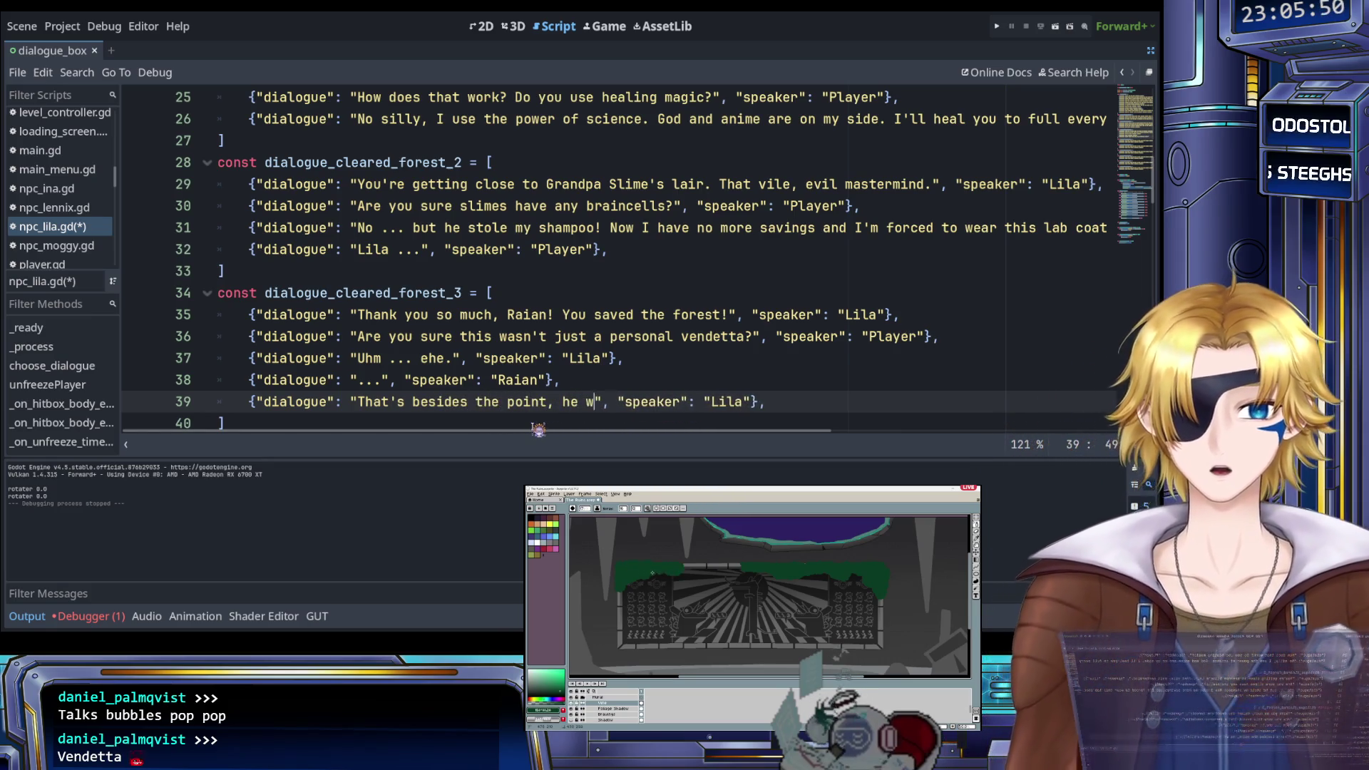
{"action": "type", "text": "ocking "}
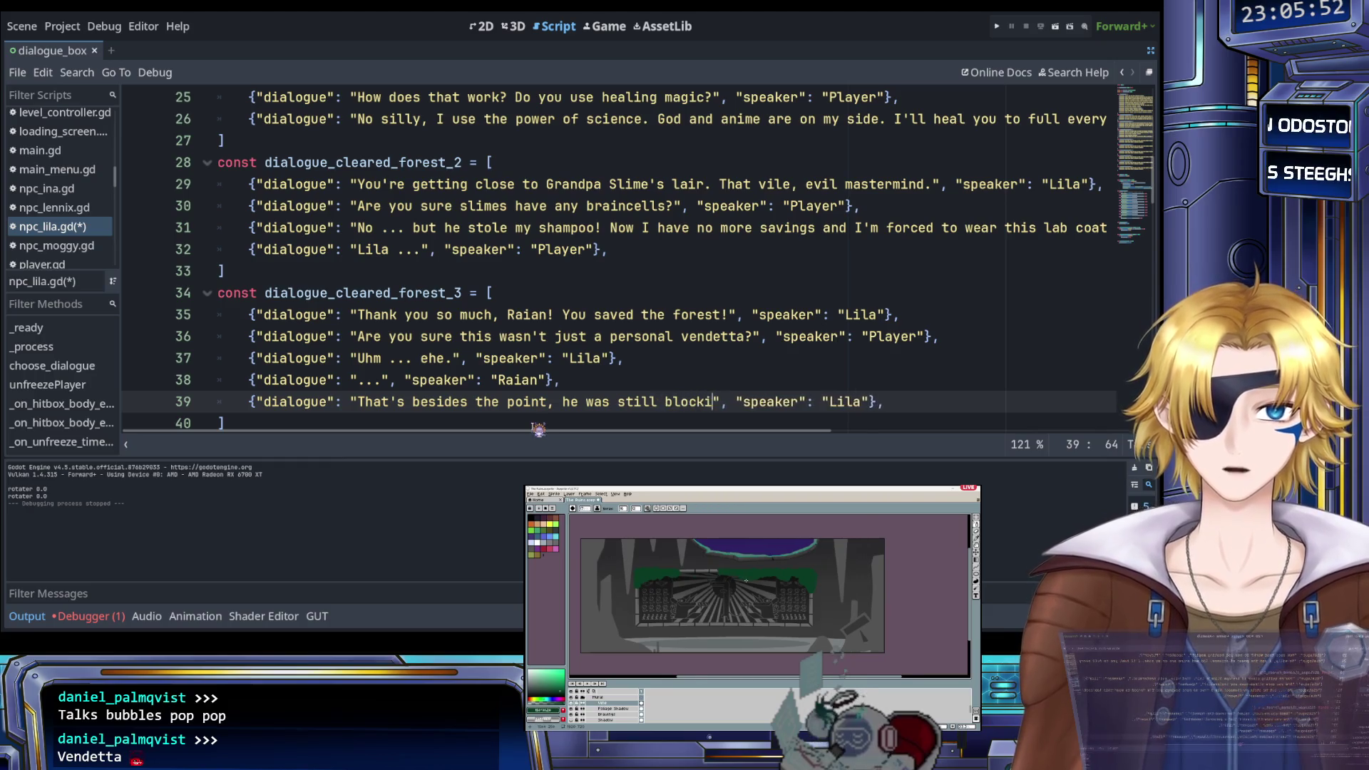
{"action": "type", "text": "the "}
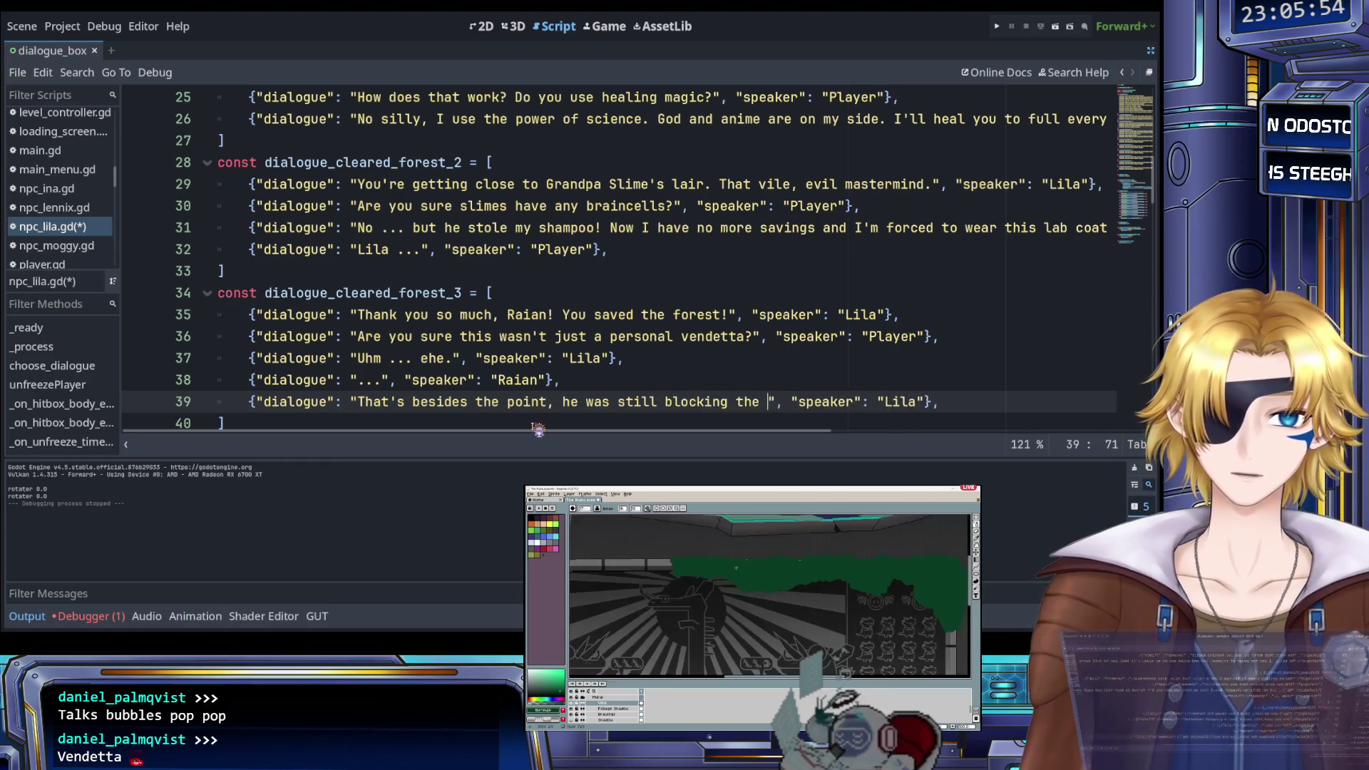
{"action": "type", "text": "way to the"}
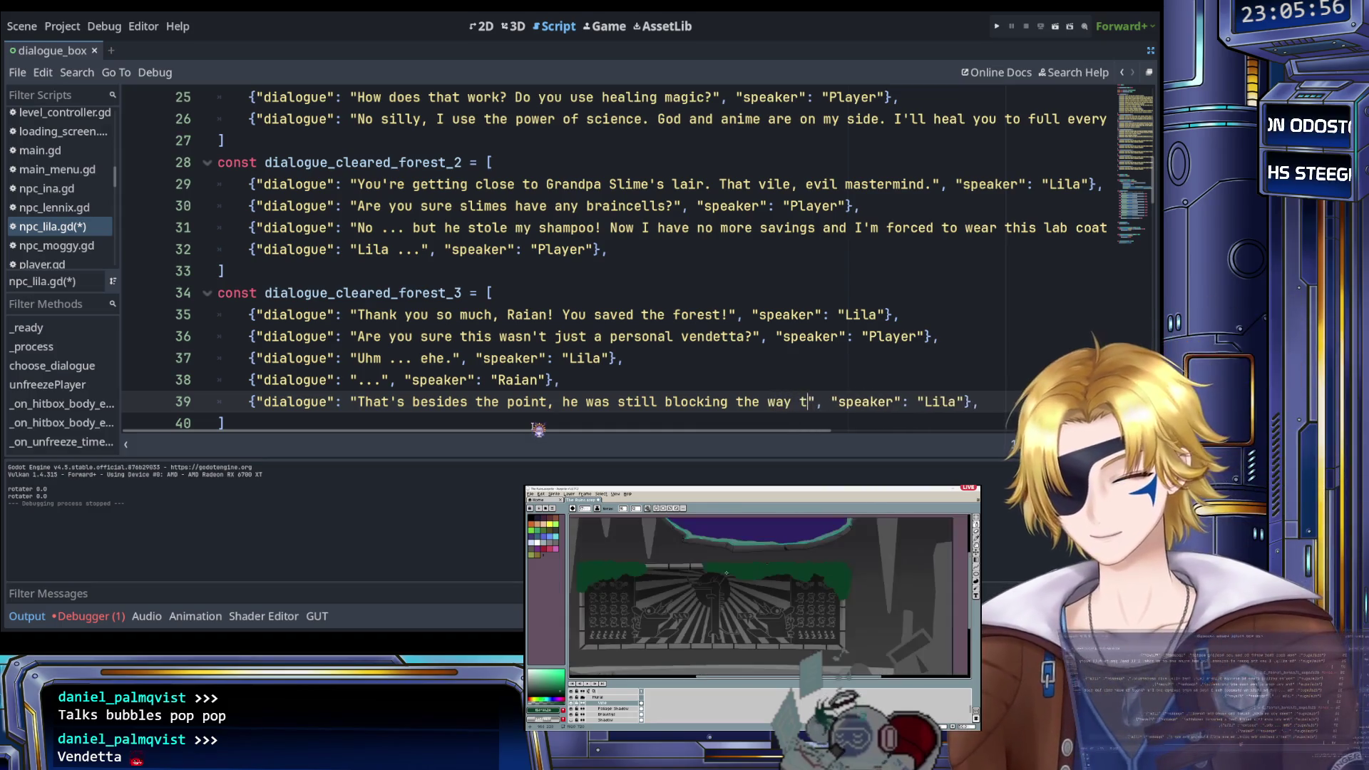
{"action": "type", "text": " castle!"}
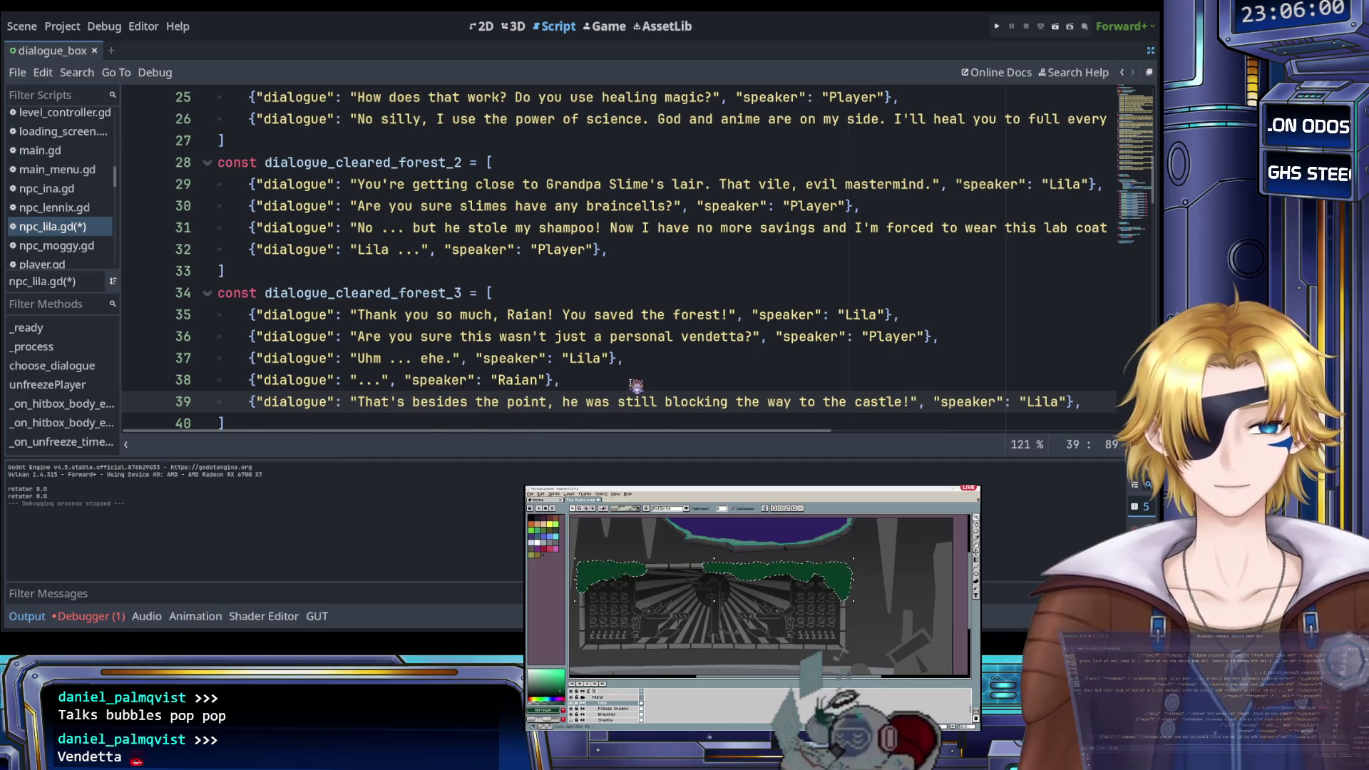
{"action": "scroll", "coordinate": [636, 387], "scroll_direction": "down", "scroll_amount": 1}
{"action": "scroll", "coordinate": [655, 359], "scroll_direction": "right", "scroll_amount": 2}
{"action": "type", "text": "G"}
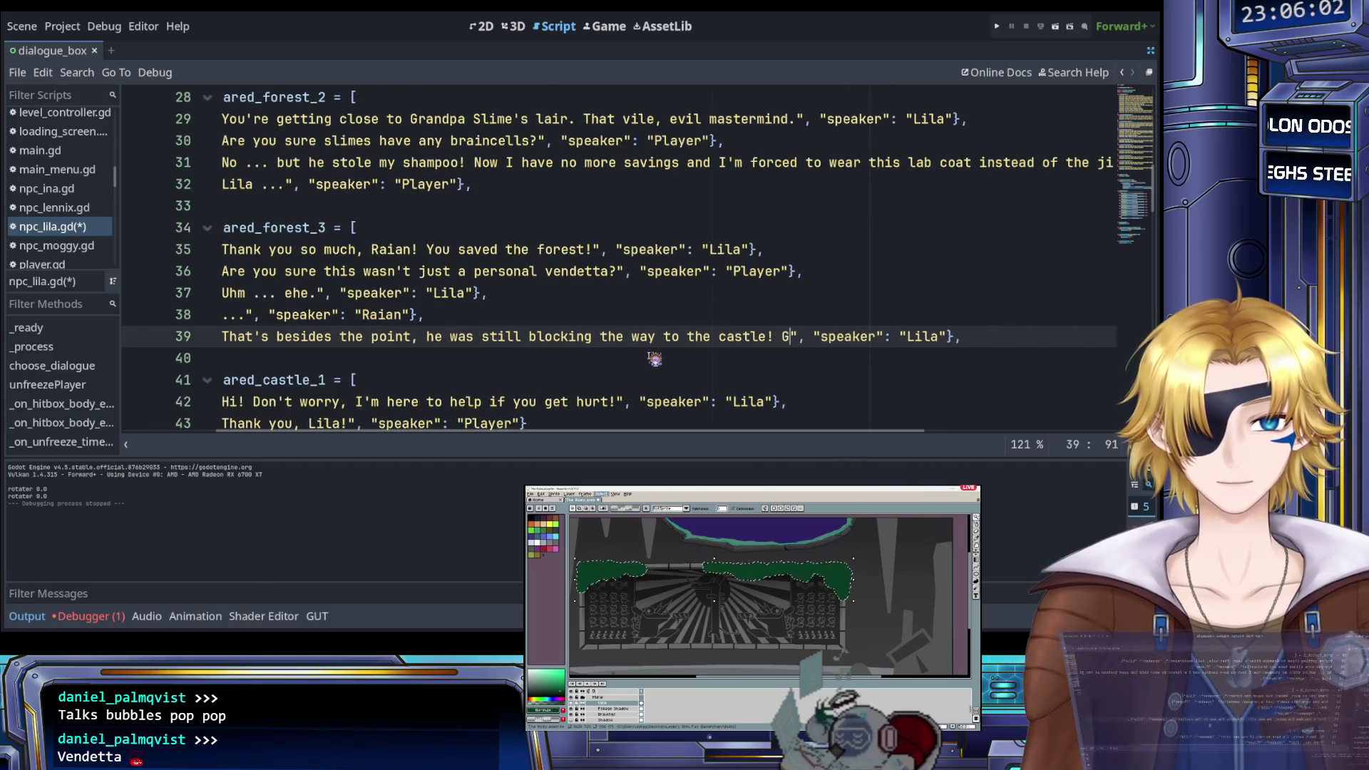
{"action": "type", "text": "o get"}
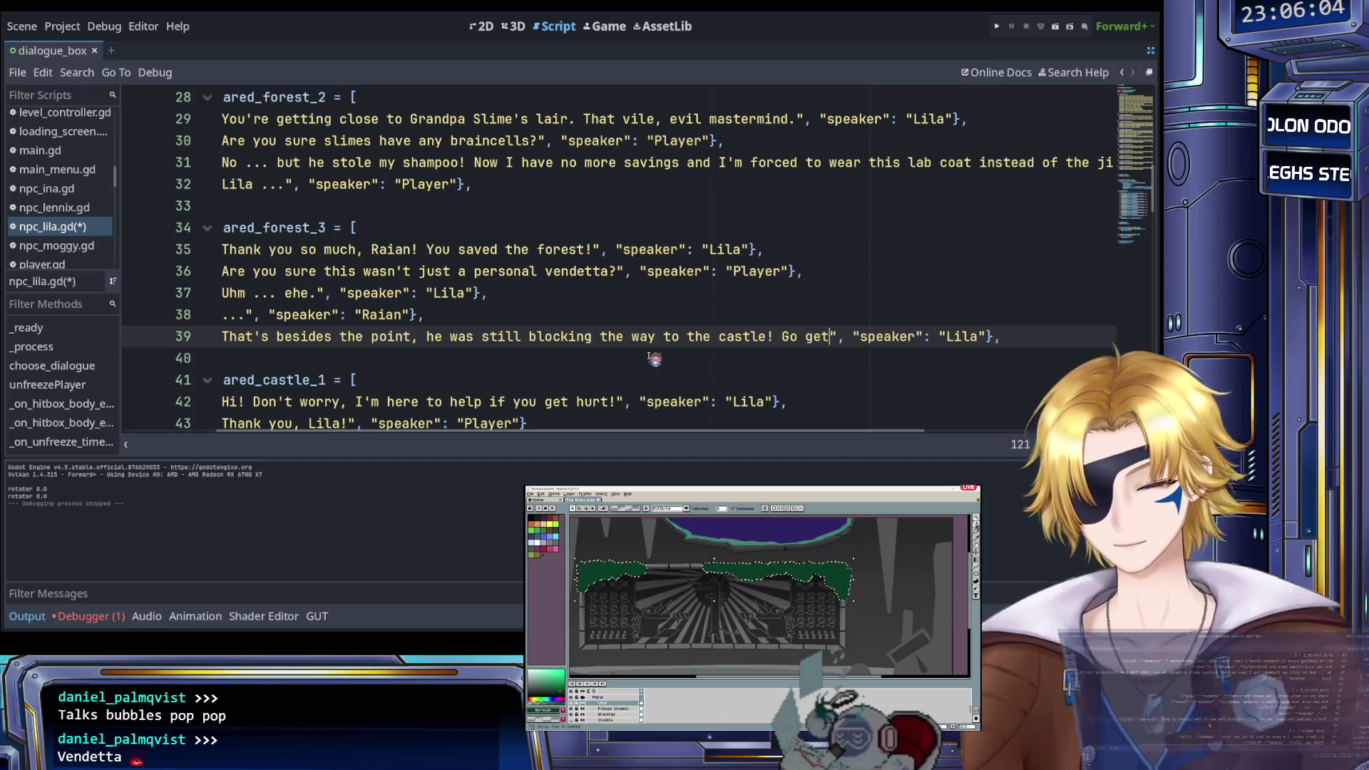
{"action": "type", "text": " bear ba"}
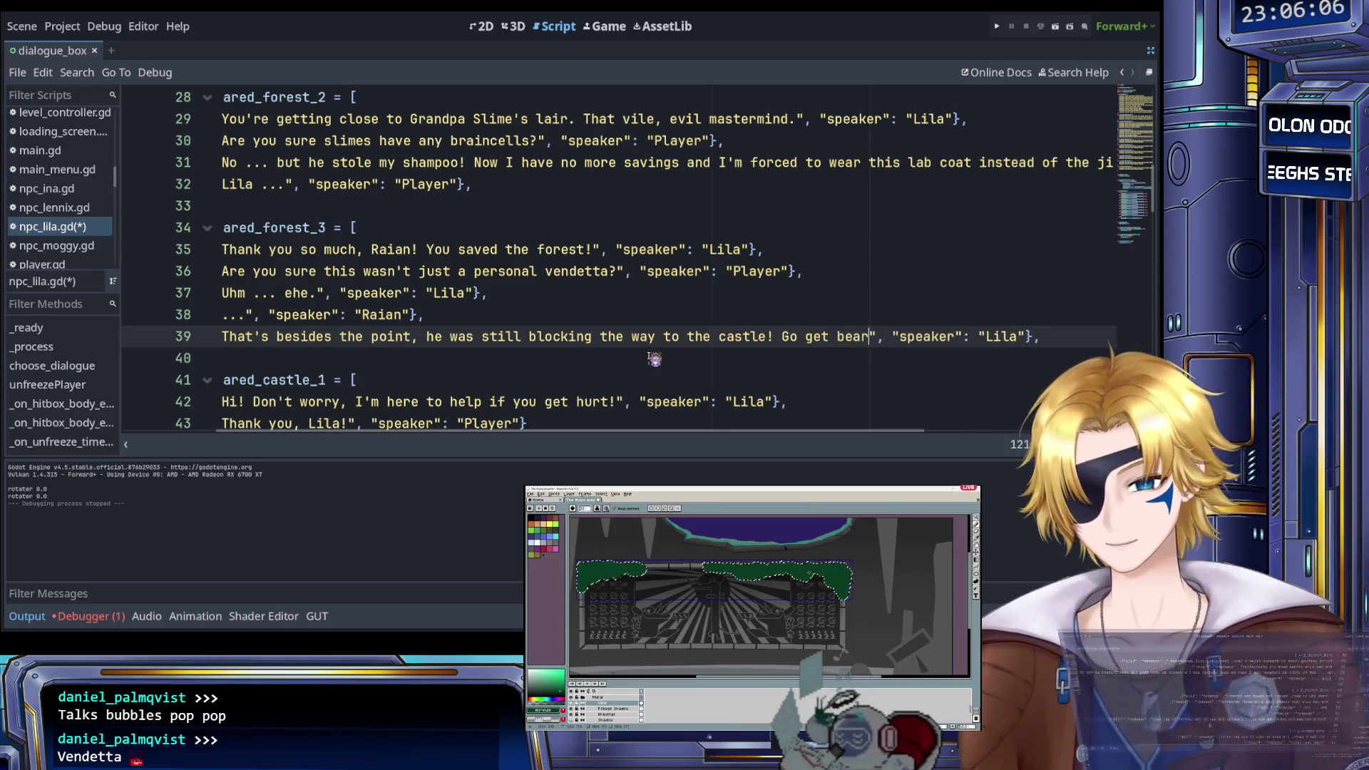
{"action": "type", "text": "ck, my que"}
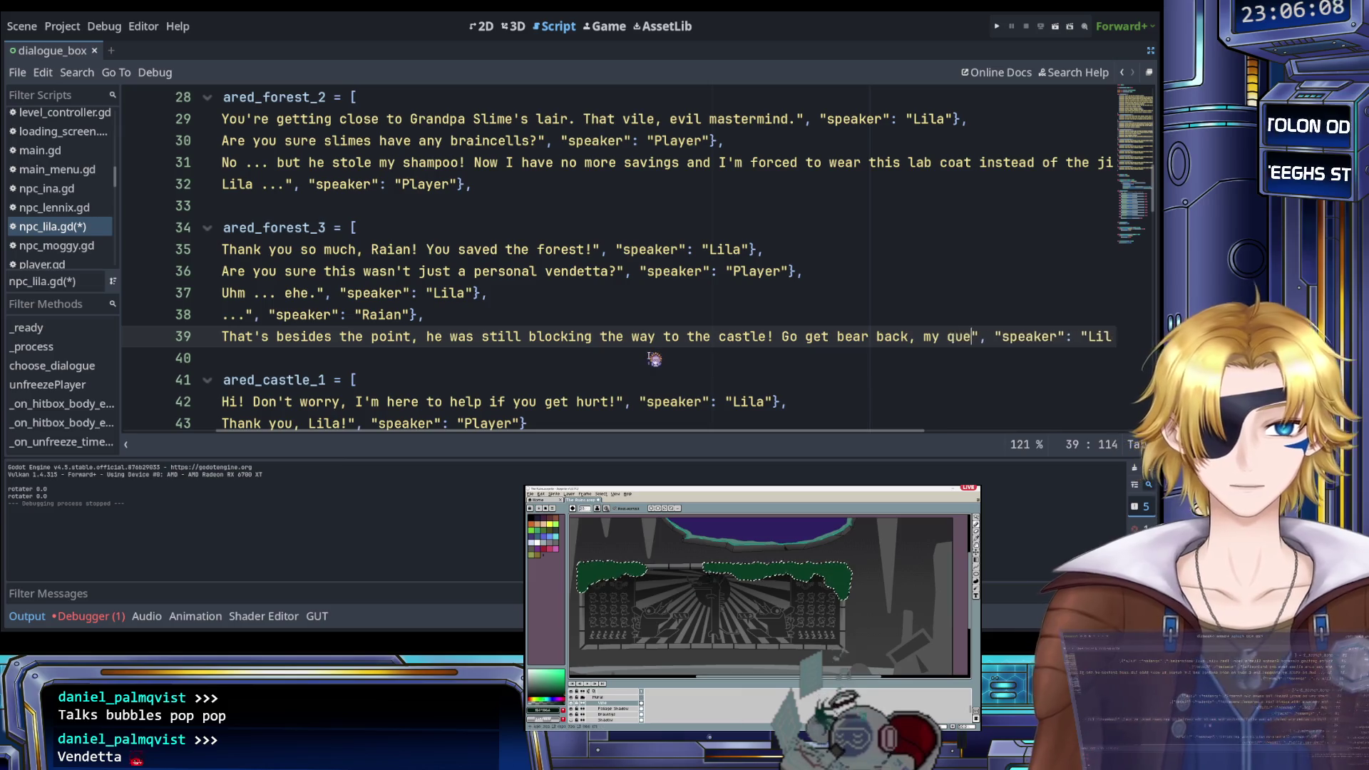
{"action": "scroll", "coordinate": [654, 359], "scroll_direction": "right", "scroll_amount": 3}
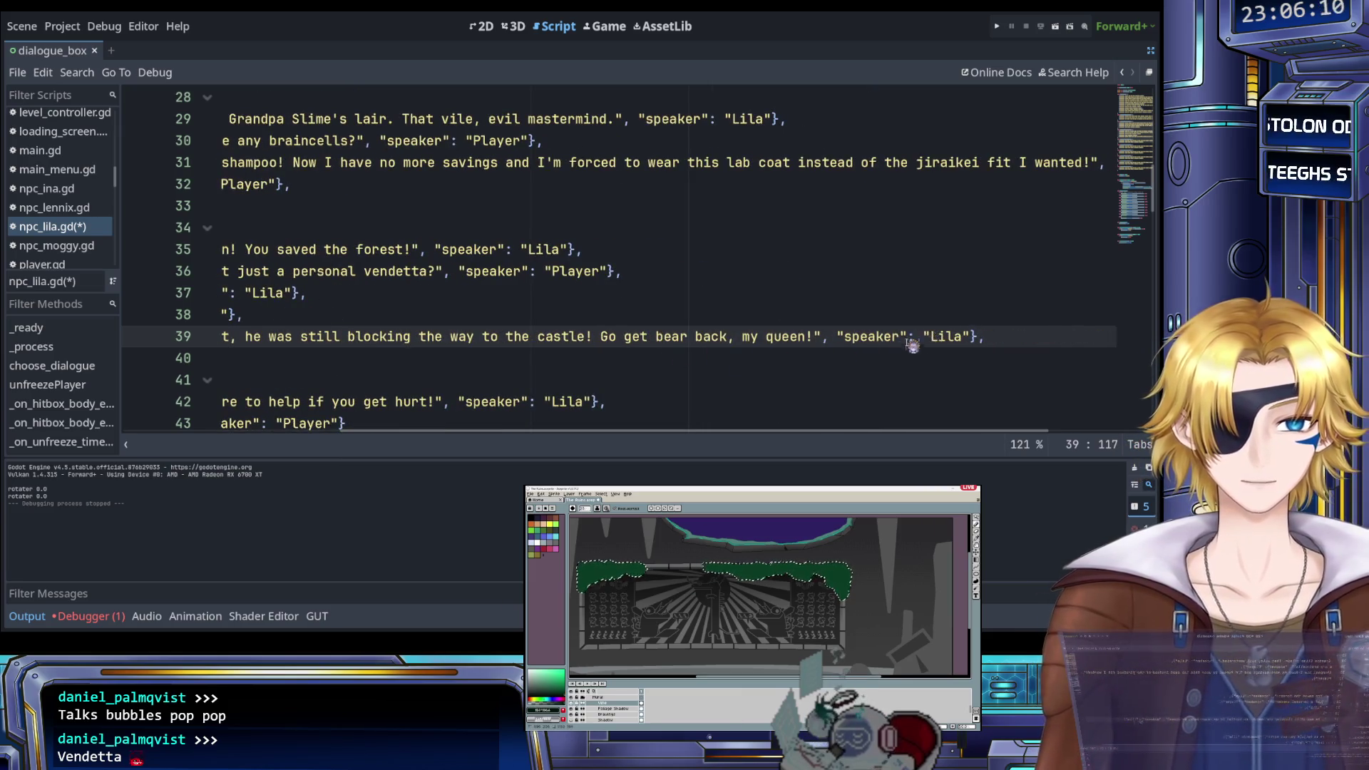
{"action": "scroll", "coordinate": [902, 346], "scroll_direction": "left", "scroll_amount": 5}
{"action": "key", "text": "ctrl+s"}
{"action": "scroll", "coordinate": [881, 354], "scroll_direction": "right", "scroll_amount": 4}
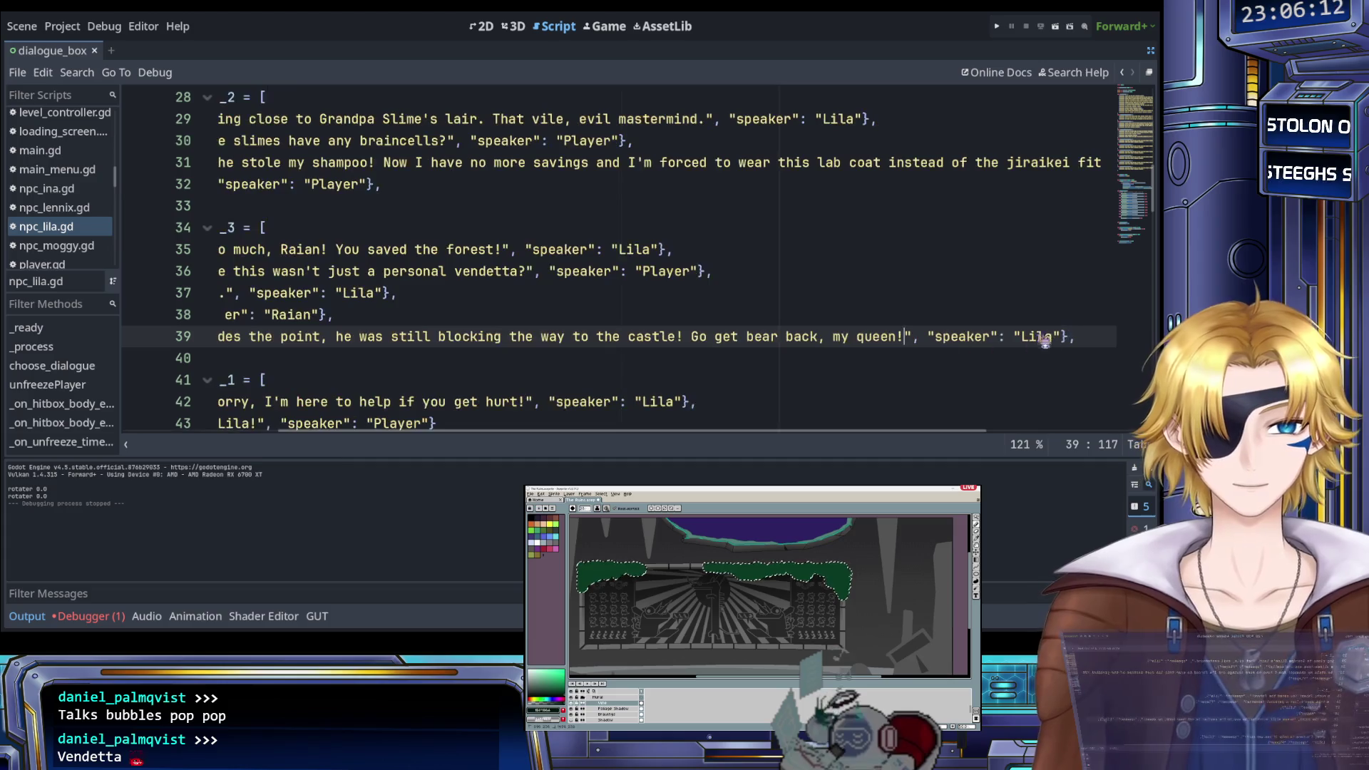
Add Raian's reply 'Will do!' as line 40 and save the script
{"action": "key", "text": "Return"}
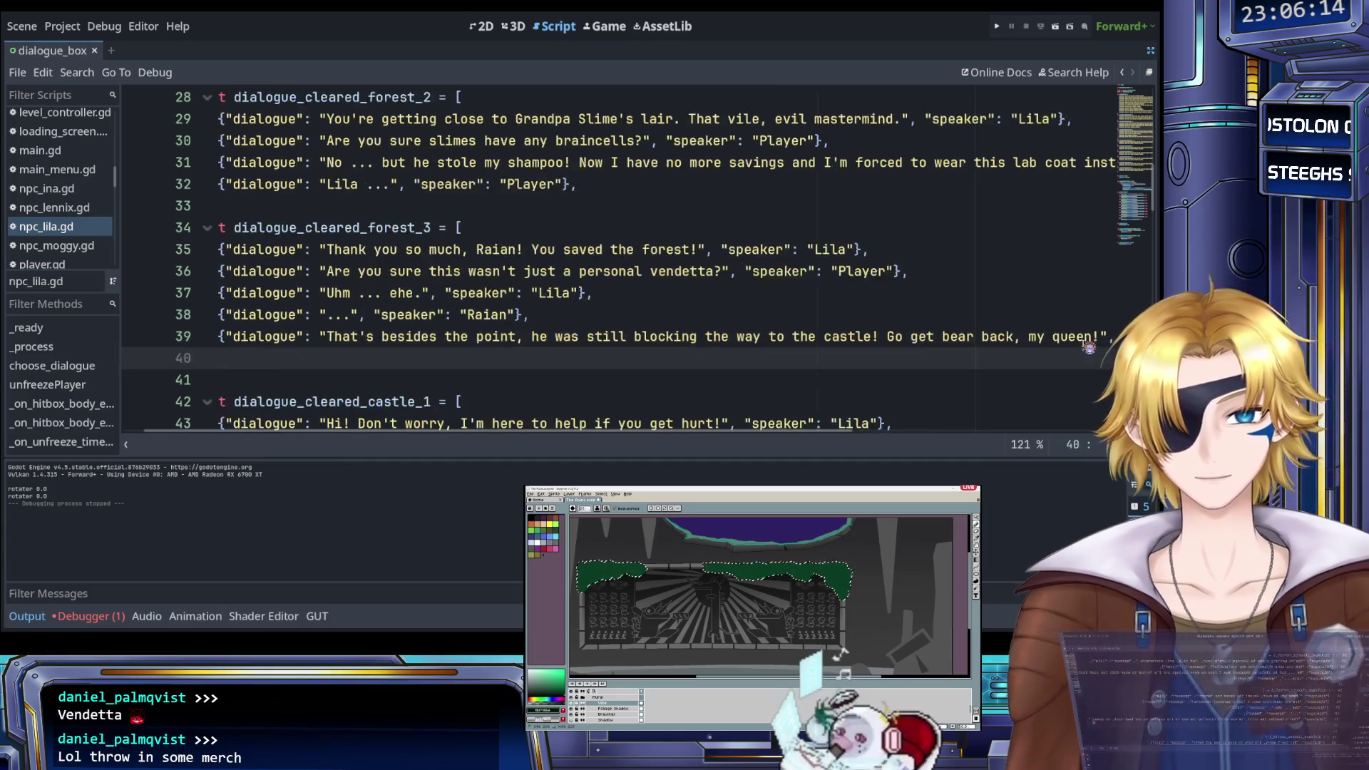
{"action": "left_click_drag", "start_coordinate": [529, 314], "coordinate": [213, 311]}
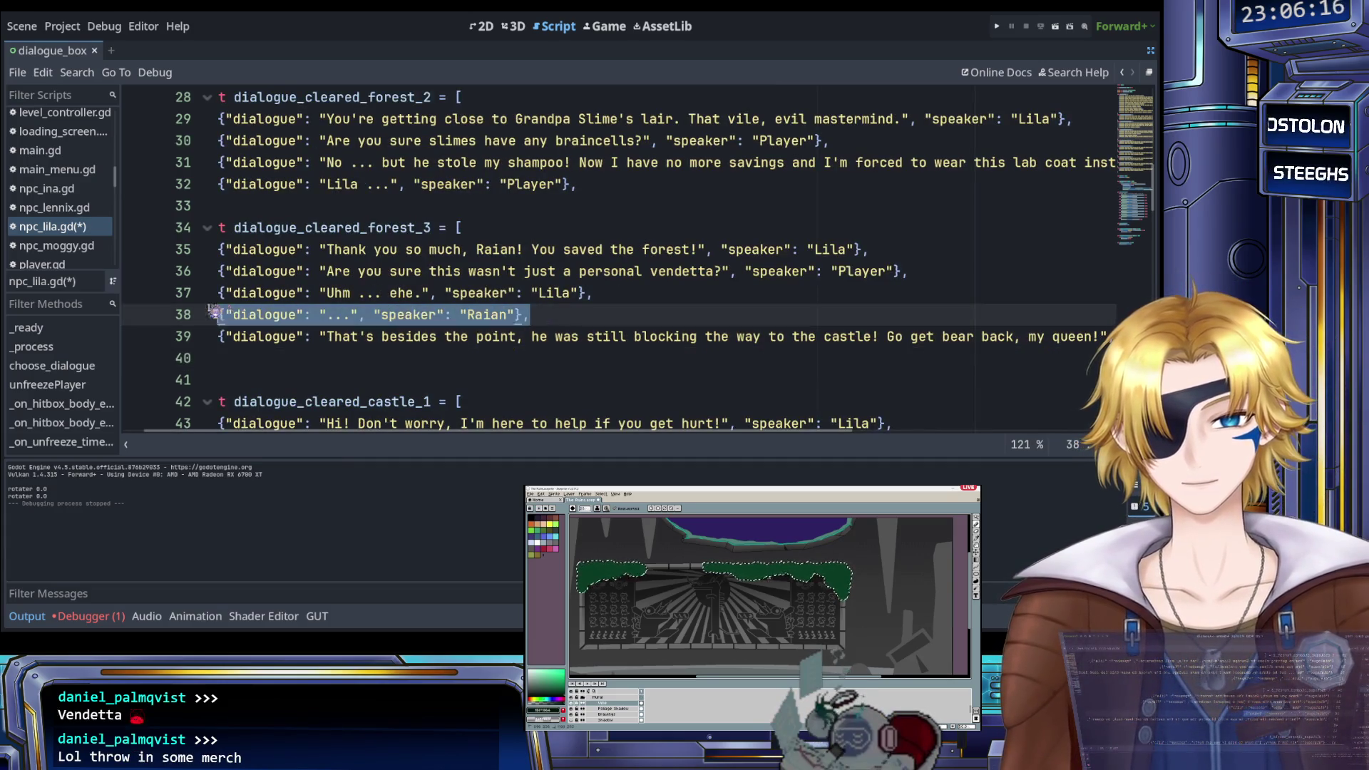
{"action": "key", "text": "ctrl+c"}
{"action": "left_click", "coordinate": [262, 355]}
{"action": "key", "text": "ctrl+v"}
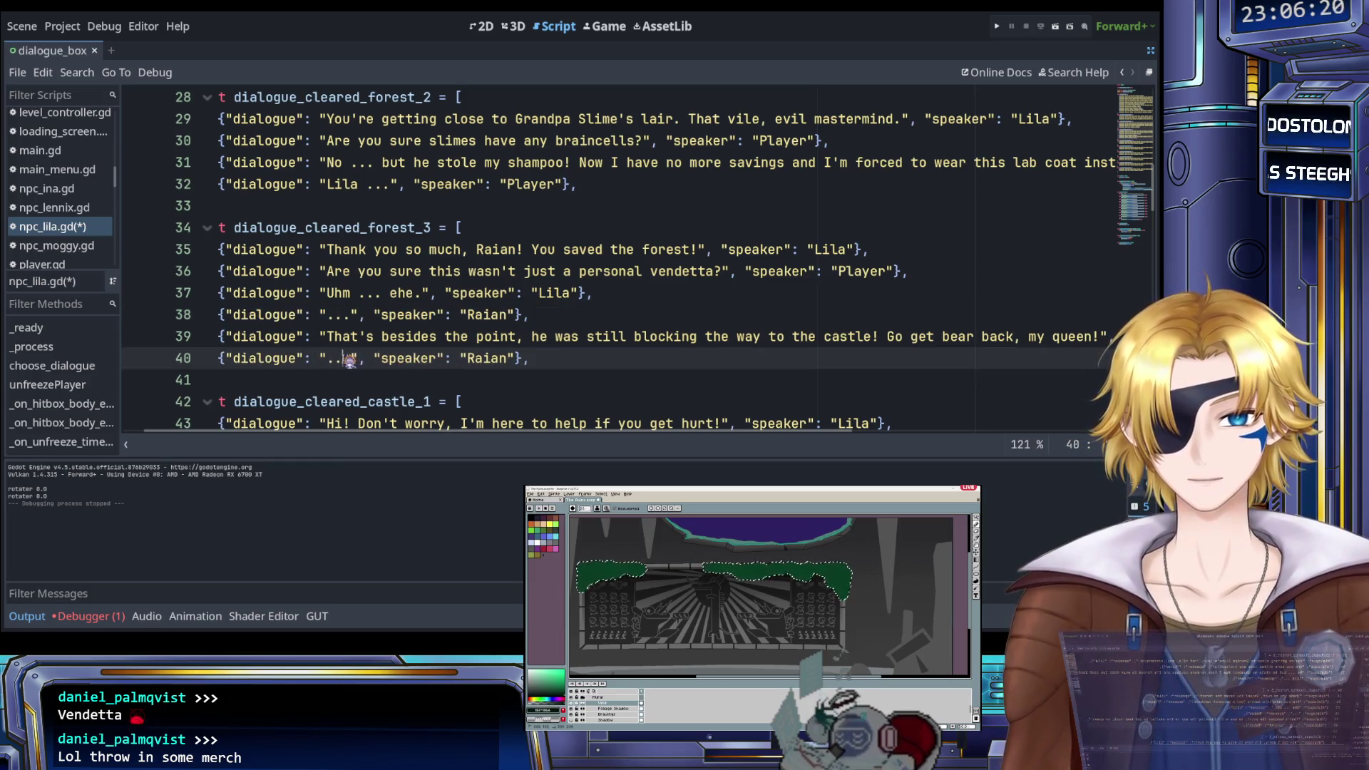
{"action": "double_click", "coordinate": [335, 359]}
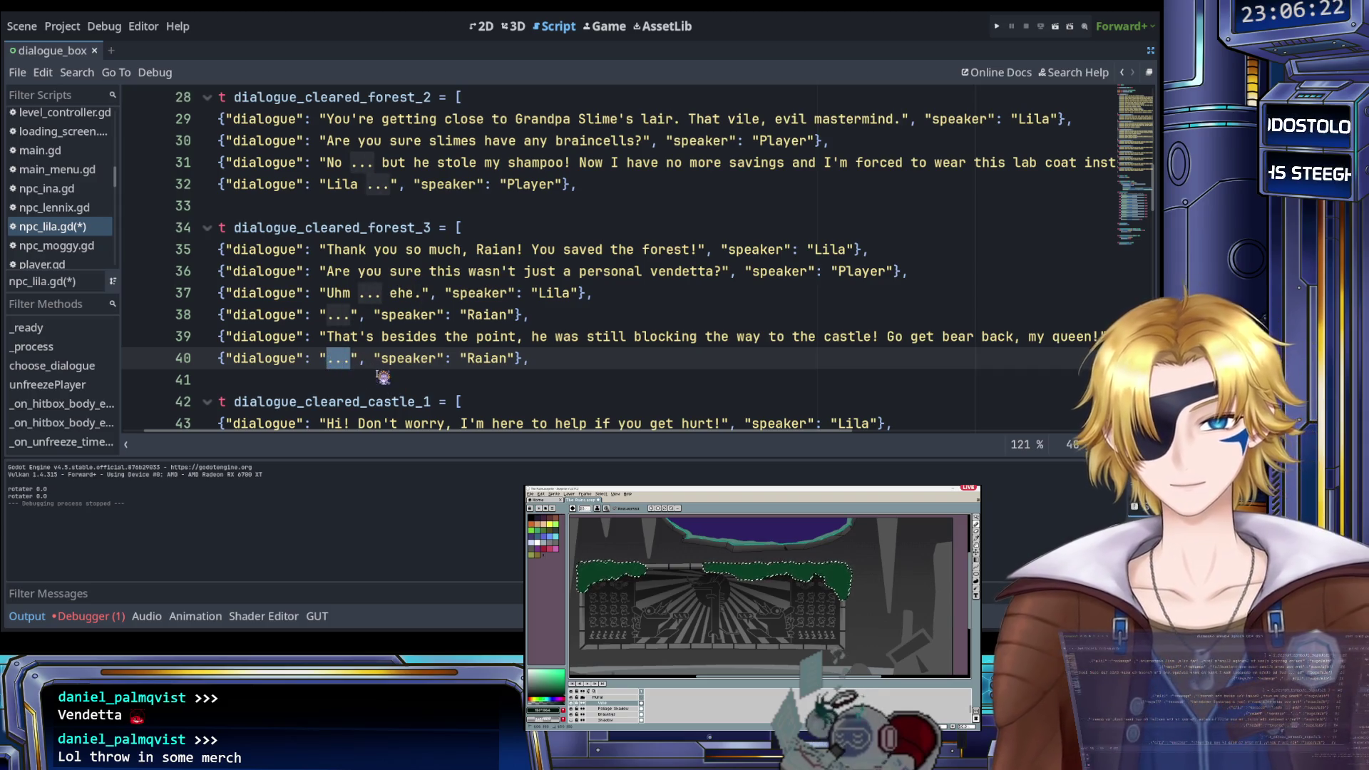
{"action": "type", "text": "Will"}
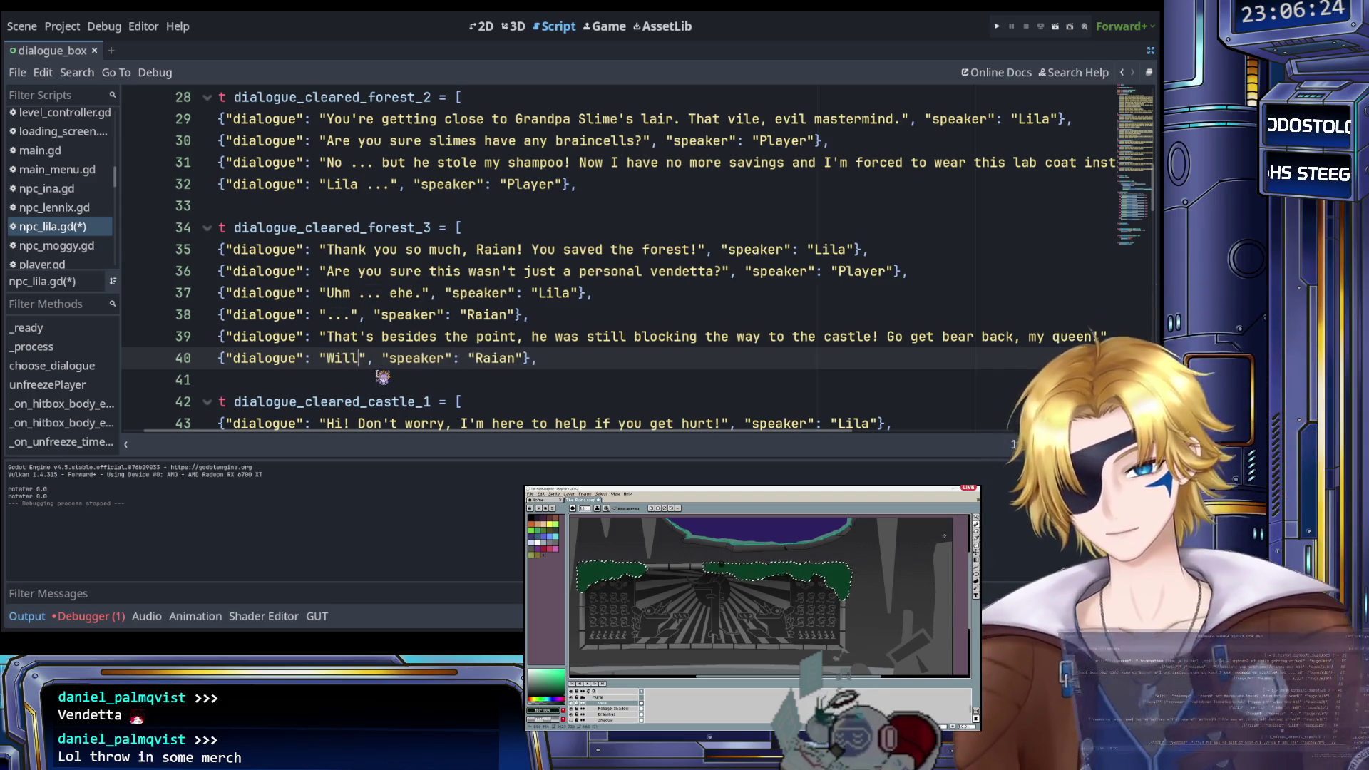
{"action": "type", "text": " do!"}
{"action": "key", "text": "ctrl+s"}
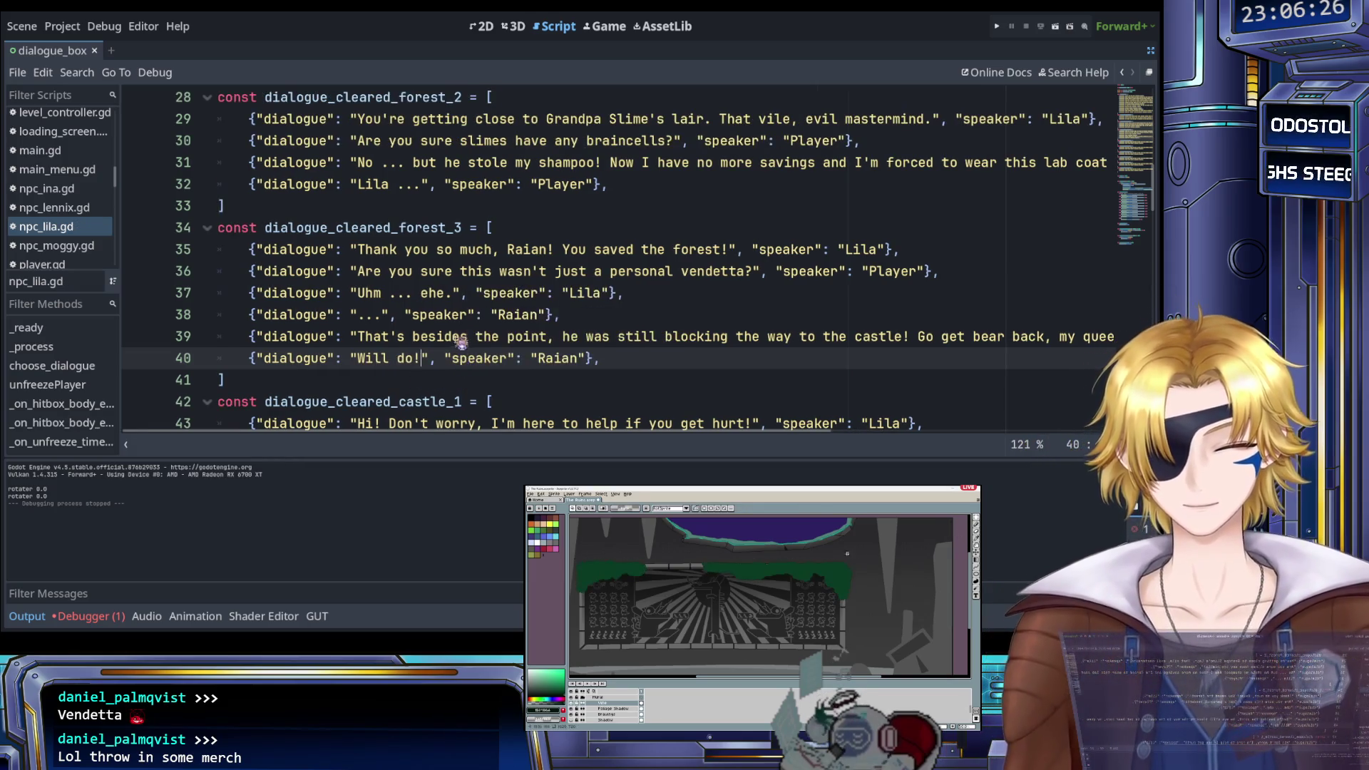
{"action": "scroll", "coordinate": [461, 343], "scroll_direction": "down", "scroll_amount": 2}
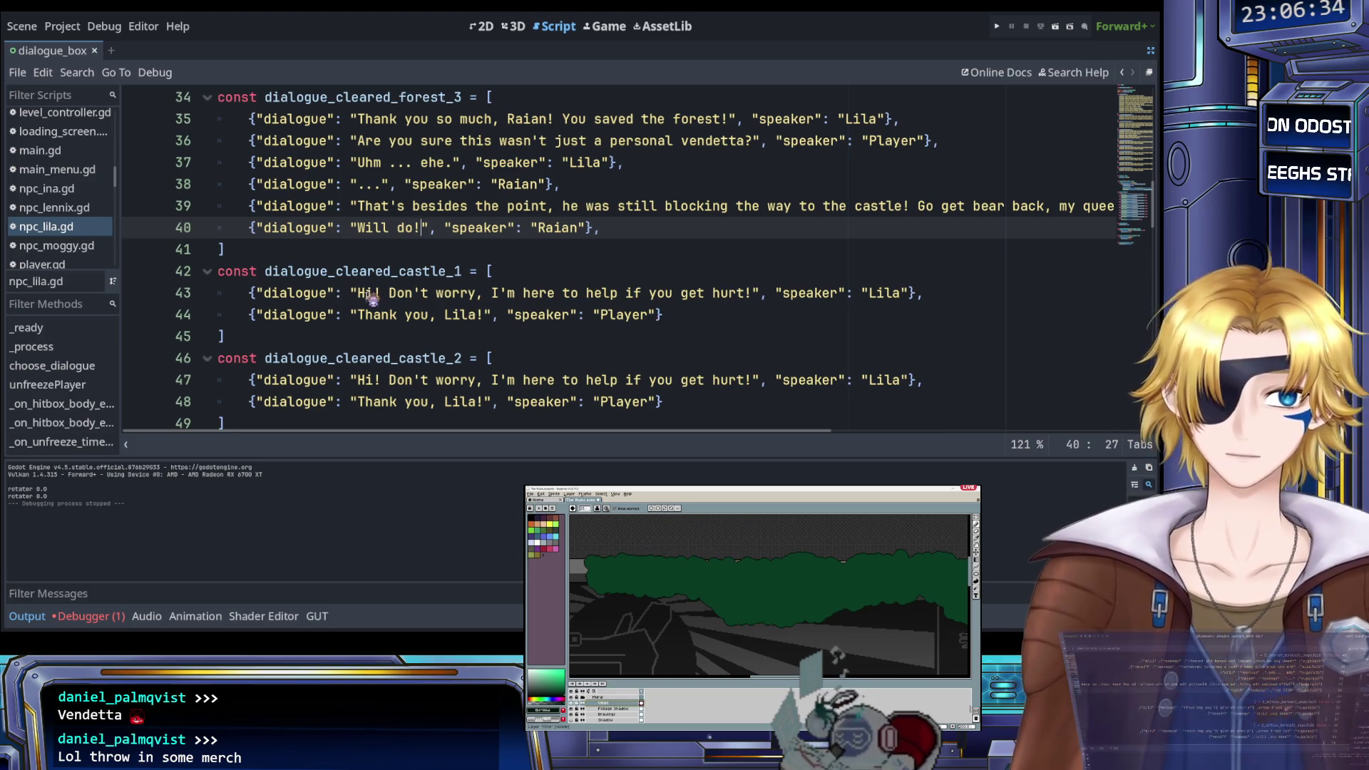
{"action": "left_click_drag", "start_coordinate": [358, 294], "coordinate": [755, 294]}
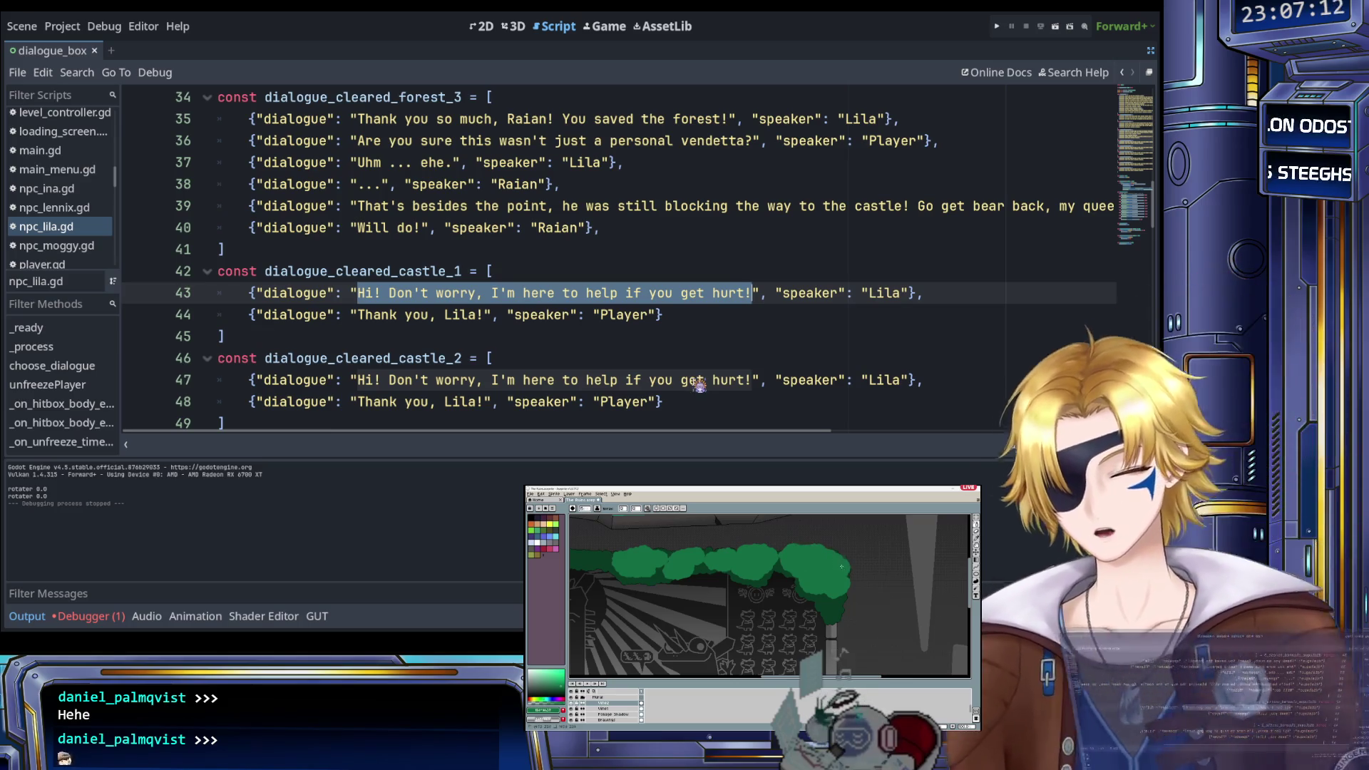
Type 'Those imp fireballs sure leave a nasty burn!' over Lila's selected line 43 text
{"action": "type", "text": "Those imp"}
{"action": "type", "text": " fireba"}
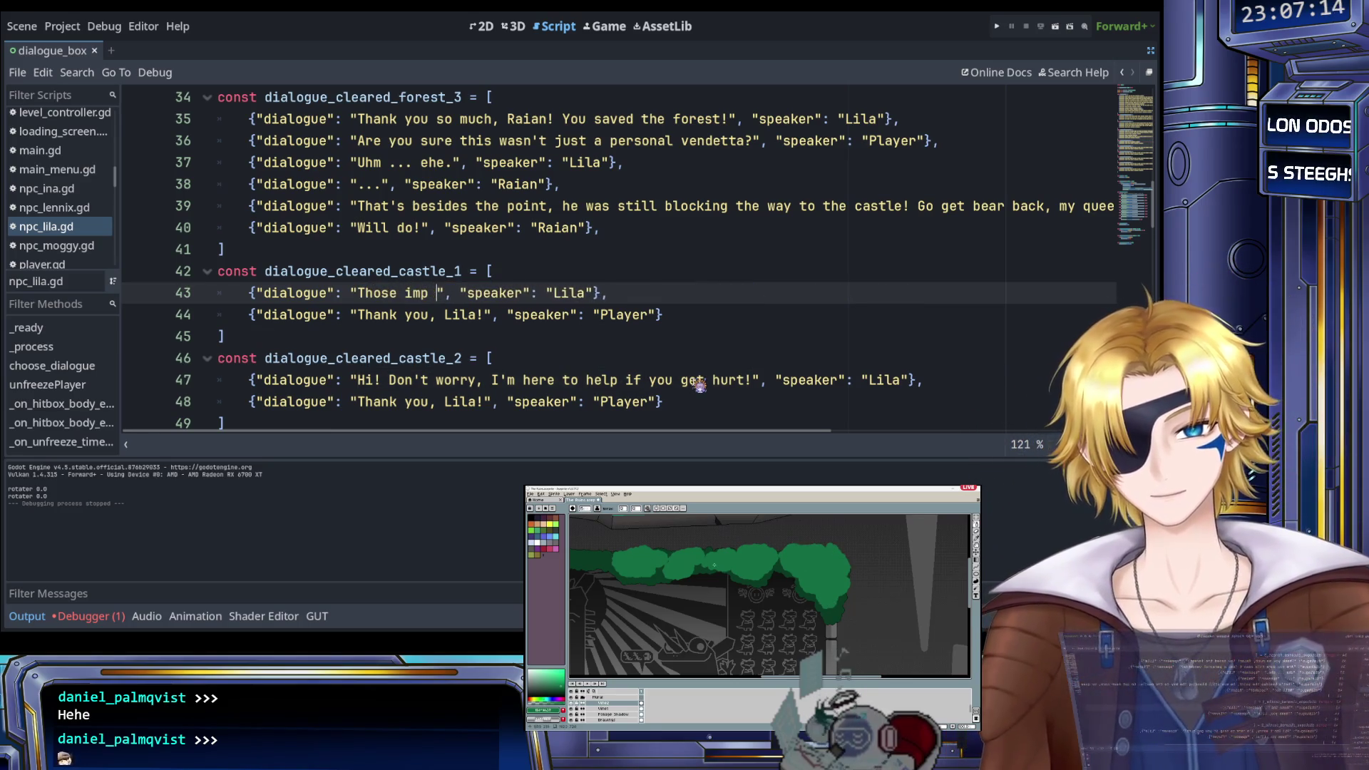
{"action": "type", "text": "lls sure leave a "}
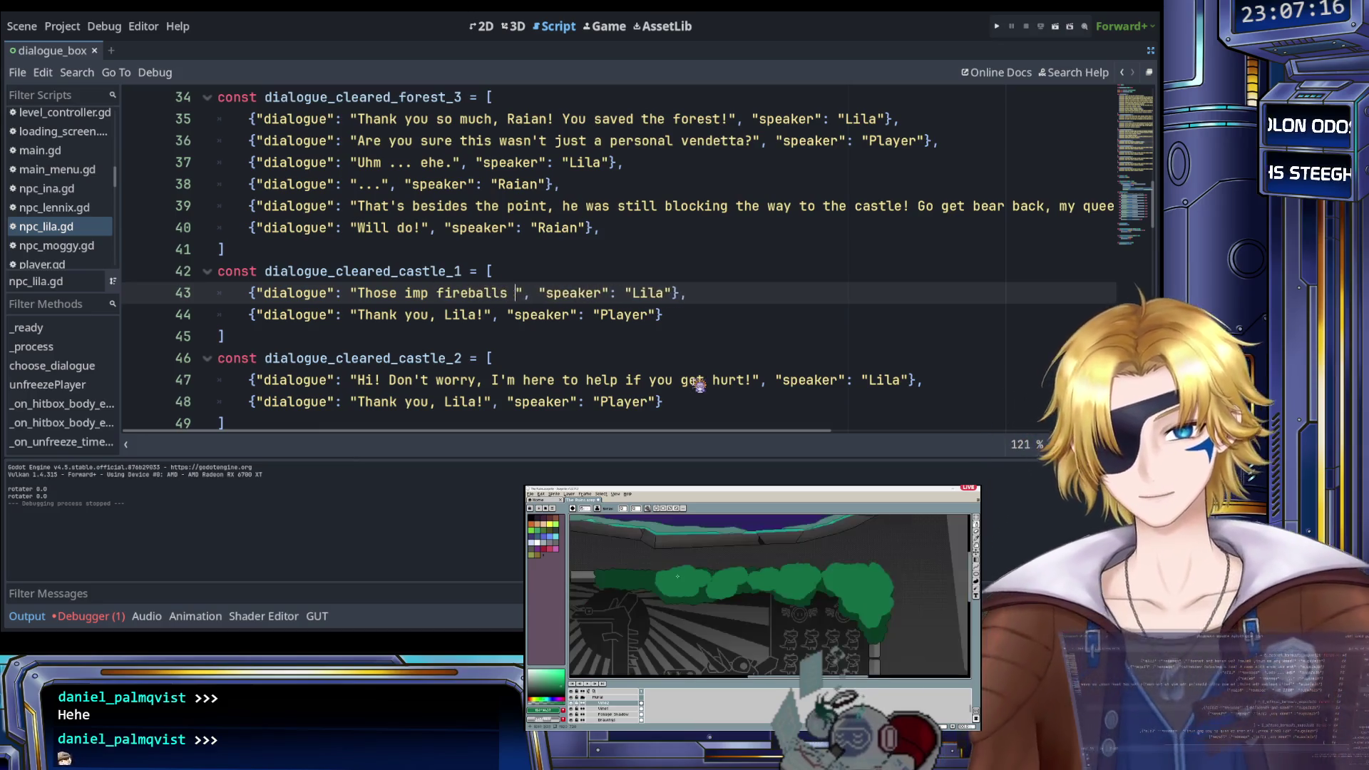
{"action": "type", "text": "nast"}
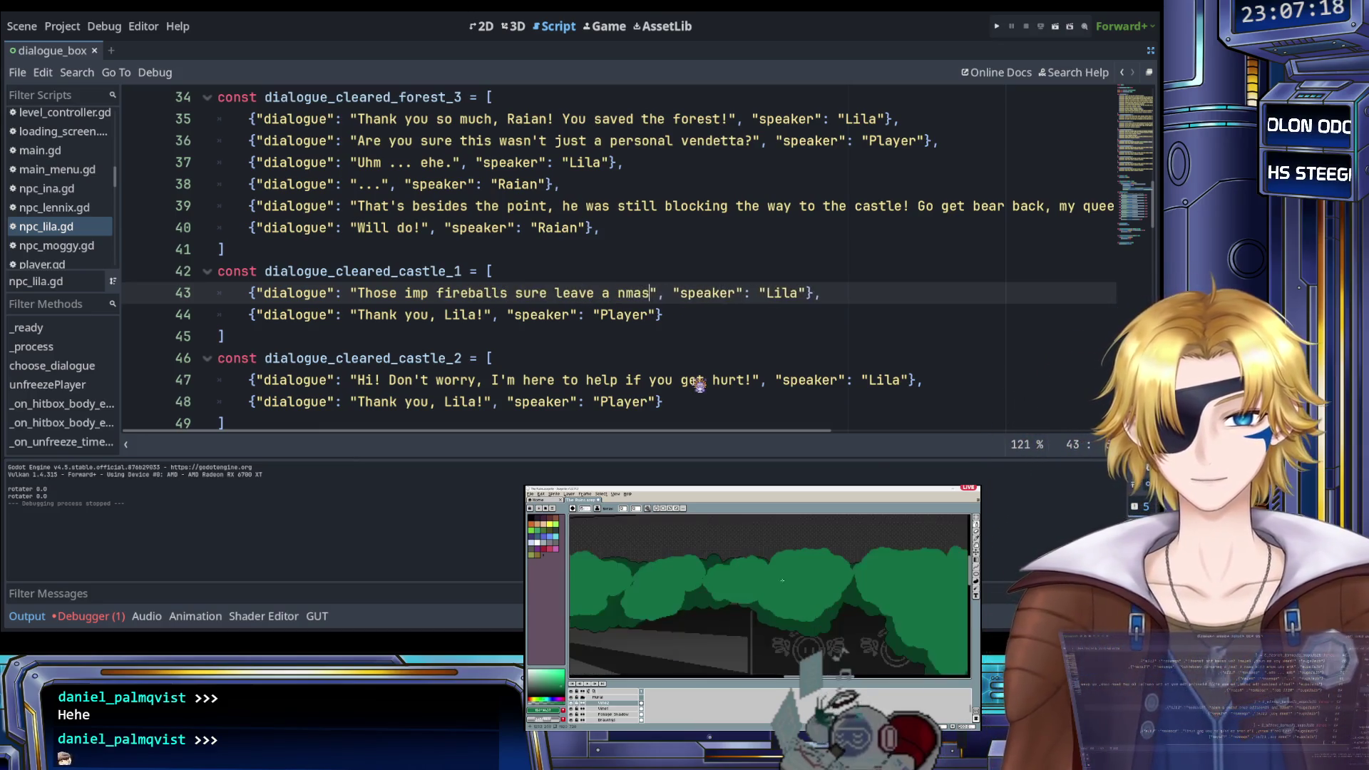
{"action": "type", "text": "y burn!"}
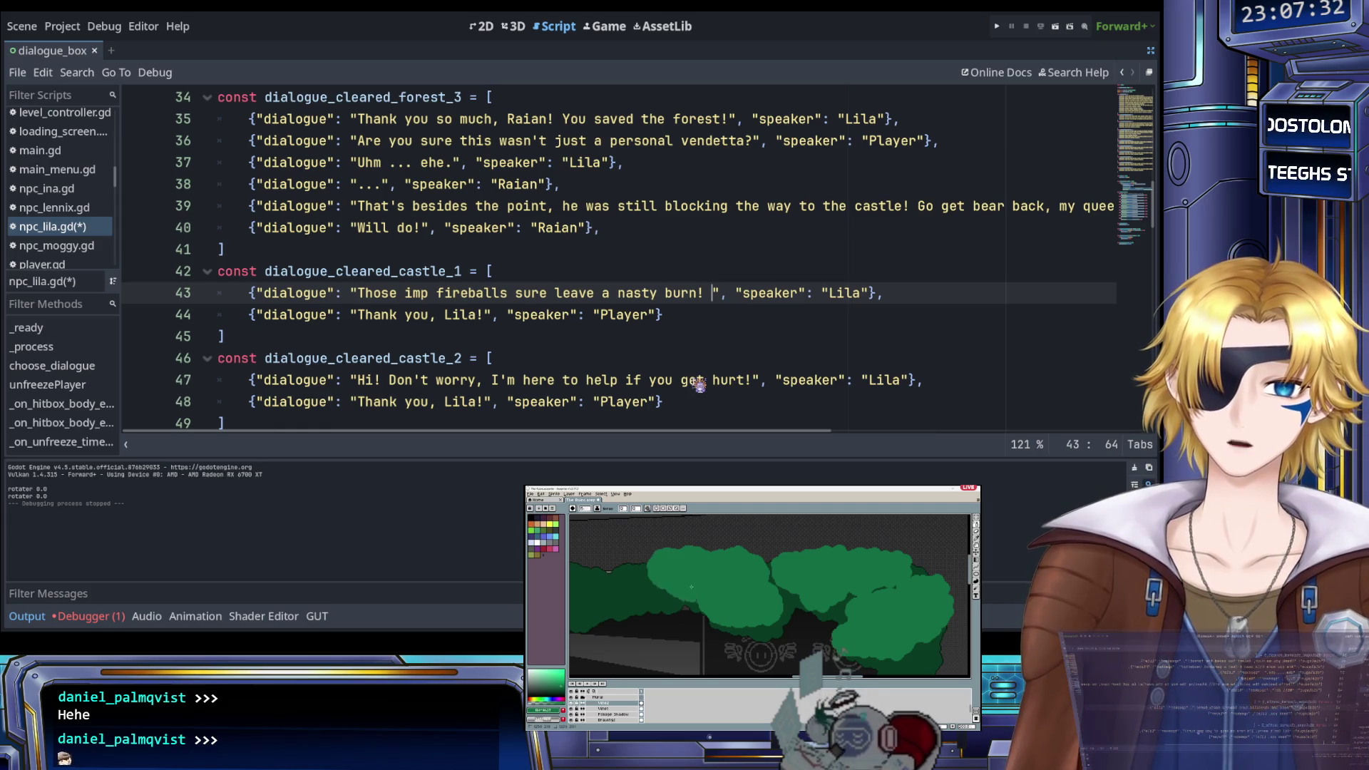
{"action": "key", "text": "BackSpace"}
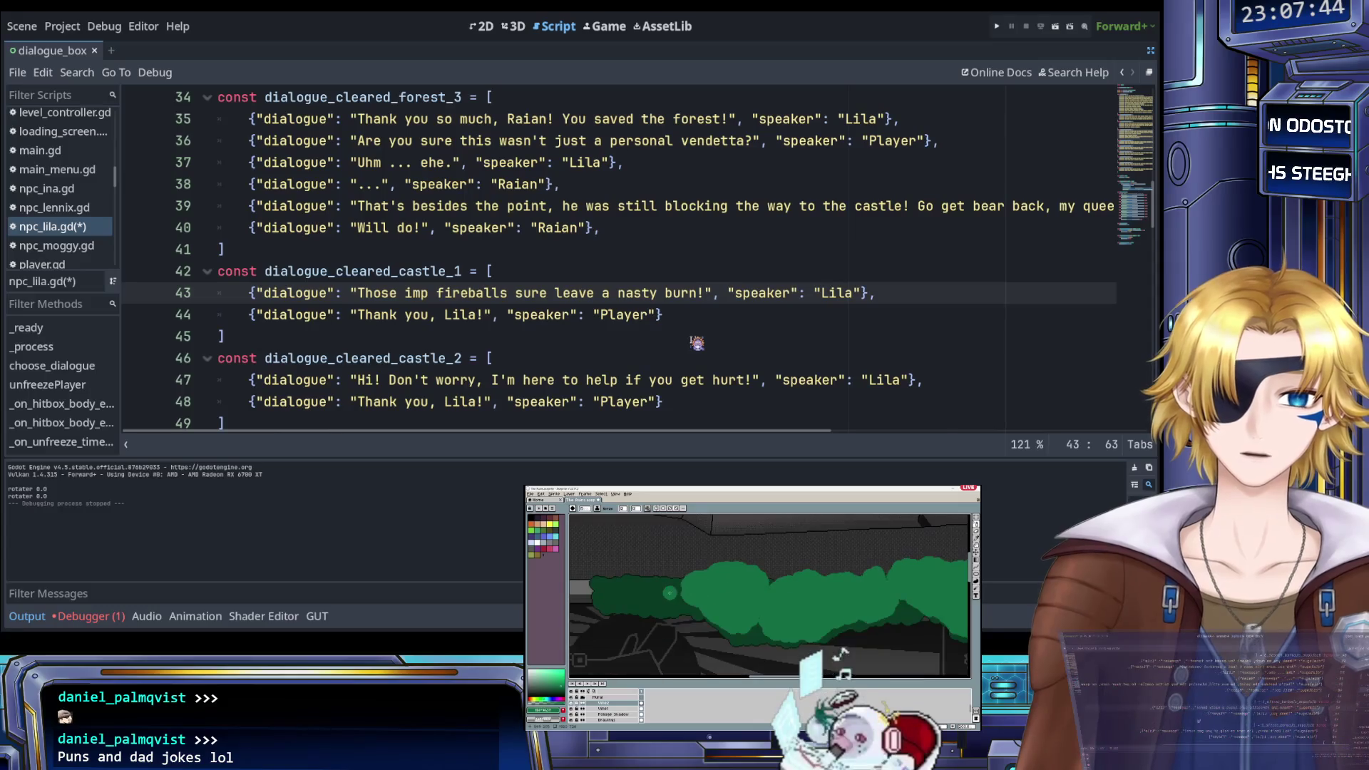
{"action": "left_click", "coordinate": [690, 314]}
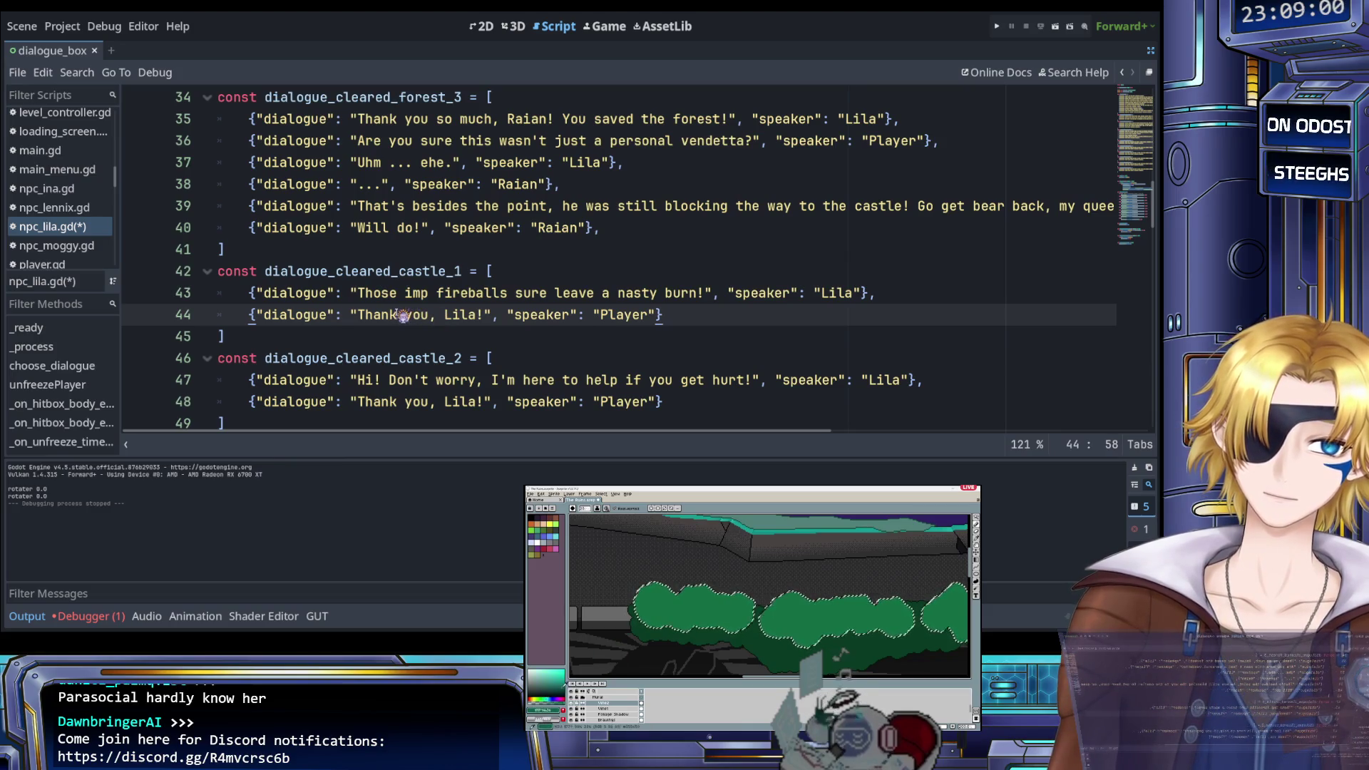
Replace the Player's line 44 reply with 'Not as nasty as your mom last night.' and a trailing comma
{"action": "left_click_drag", "start_coordinate": [357, 315], "coordinate": [487, 319]}
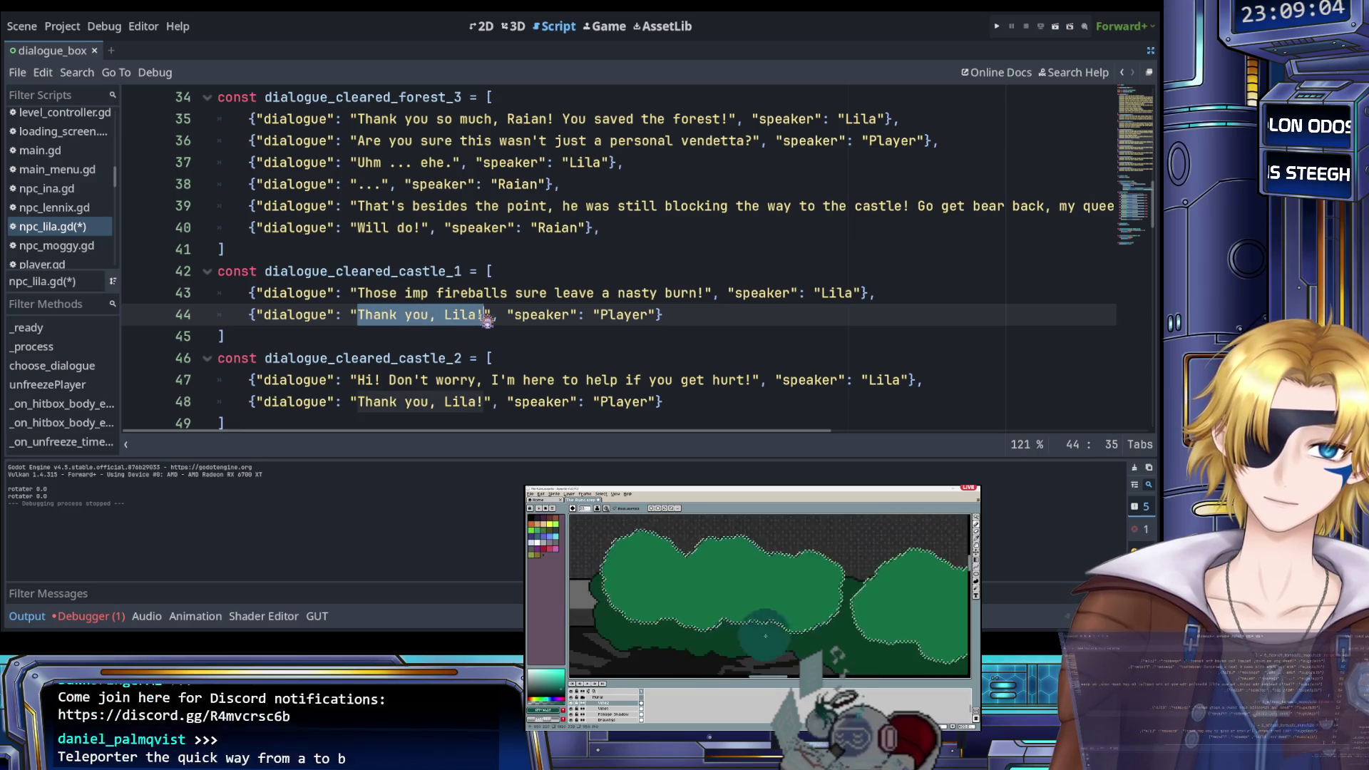
{"action": "left_click", "coordinate": [487, 319]}
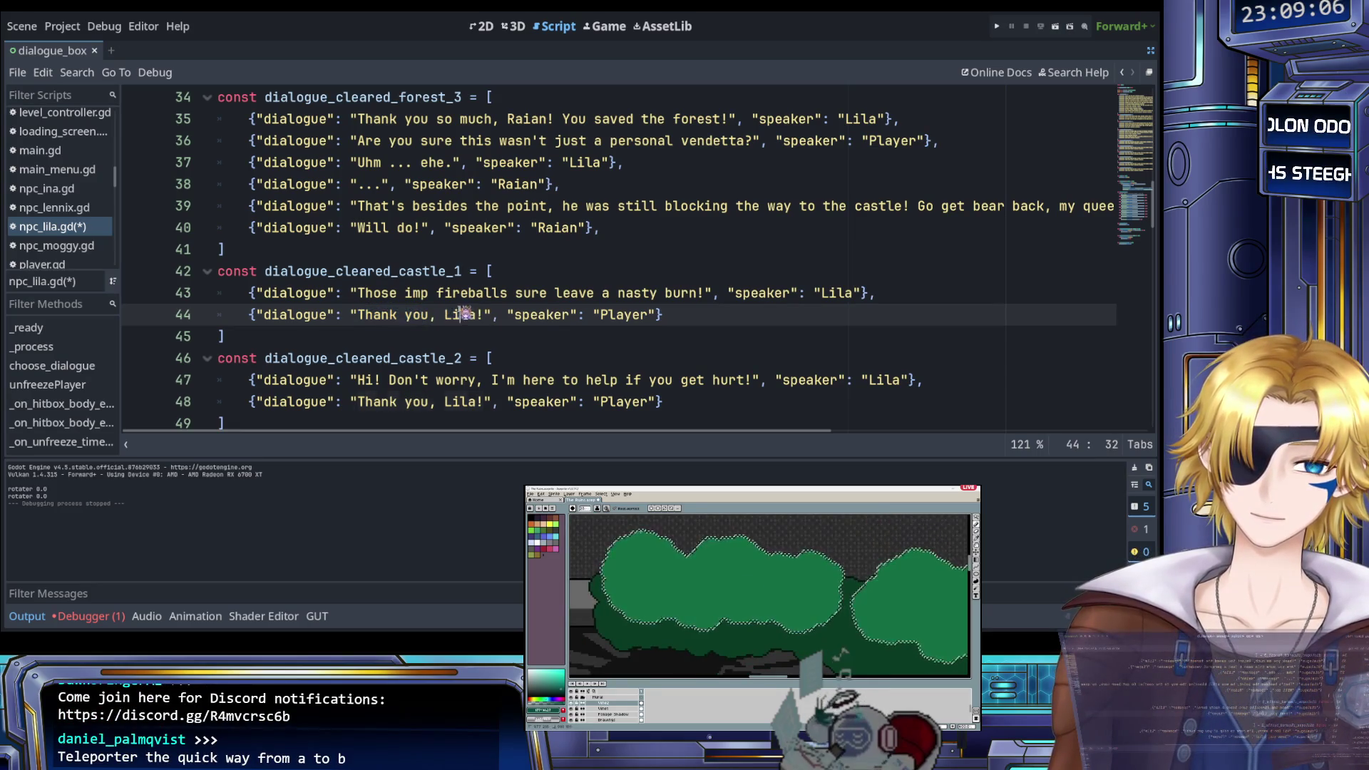
{"action": "left_click_drag", "start_coordinate": [358, 314], "coordinate": [480, 316]}
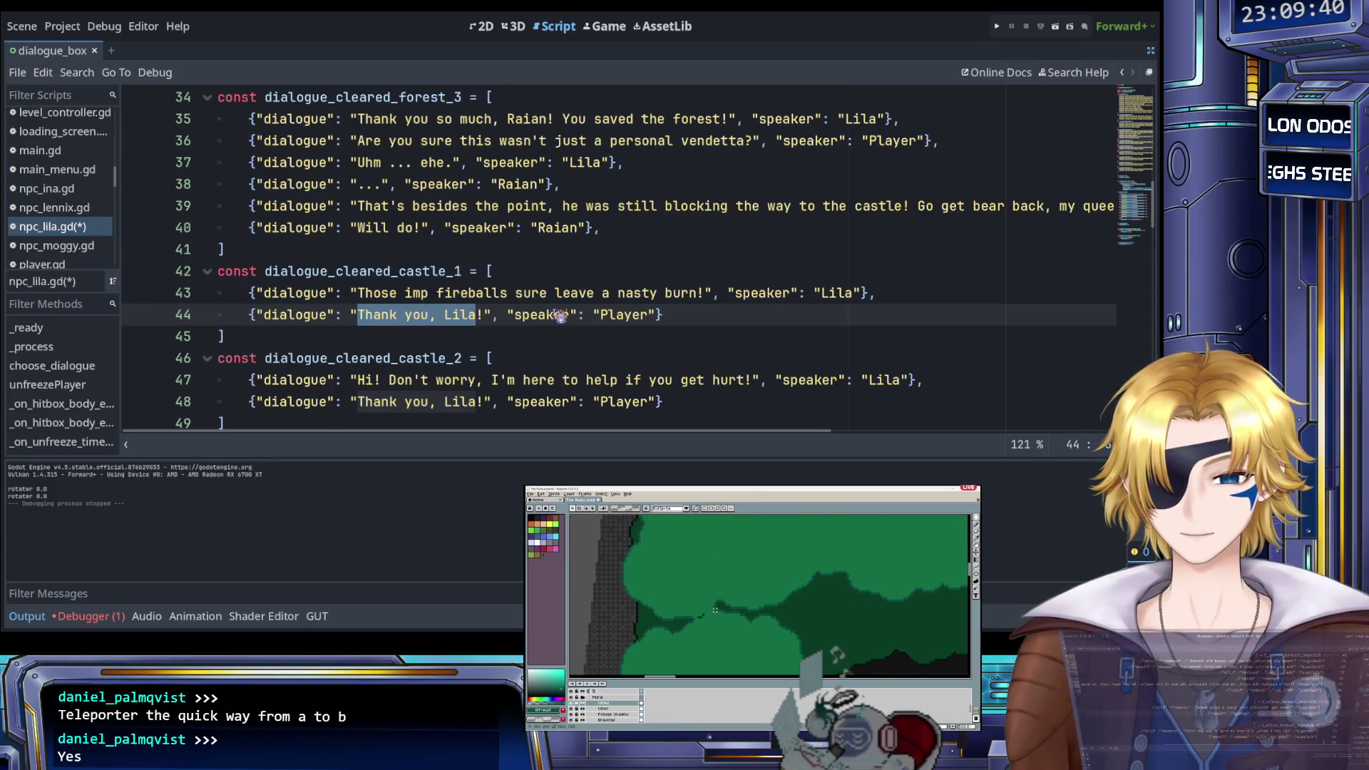
{"action": "type", "text": "Not "}
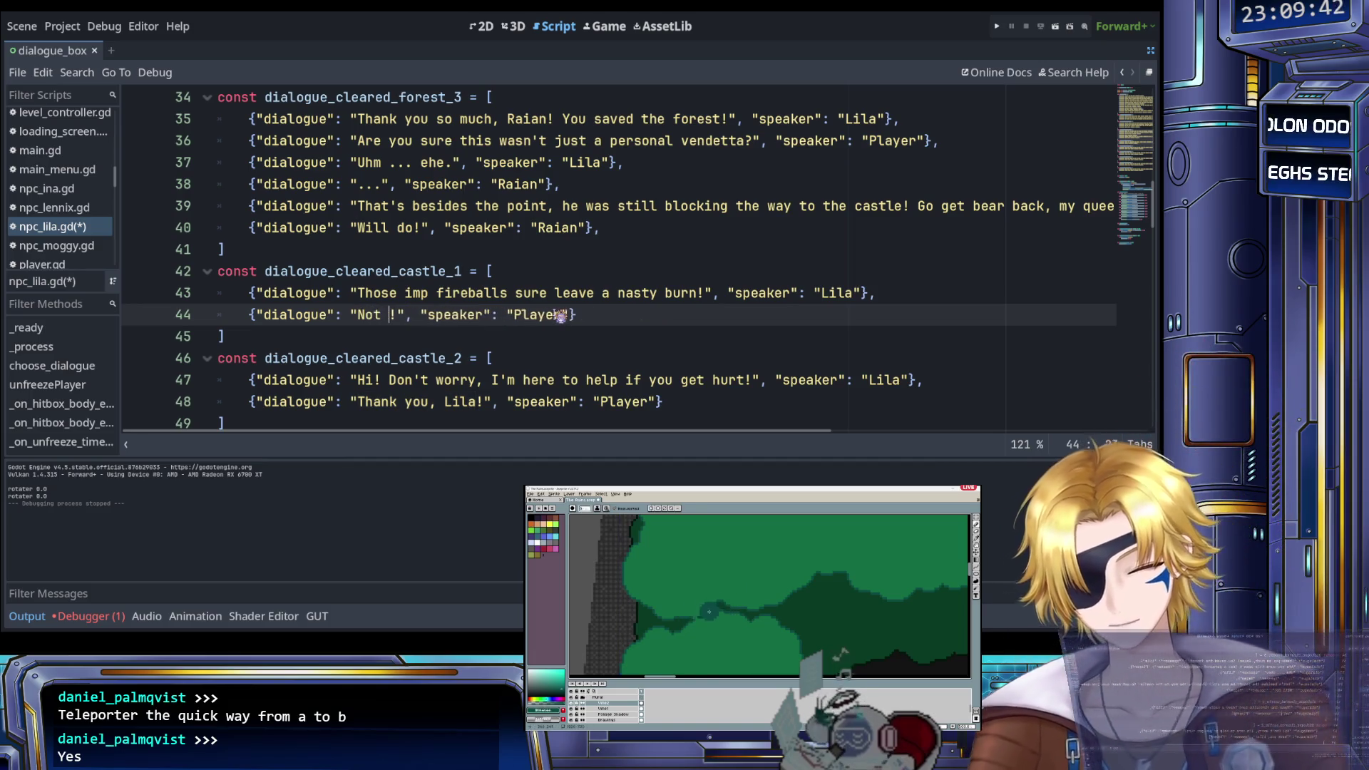
{"action": "type", "text": "as nasty as yo"}
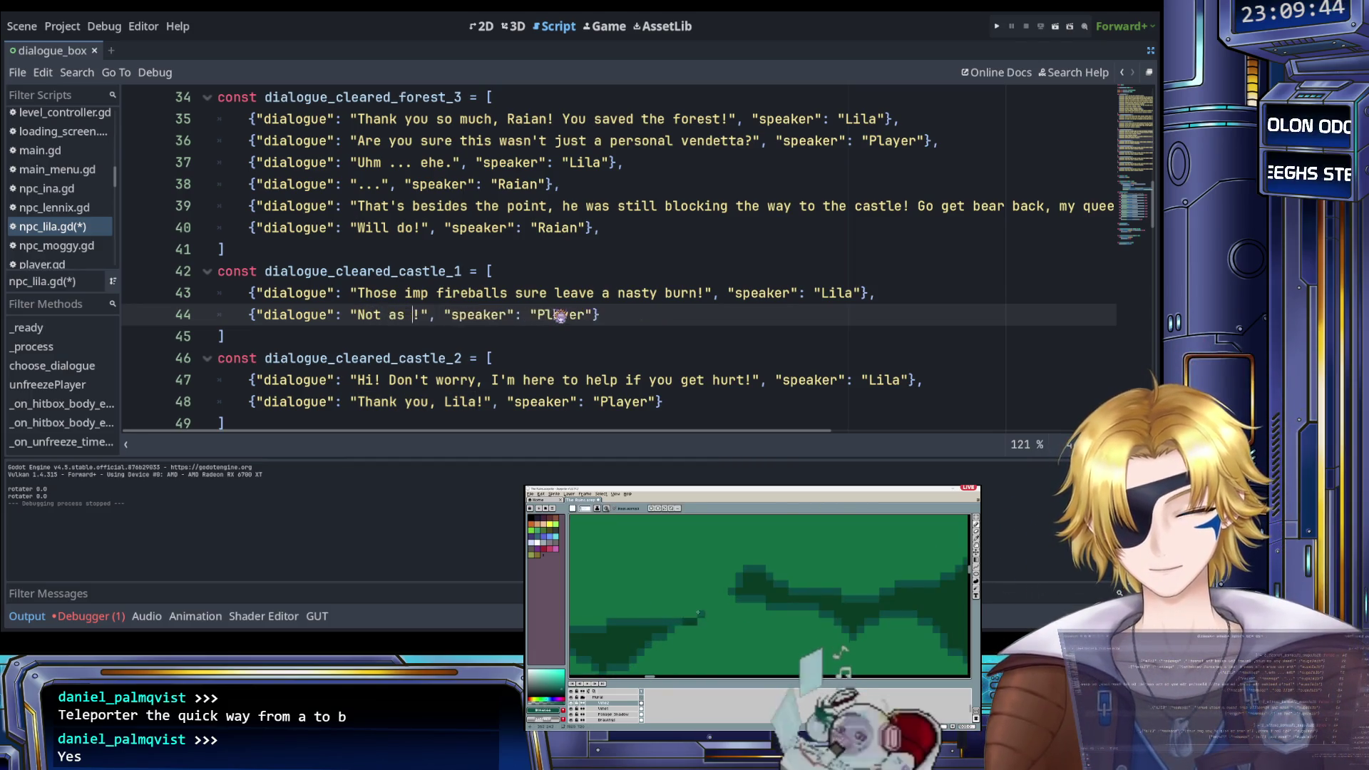
{"action": "type", "text": "ur mom last ni"}
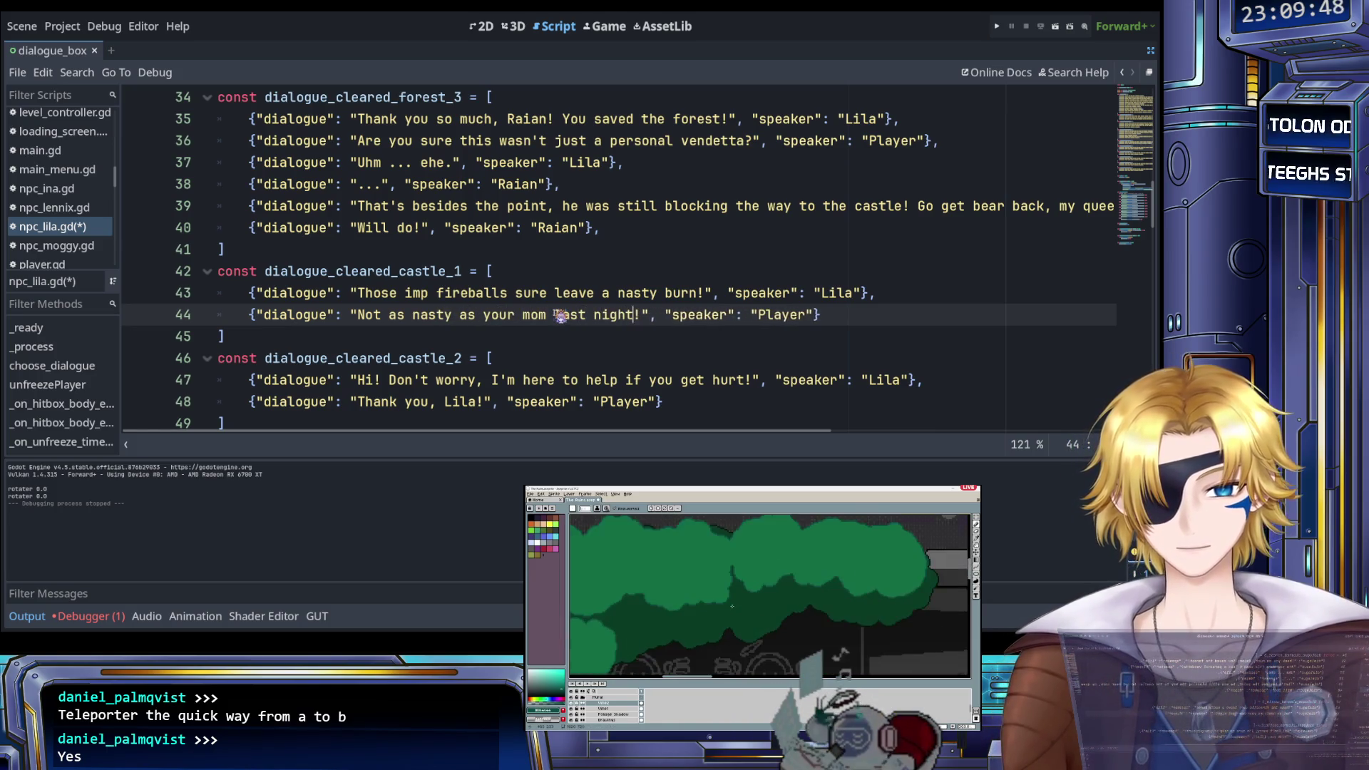
{"action": "type", "text": "ght"}
{"action": "key", "text": "Delete"}
{"action": "type", "text": "."}
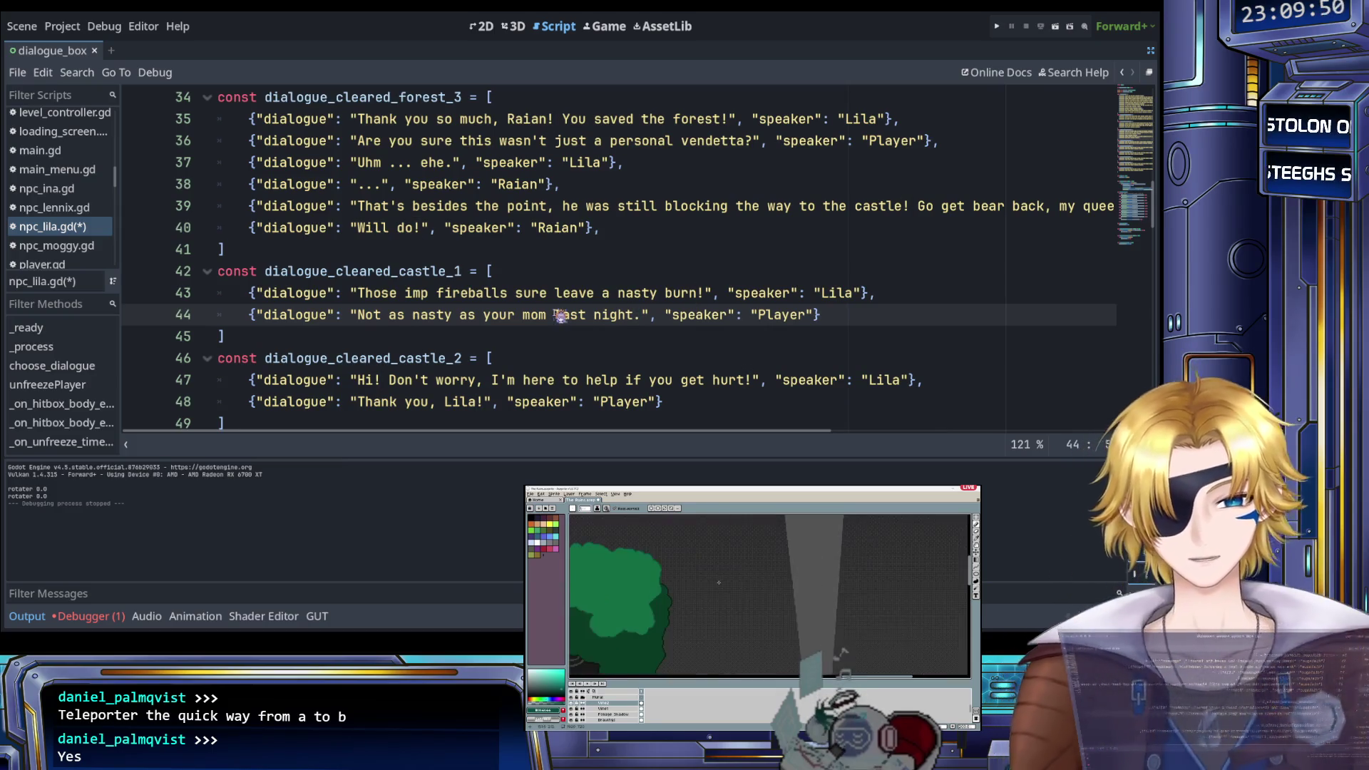
{"action": "left_click", "coordinate": [847, 314]}
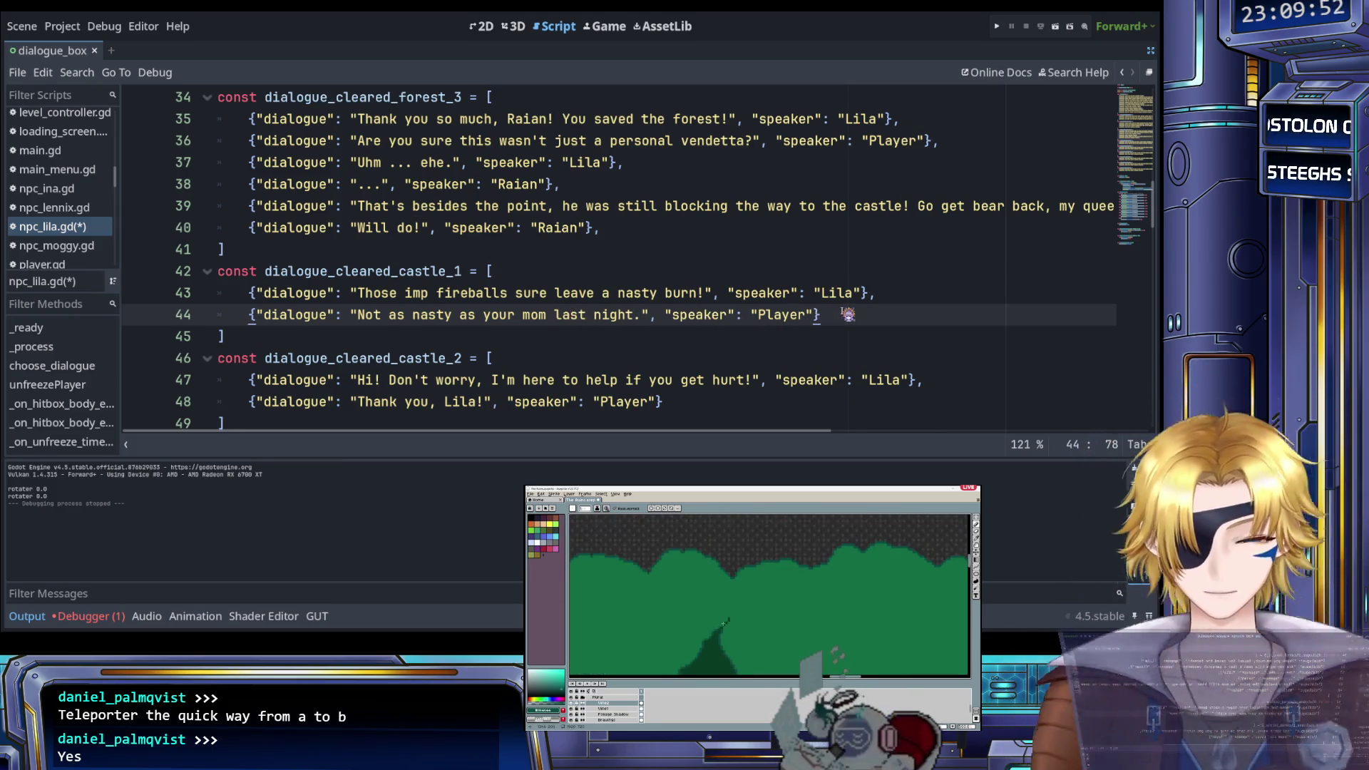
{"action": "type", "text": ","}
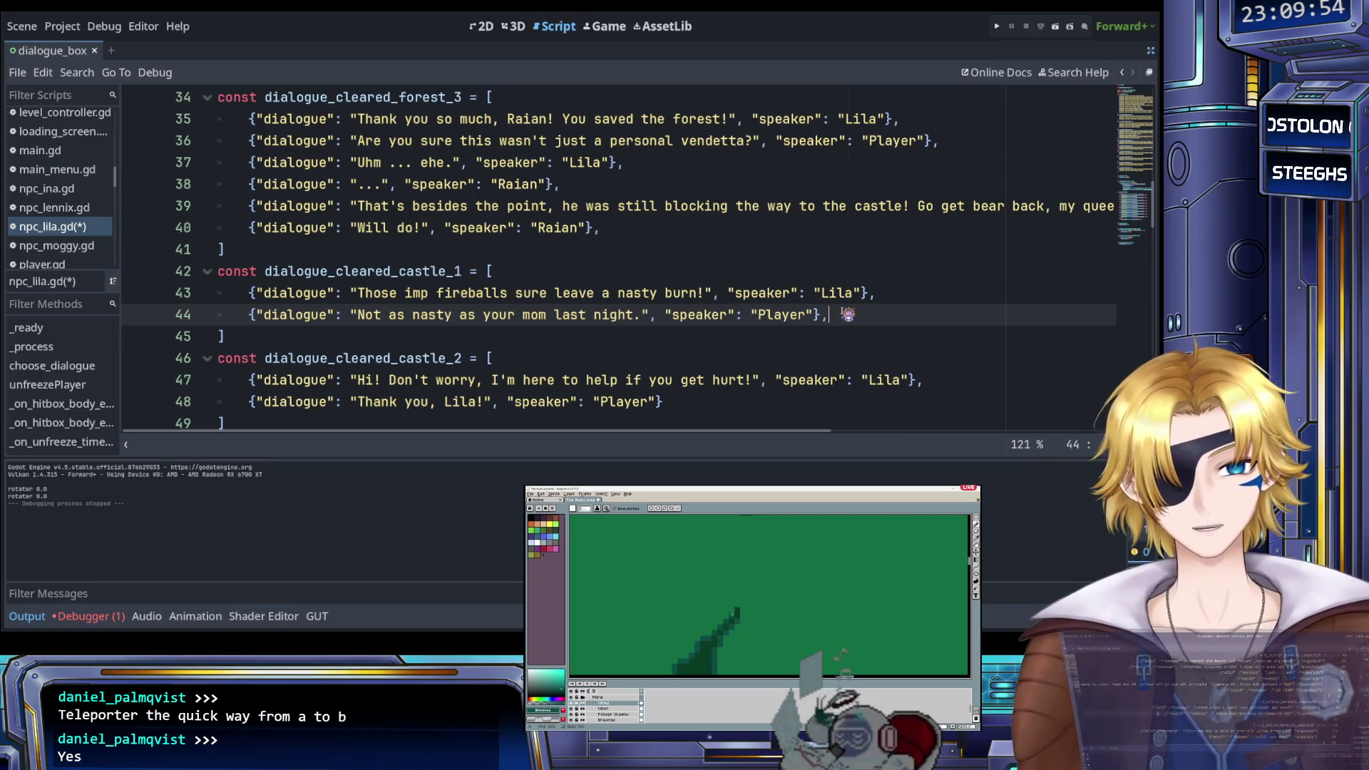
{"action": "left_click", "coordinate": [909, 289]}
Add line 45 as a copy of Lila's entry reading 'Please stop that.'
{"action": "key", "text": "shift+Home"}
{"action": "key", "text": "ctrl+c"}
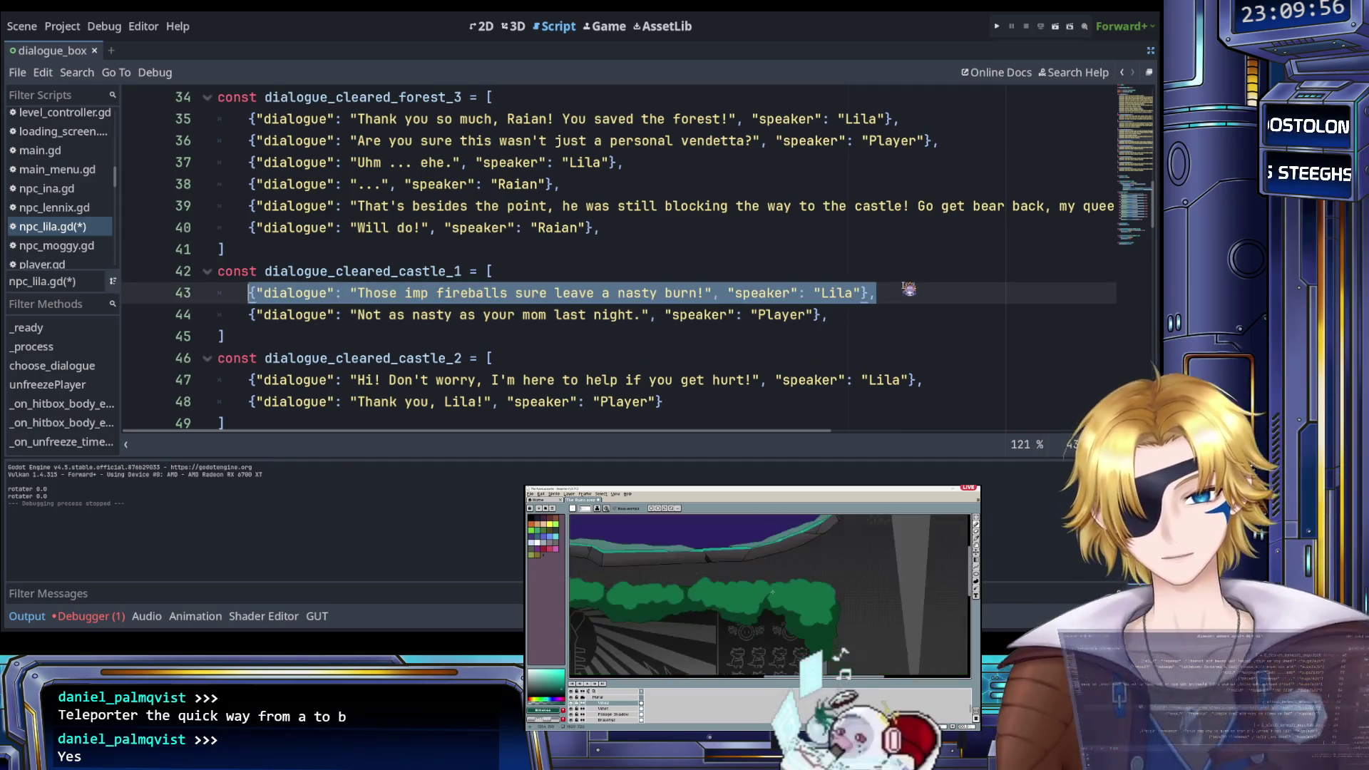
{"action": "left_click", "coordinate": [884, 318]}
{"action": "key", "text": "Return"}
{"action": "key", "text": "ctrl+v"}
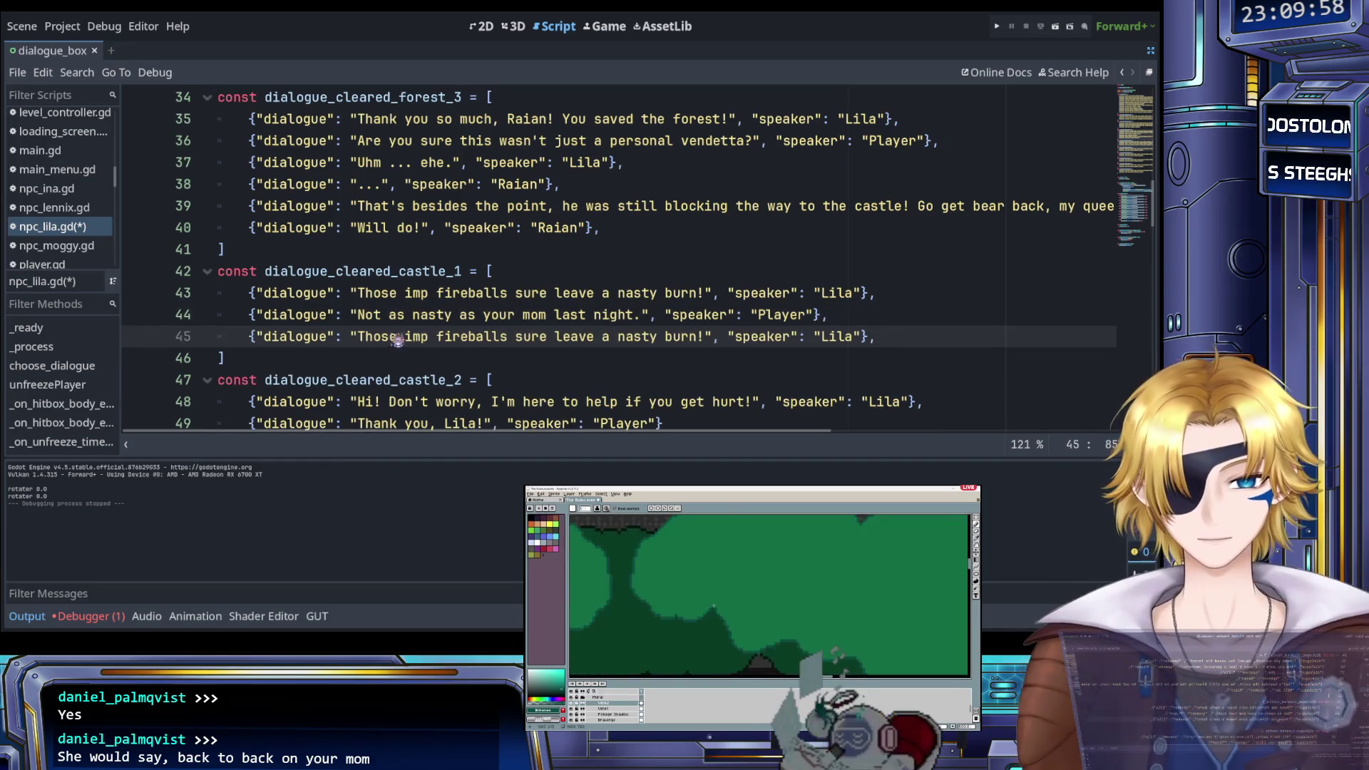
{"action": "left_click_drag", "start_coordinate": [359, 337], "coordinate": [699, 339]}
{"action": "type", "text": "Please d"}
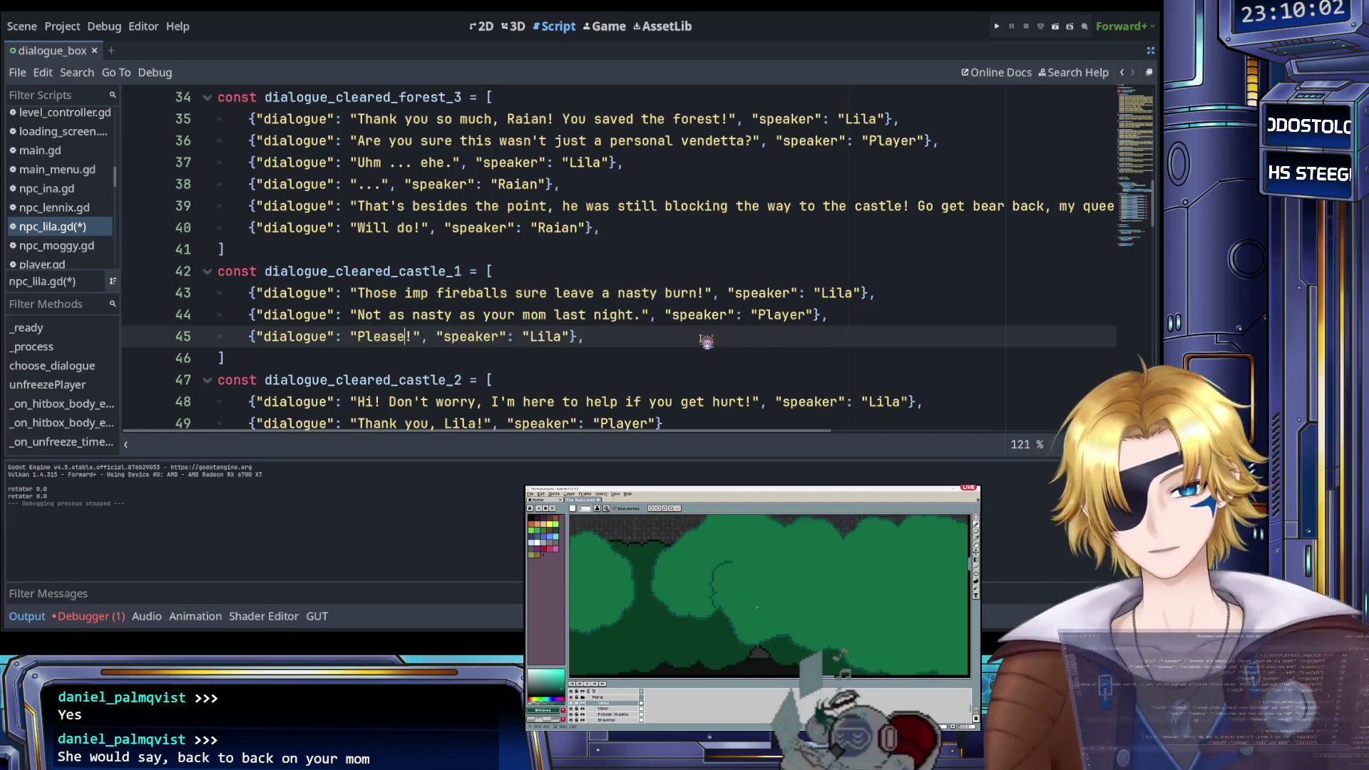
{"action": "type", "text": "on"}
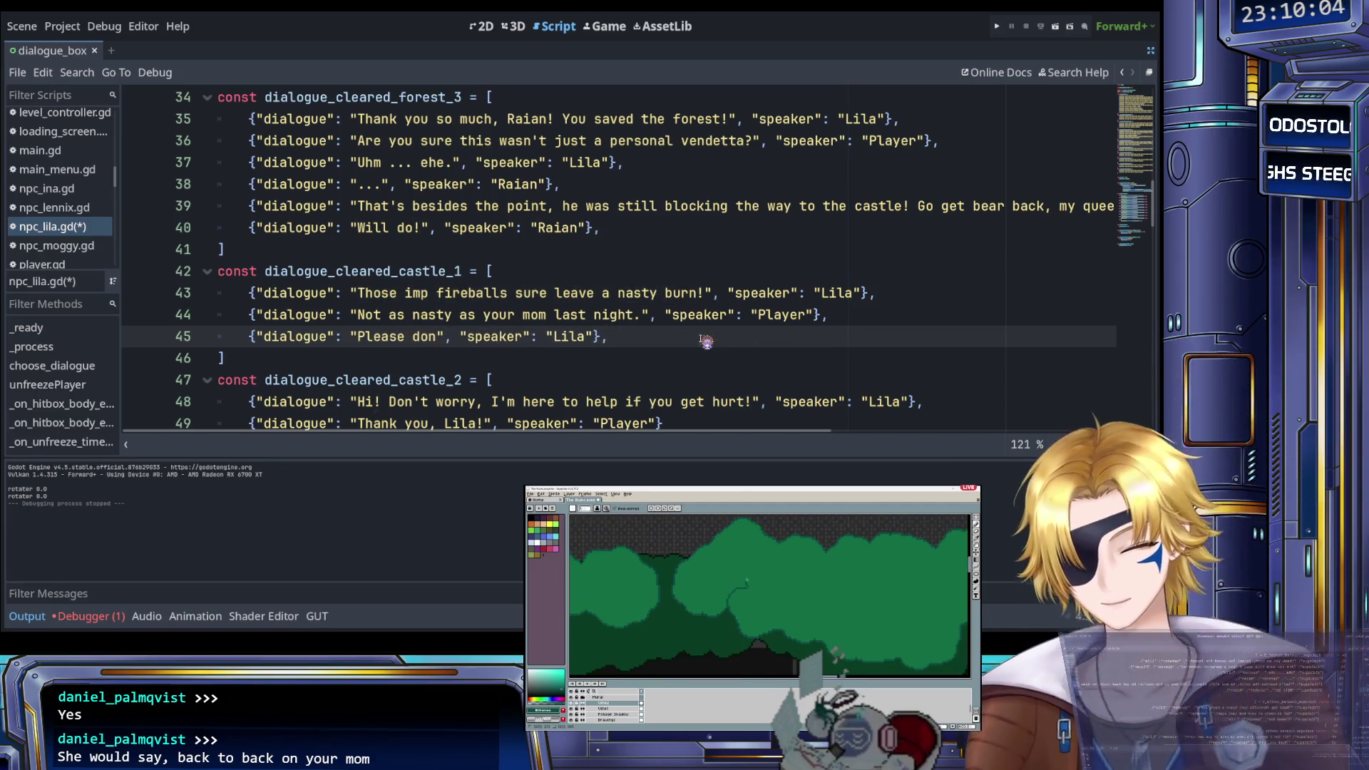
{"action": "key", "text": "BackSpace"}
{"action": "key", "text": "BackSpace"}
{"action": "key", "text": "BackSpace"}
{"action": "type", "text": "stop t"}
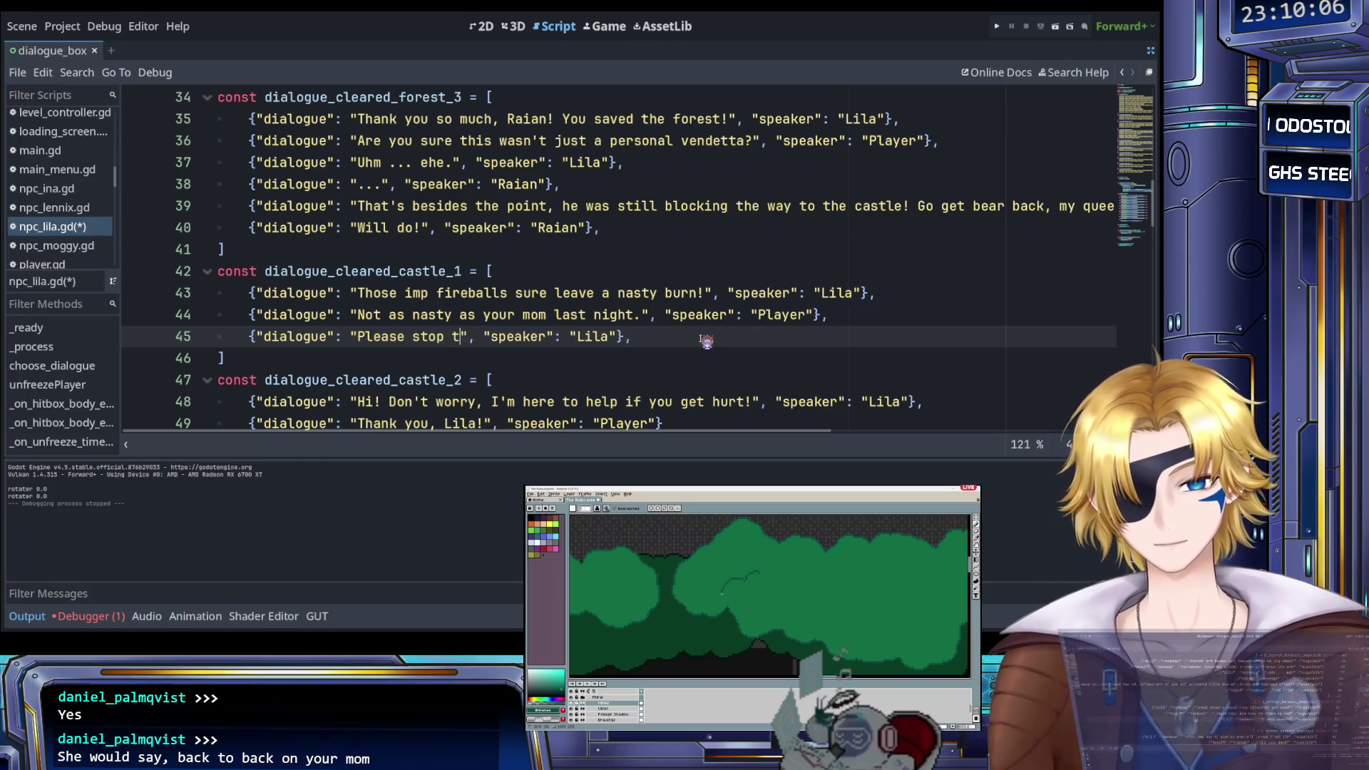
{"action": "type", "text": "hat."}
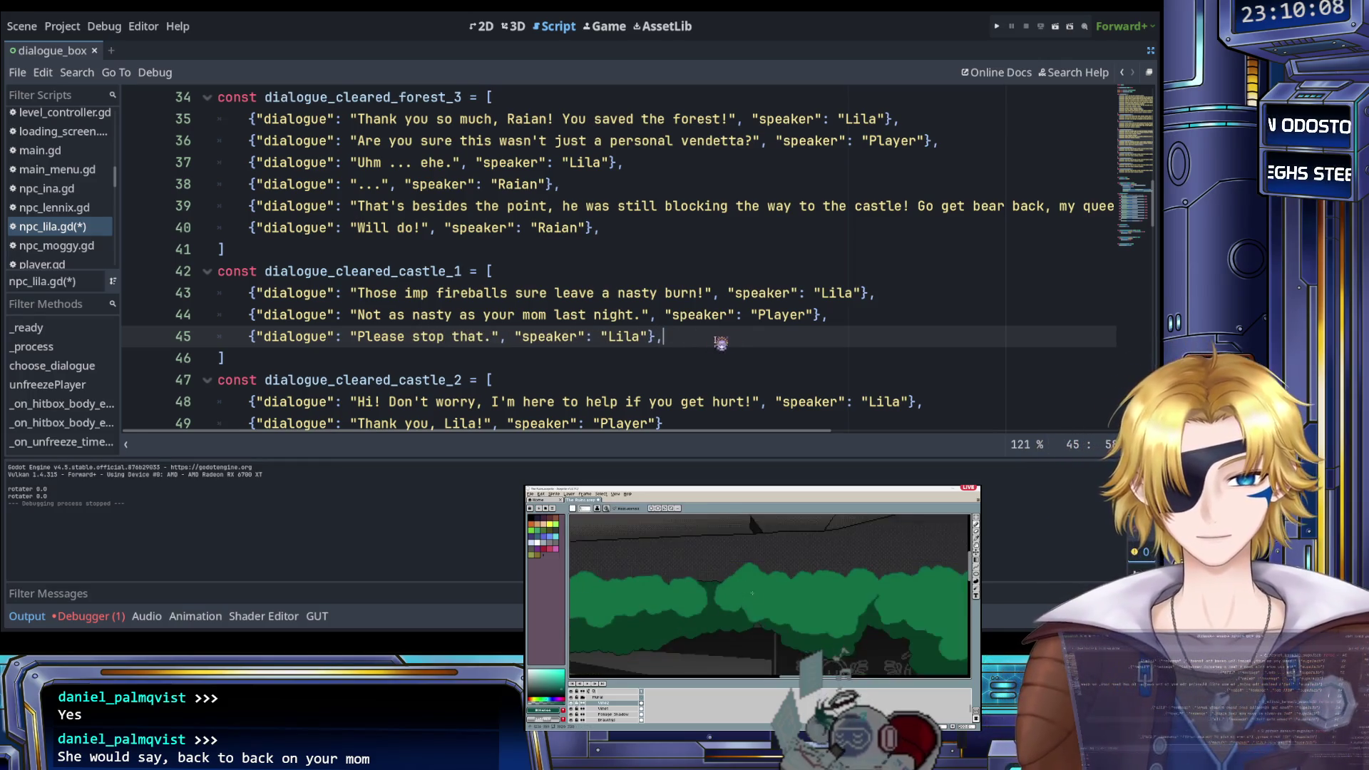
Duplicate it as line 46 with speaker Raian and text ':3c', then save npc_lila.gd
{"action": "left_click", "coordinate": [720, 342]}
{"action": "key", "text": "Return"}
{"action": "left_click_drag", "start_coordinate": [687, 336], "coordinate": [247, 336]}
{"action": "key", "text": "ctrl+c"}
{"action": "left_click", "coordinate": [306, 358]}
{"action": "key", "text": "ctrl+v"}
{"action": "left_click_drag", "start_coordinate": [357, 358], "coordinate": [491, 358]}
{"action": "double_click", "coordinate": [618, 358]}
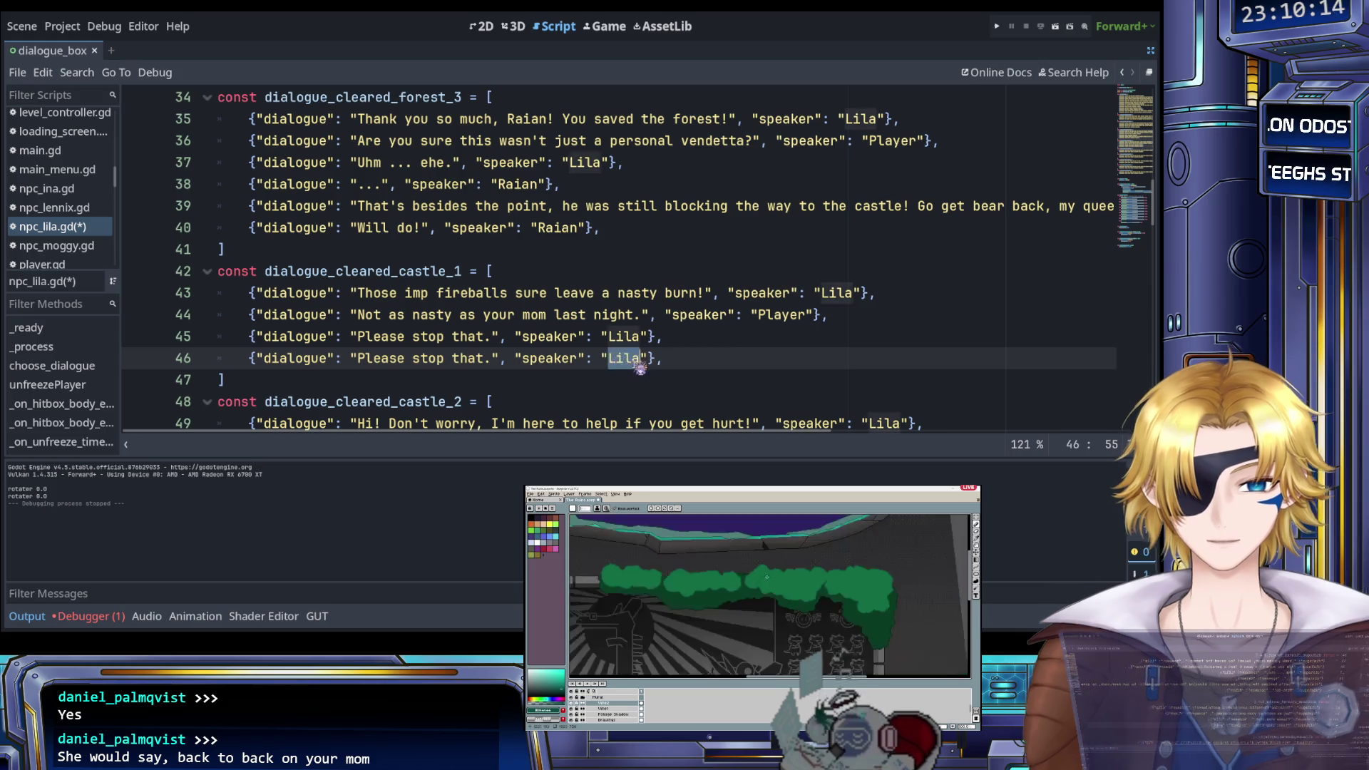
{"action": "type", "text": "Raian"}
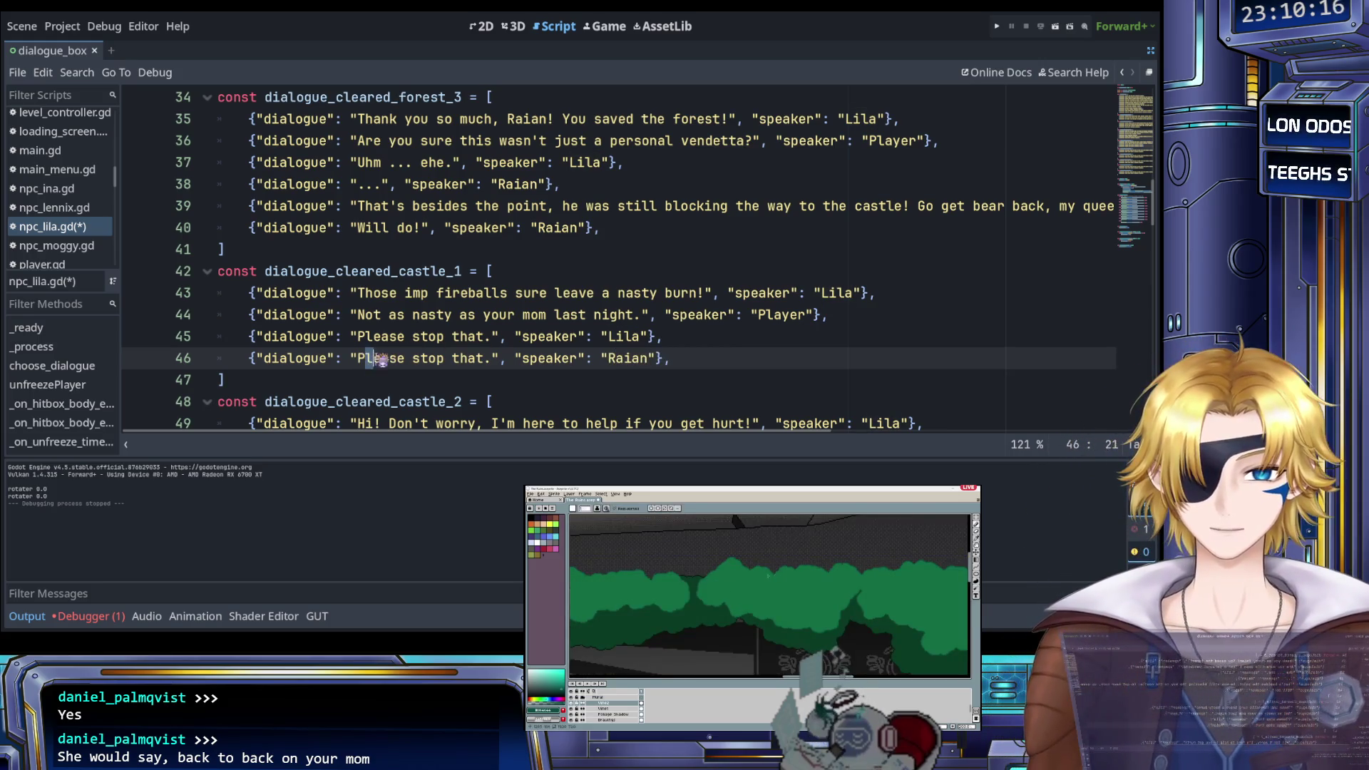
{"action": "left_click_drag", "start_coordinate": [358, 358], "coordinate": [492, 358]}
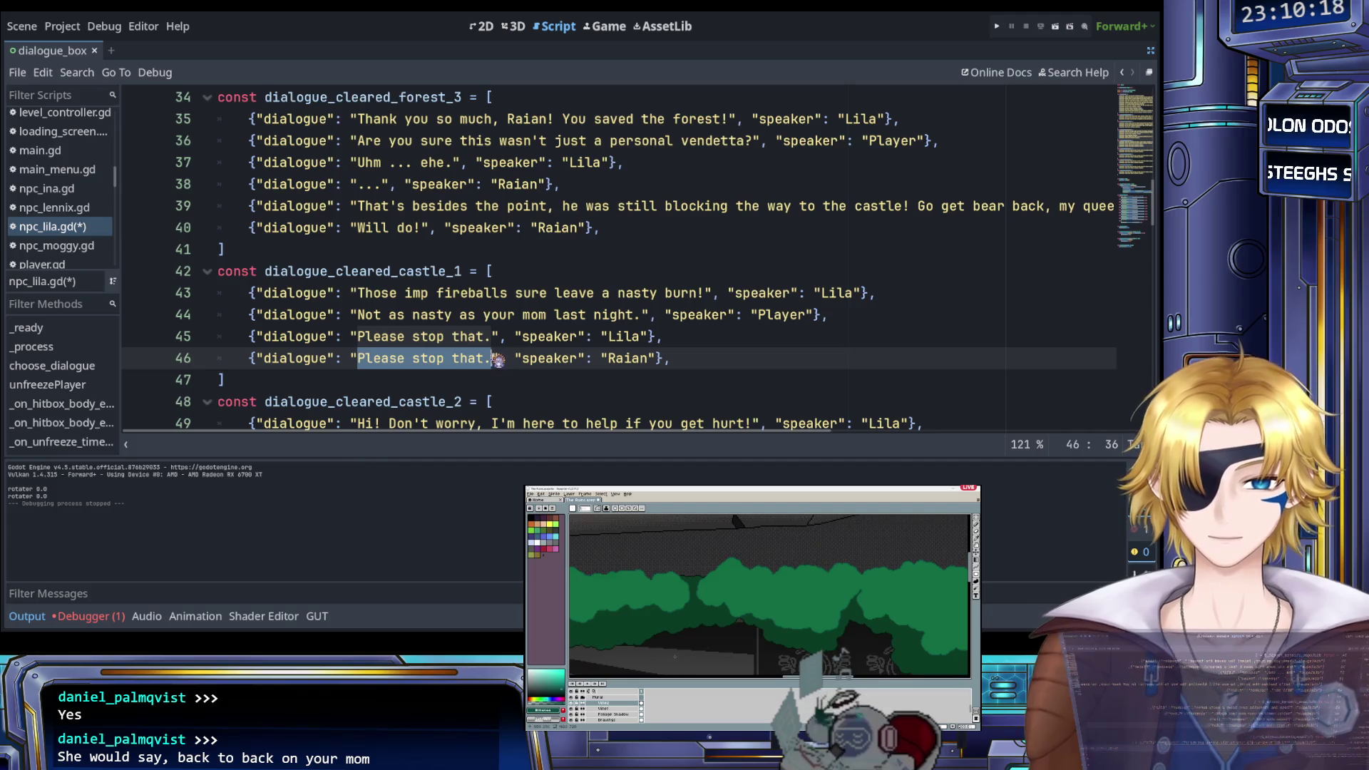
{"action": "key", "text": "BackSpace"}
{"action": "type", "text": ":3c"}
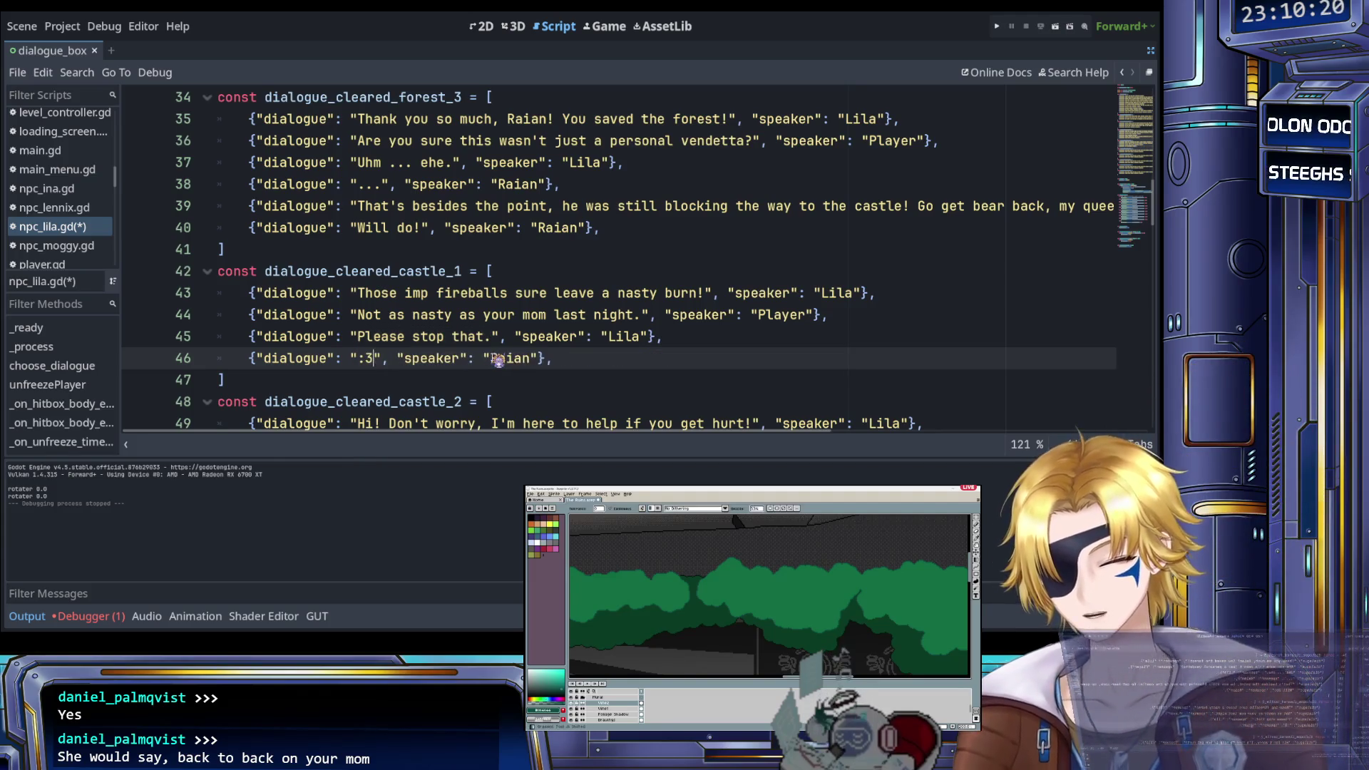
{"action": "left_click", "coordinate": [386, 378]}
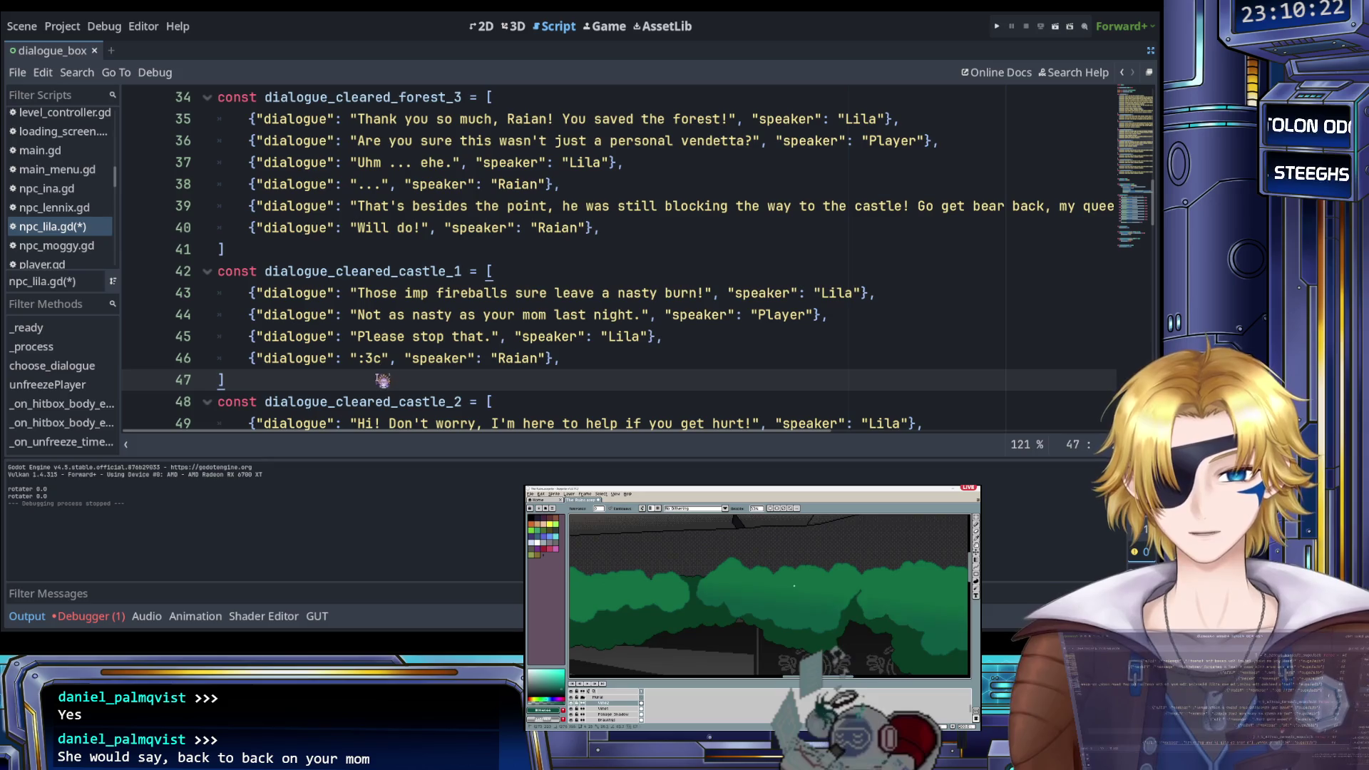
{"action": "key", "text": "ctrl+s"}
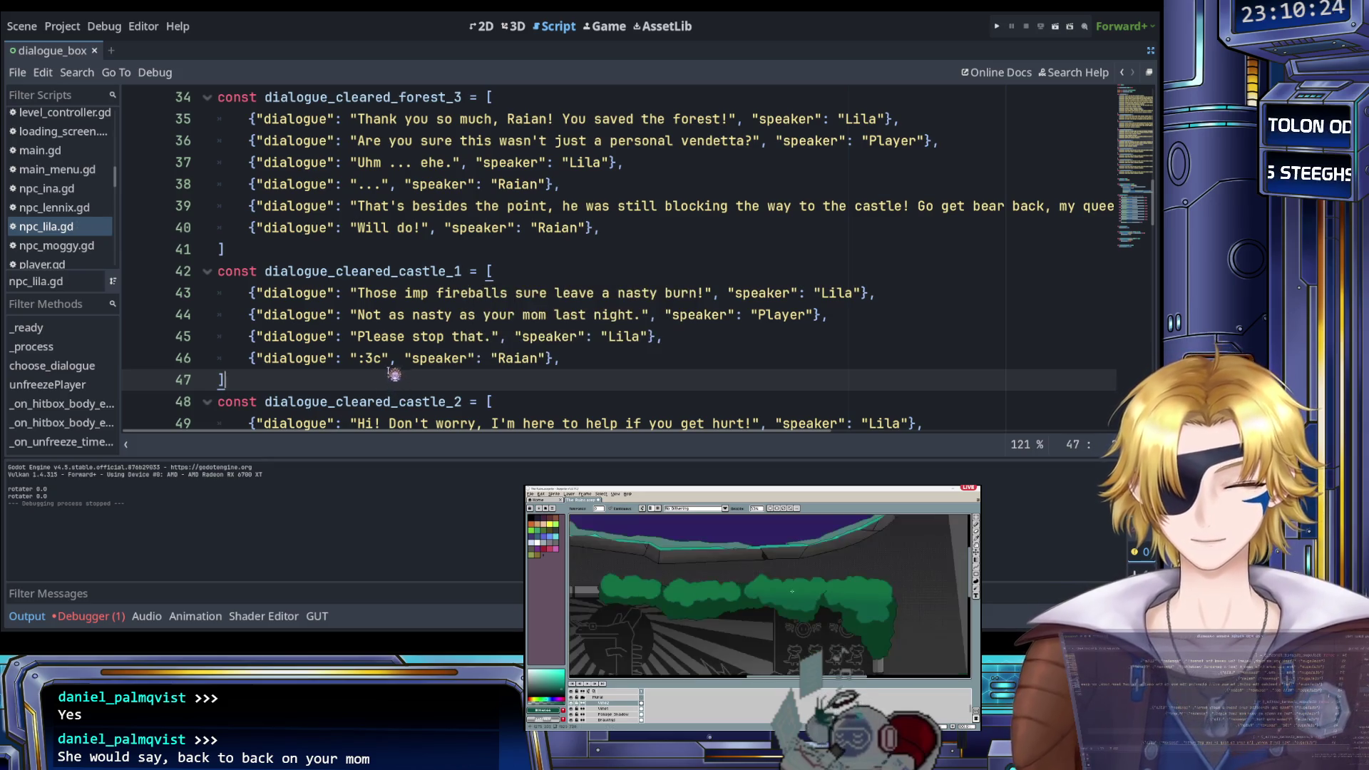
{"action": "scroll", "coordinate": [371, 388], "scroll_direction": "up", "scroll_amount": 2, "text": "ctrl"}
{"action": "scroll", "coordinate": [384, 356], "scroll_direction": "down", "scroll_amount": 3}
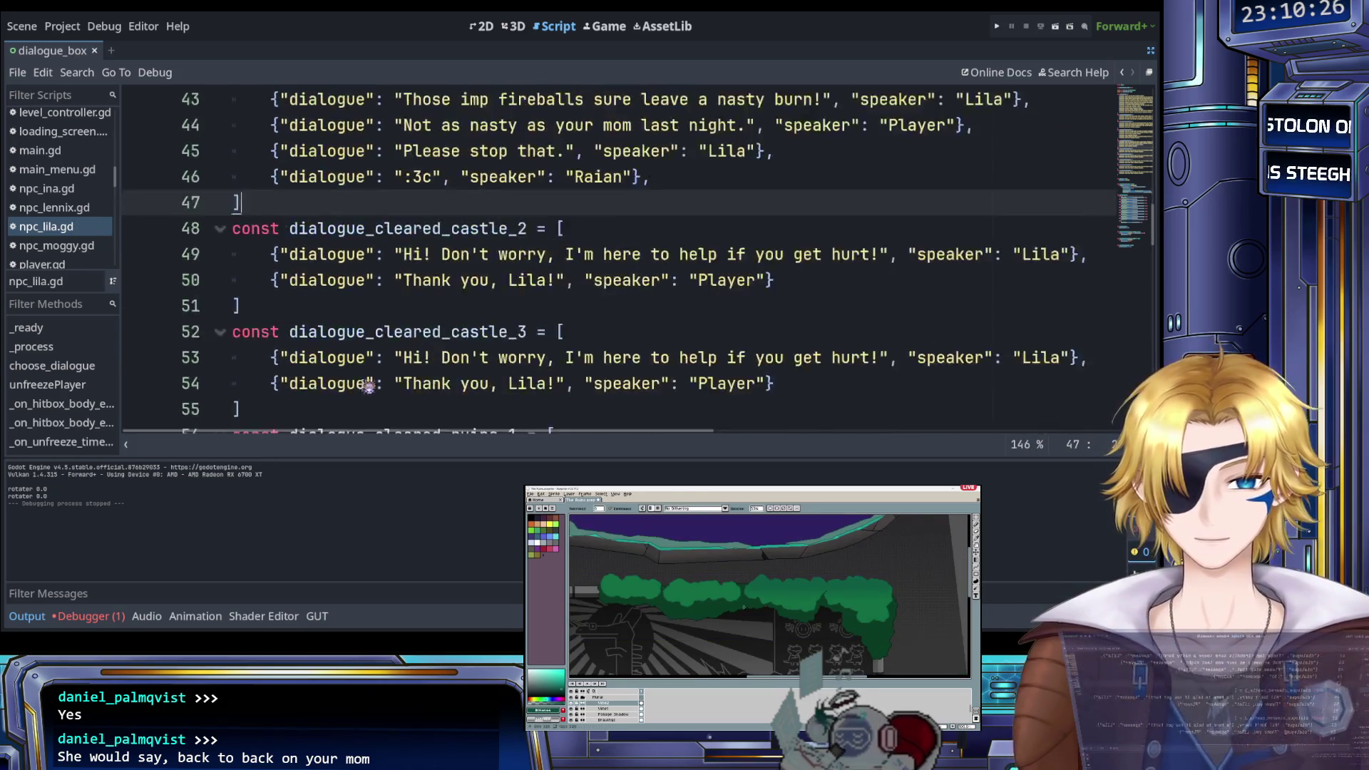
{"action": "scroll", "coordinate": [394, 338], "scroll_direction": "up", "scroll_amount": 1}
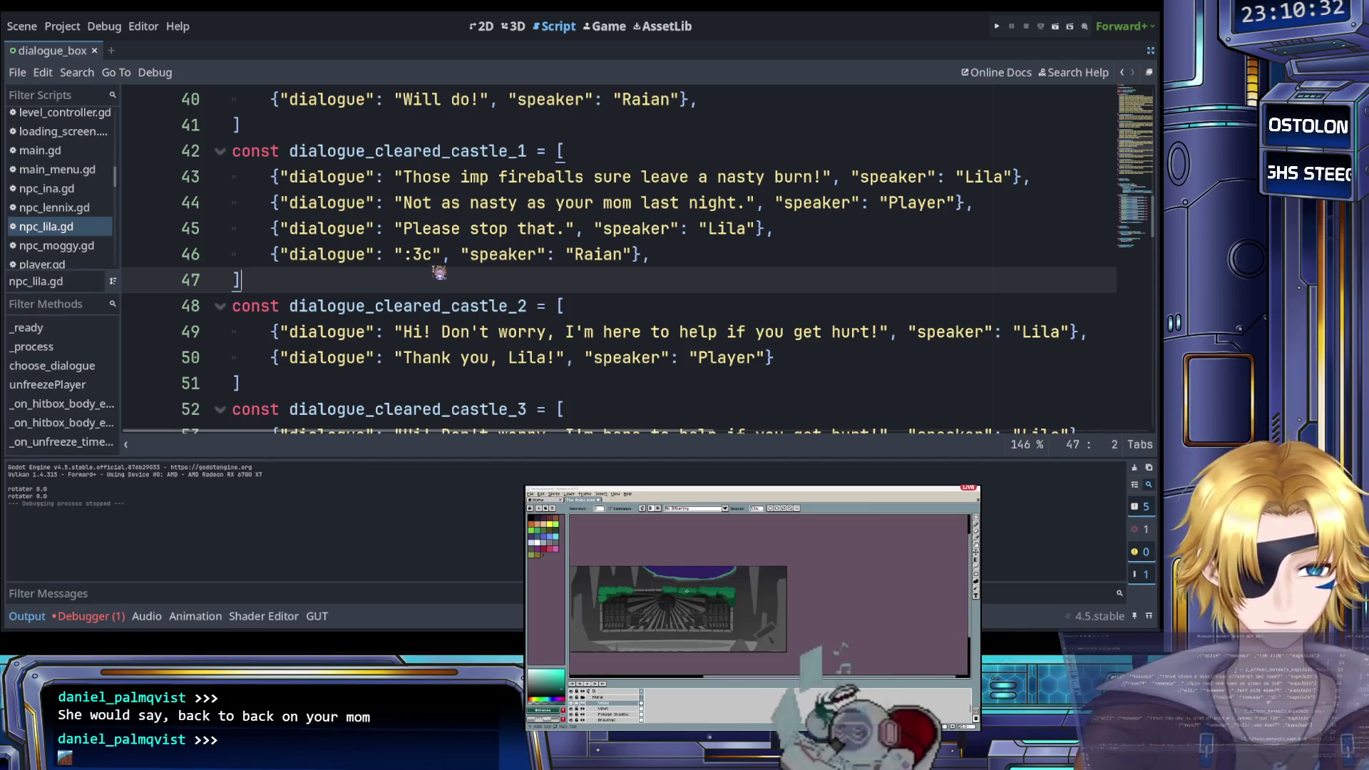
{"action": "scroll", "coordinate": [447, 292], "scroll_direction": "down", "scroll_amount": 4}
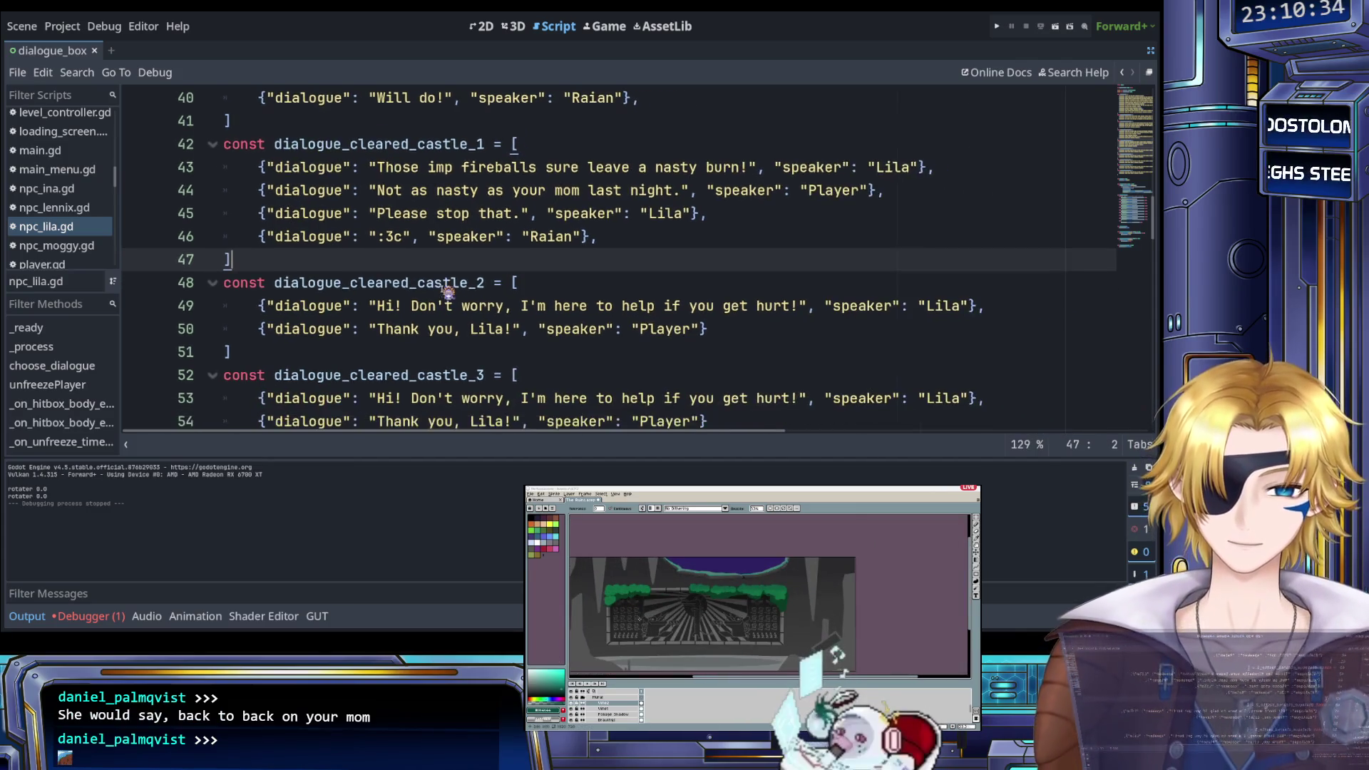
{"action": "key", "text": "ctrl+s"}
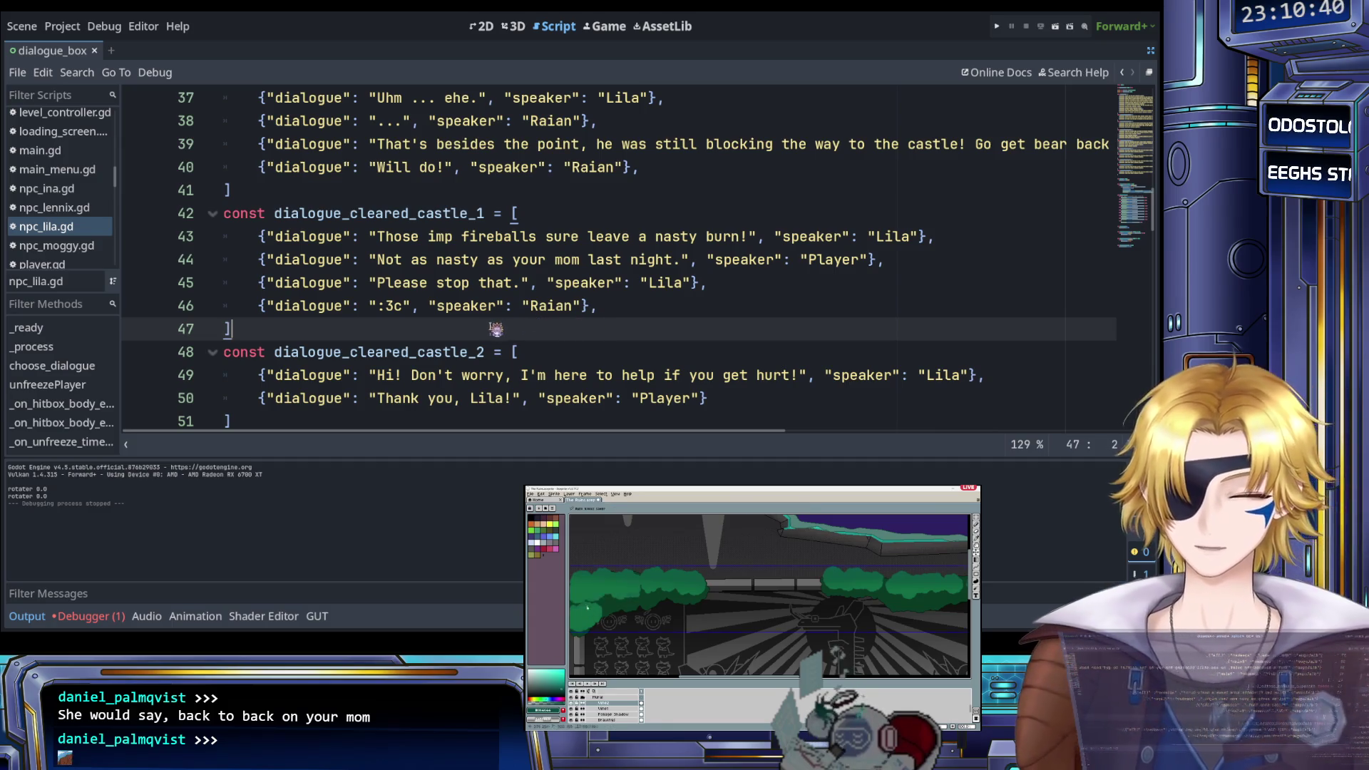
{"action": "scroll", "coordinate": [508, 348], "scroll_direction": "down", "scroll_amount": 1}
{"action": "scroll", "coordinate": [488, 346], "scroll_direction": "up", "scroll_amount": 1}
{"action": "scroll", "coordinate": [484, 340], "scroll_direction": "down", "scroll_amount": 1}
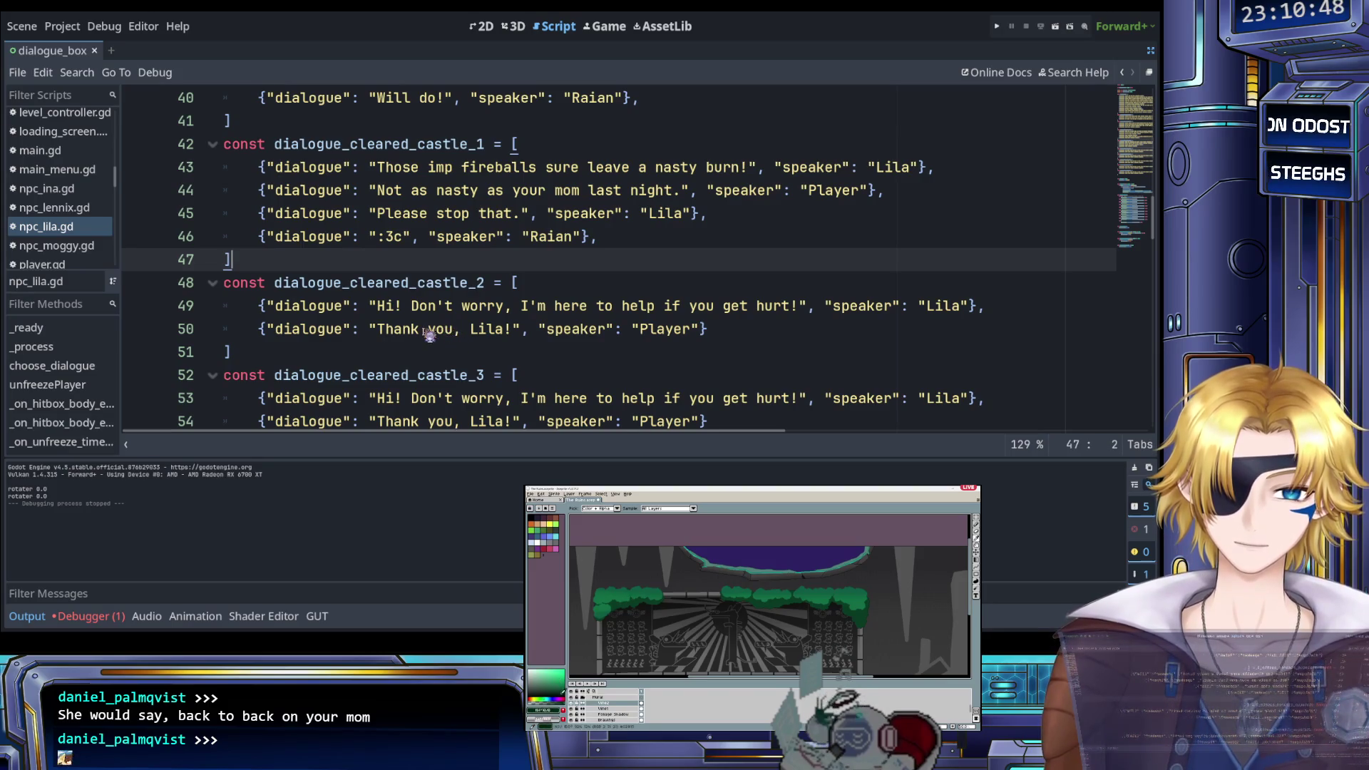
{"action": "left_click", "coordinate": [387, 306]}
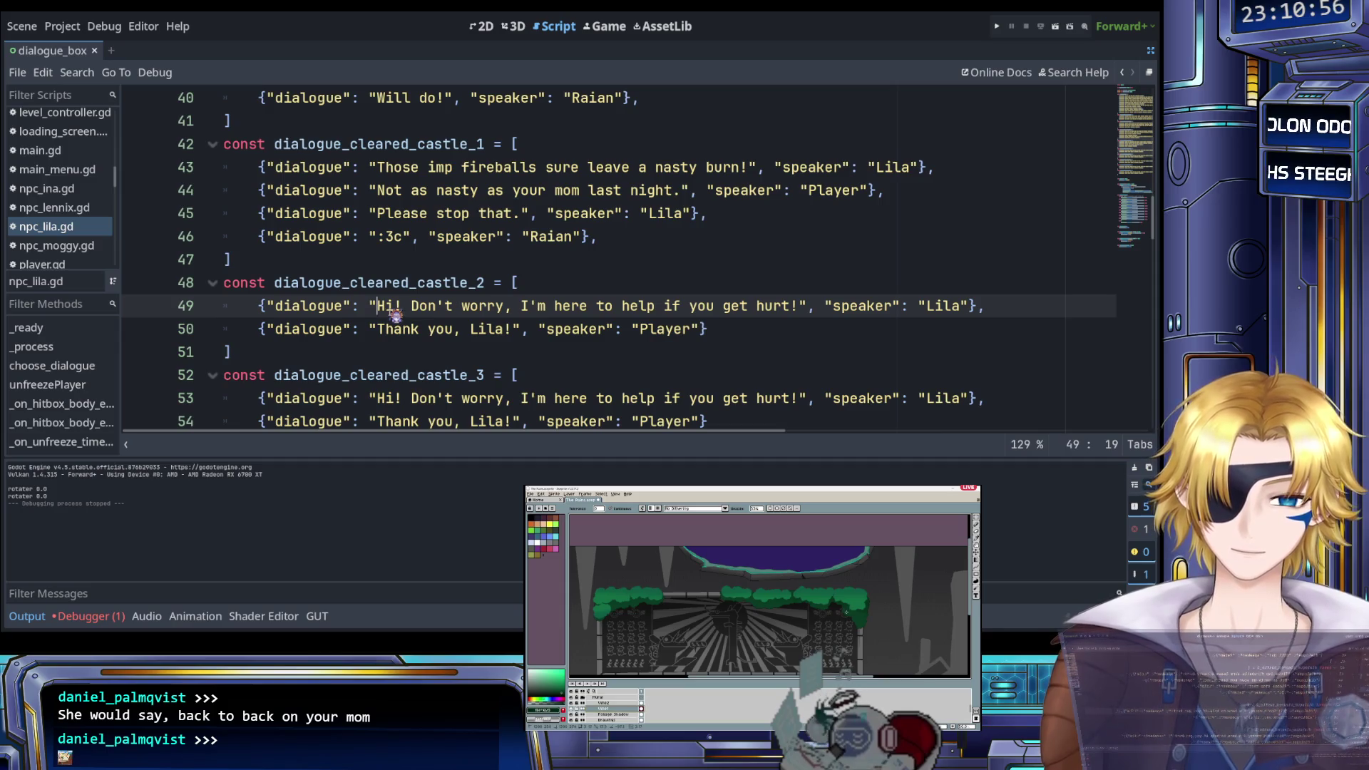
Rewrite Lila's line 49 as 'Archer's huh! Their arrows pack quite a punch~'
{"action": "scroll", "coordinate": [396, 316], "scroll_direction": "right", "scroll_amount": 3}
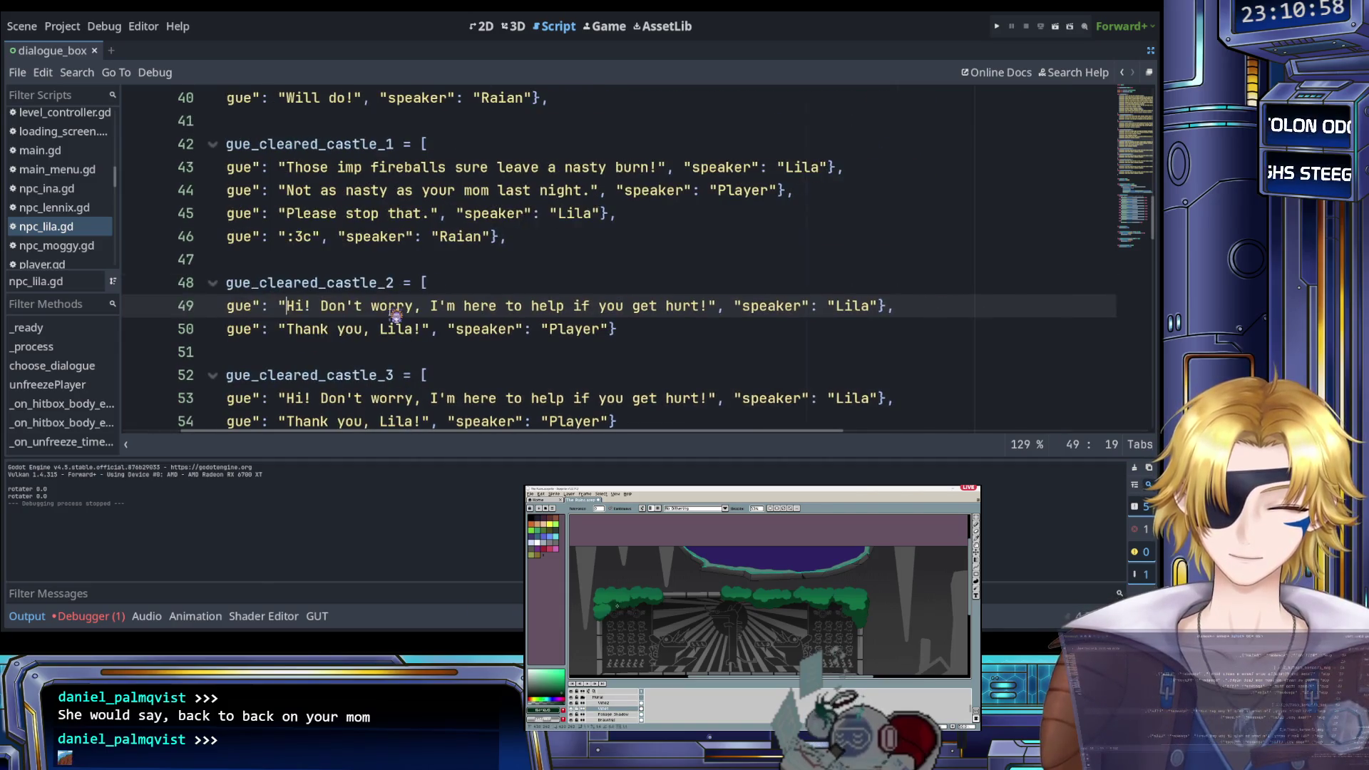
{"action": "scroll", "coordinate": [396, 316], "scroll_direction": "left", "scroll_amount": 3}
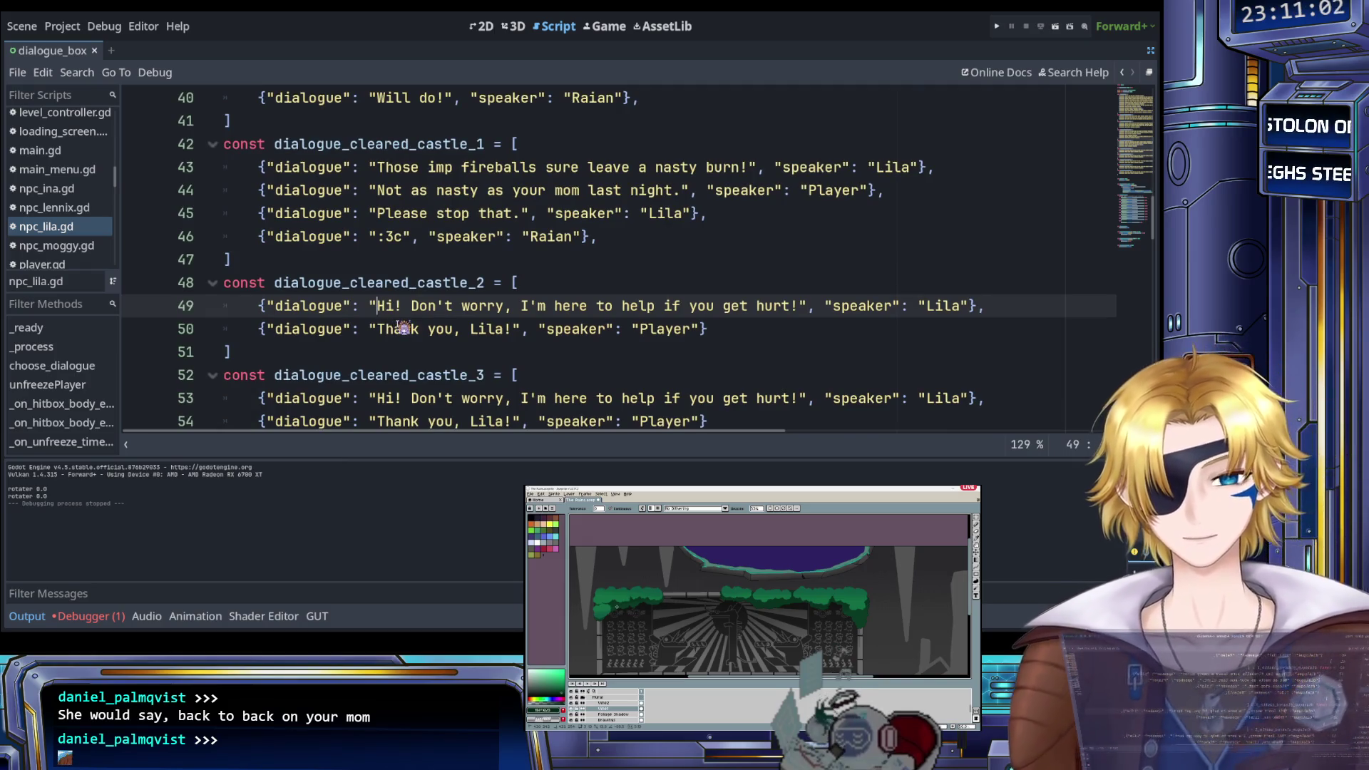
{"action": "mouse_move", "coordinate": [446, 308]}
{"action": "left_mouse_down"}
{"action": "mouse_move", "coordinate": [710, 329]}
{"action": "mouse_move", "coordinate": [794, 315]}
{"action": "left_mouse_up"}
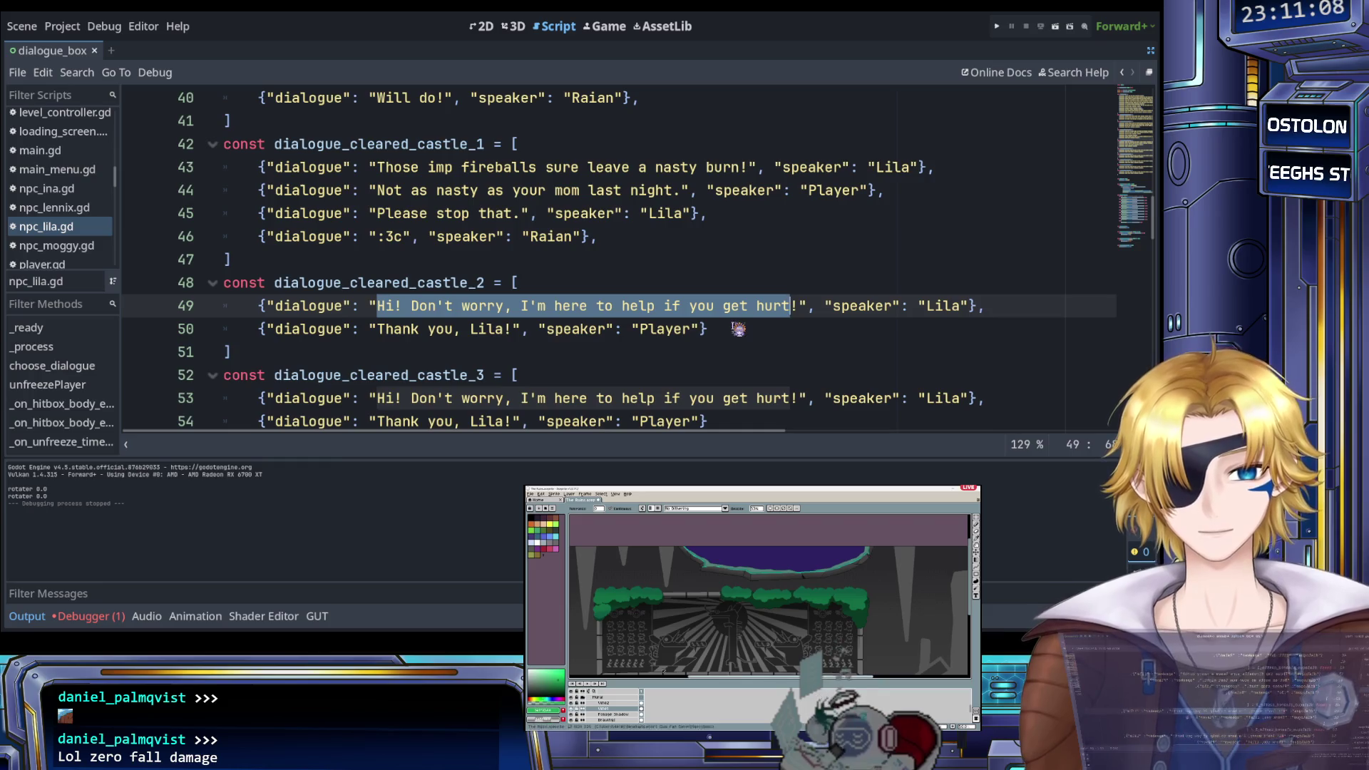
{"action": "type", "text": "Archer's huh"}
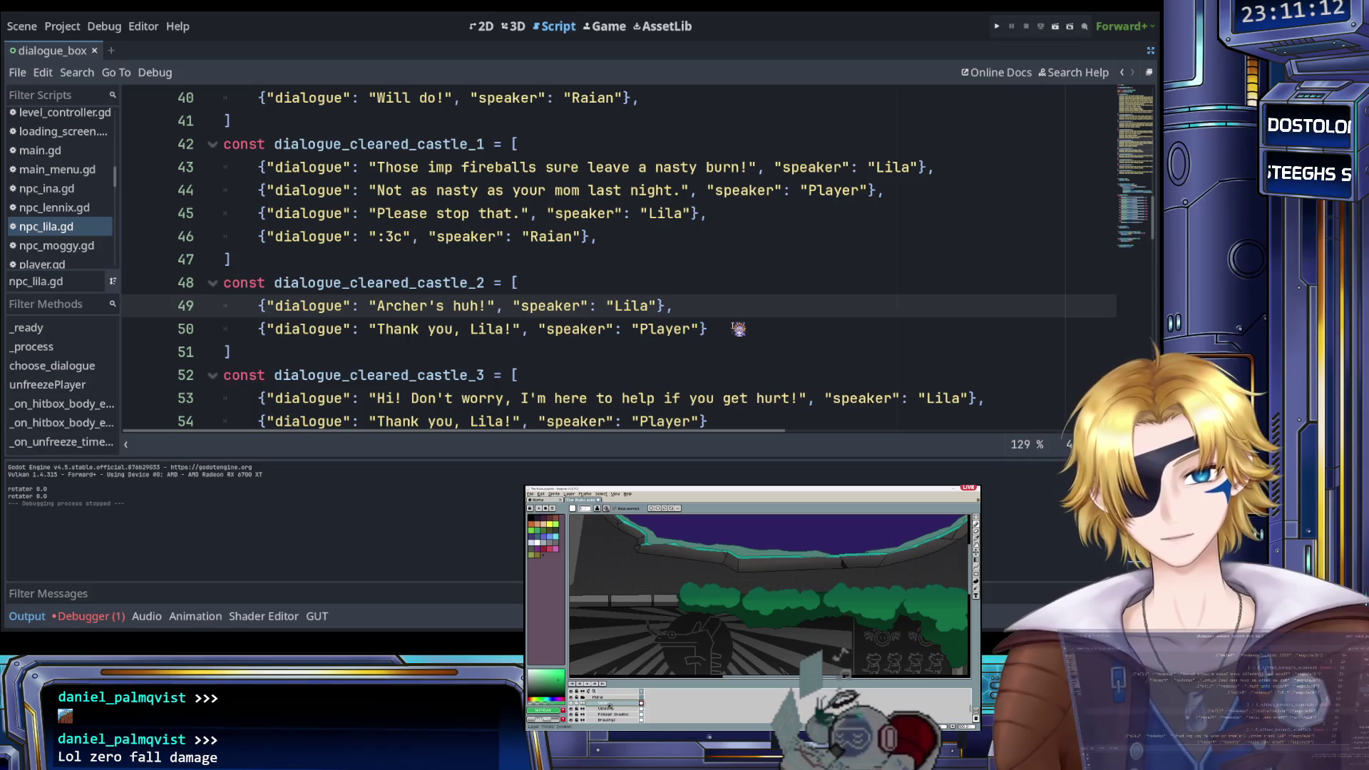
{"action": "key", "text": "Right"}
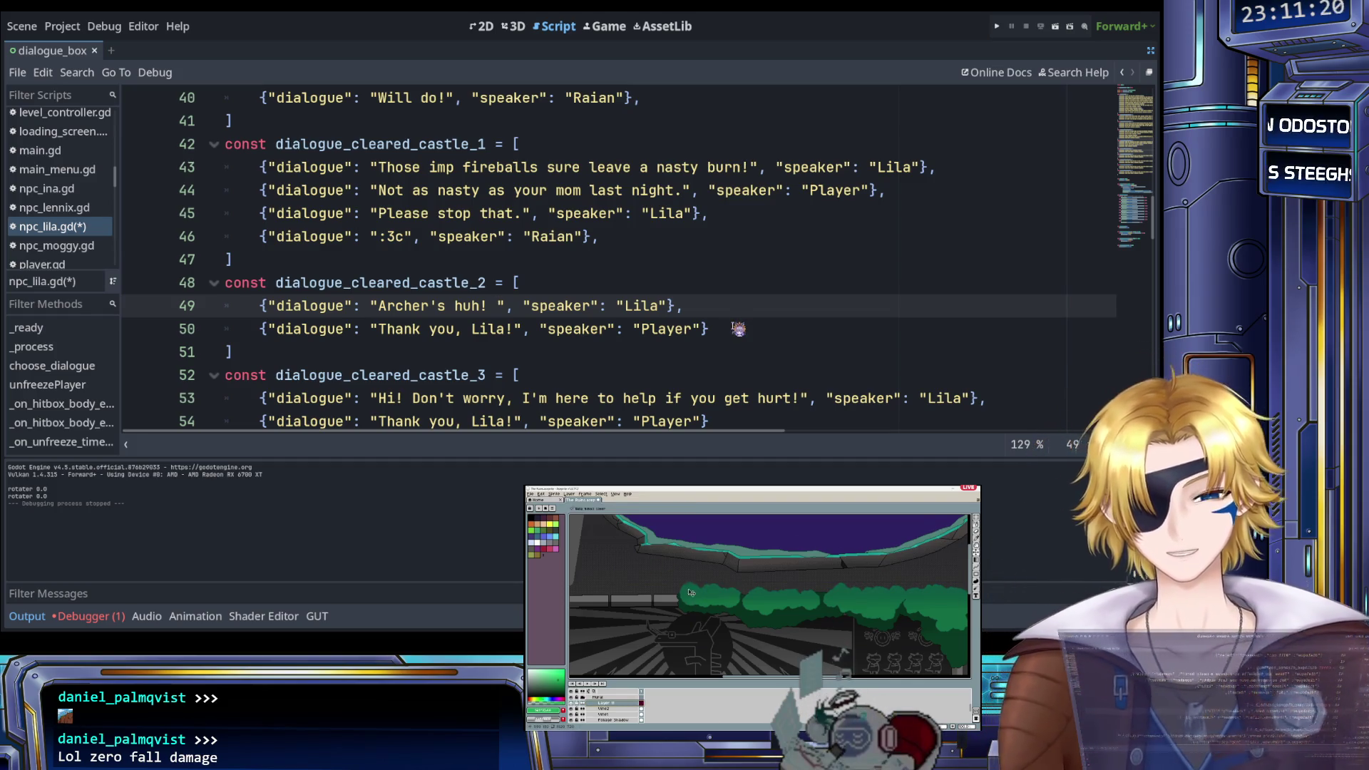
{"action": "type", "text": "They"}
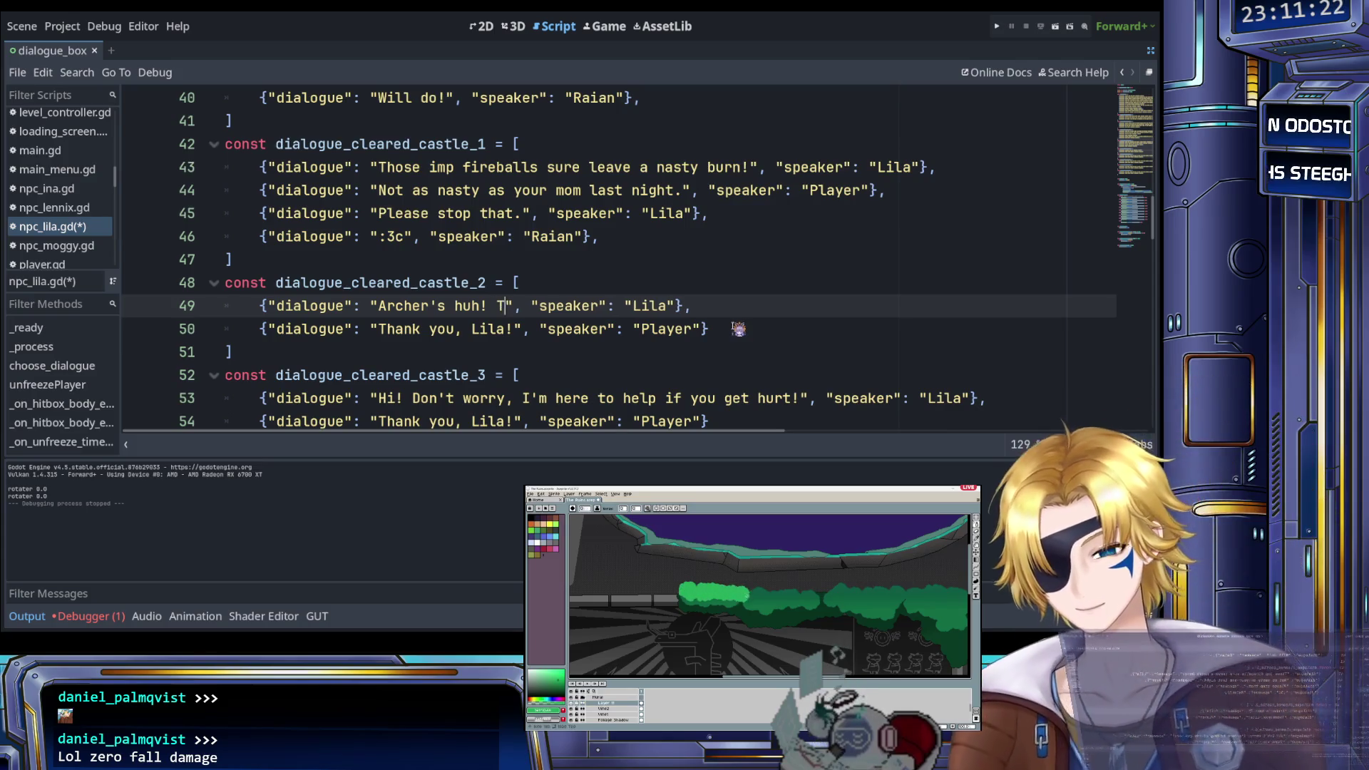
{"action": "key", "text": "BackSpace"}
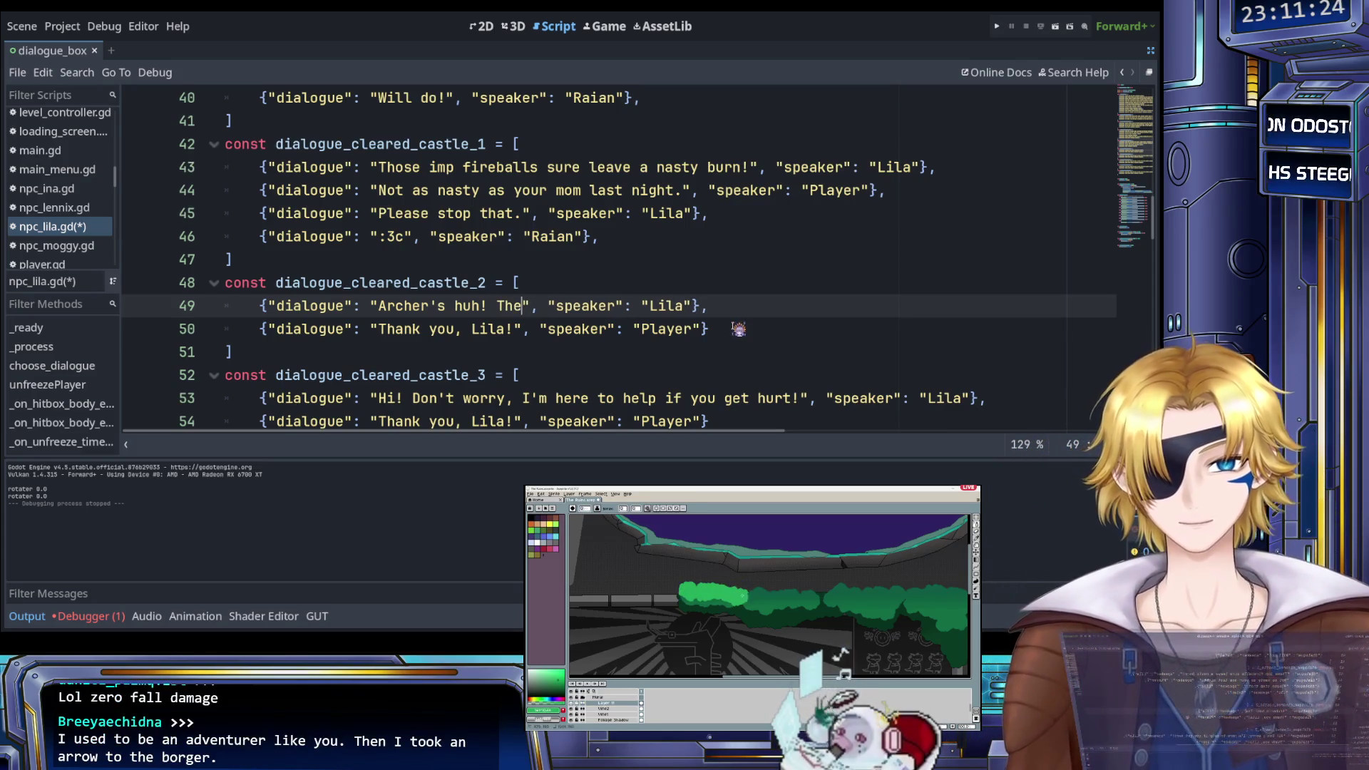
{"action": "type", "text": "ir arrows"}
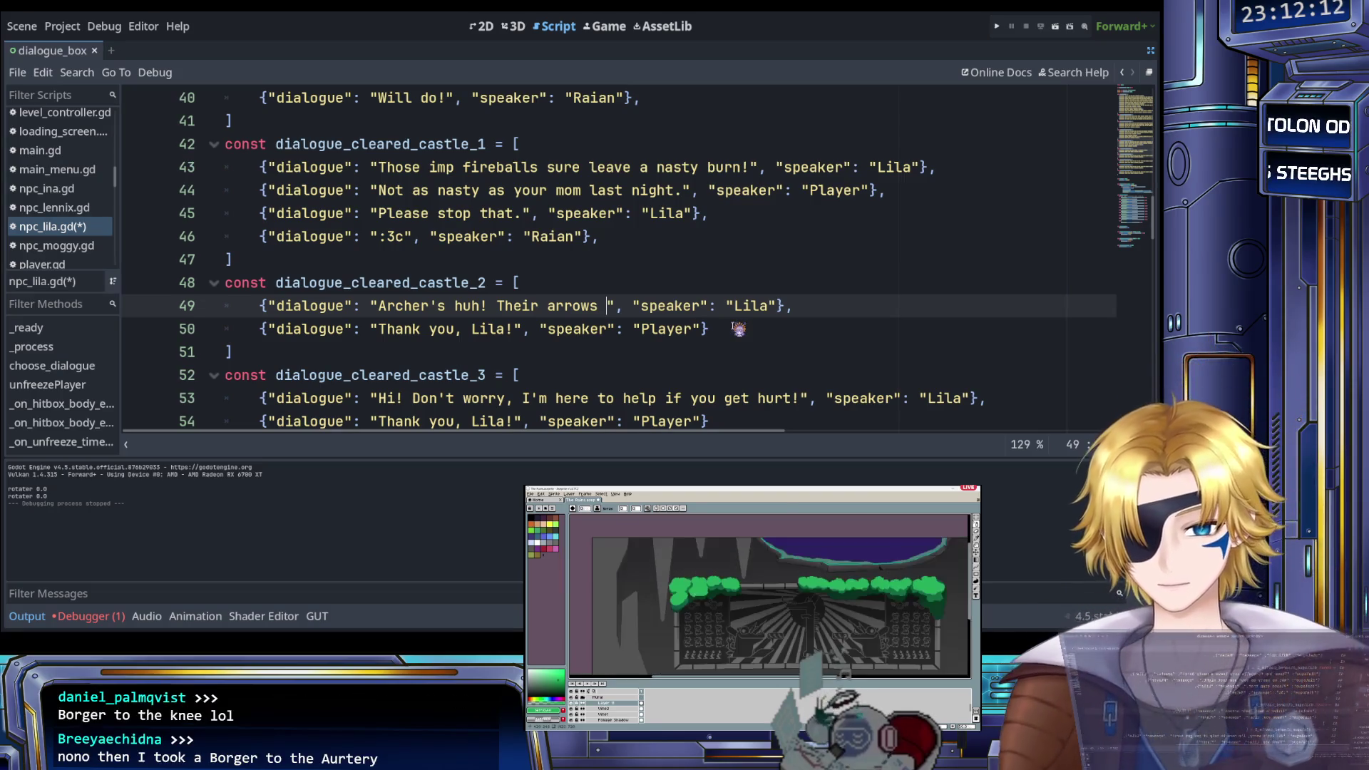
{"action": "type", "text": "pack quite a pun"}
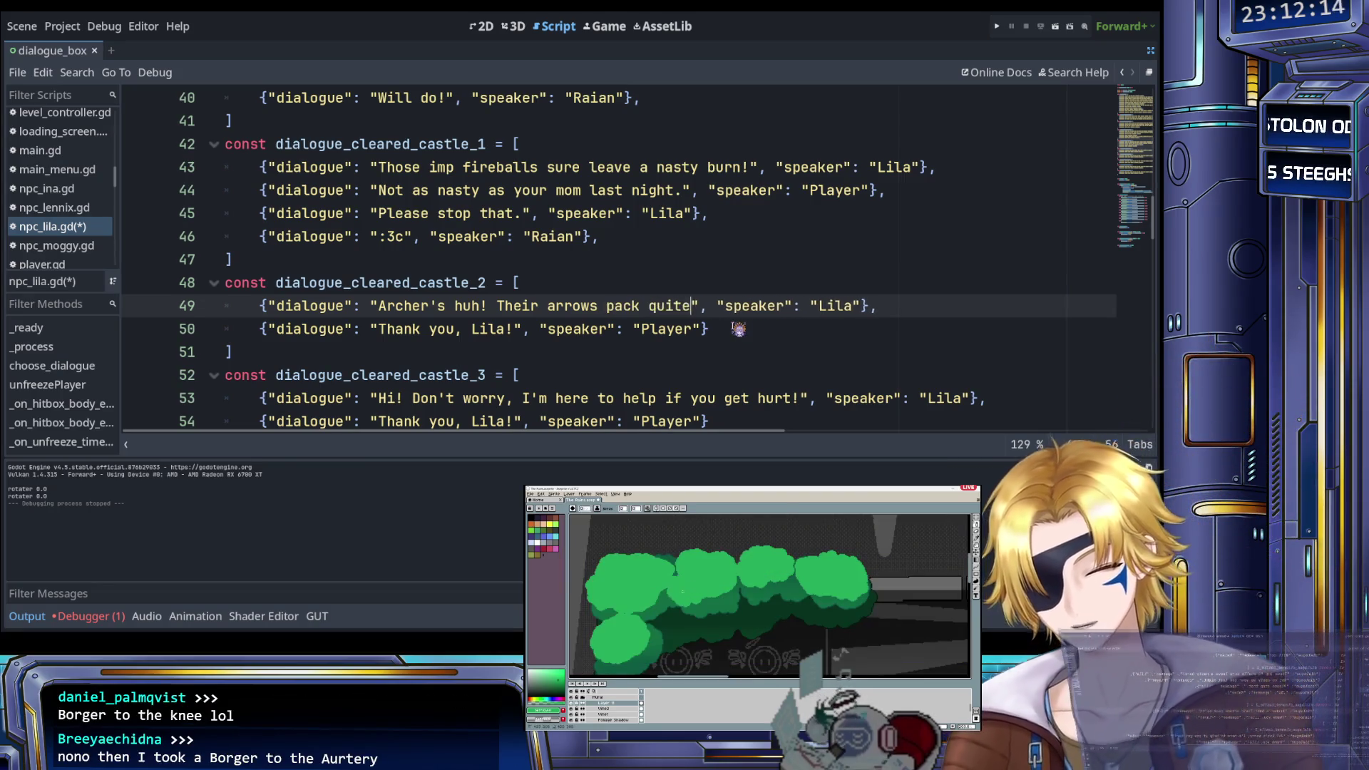
{"action": "type", "text": "ch~"}
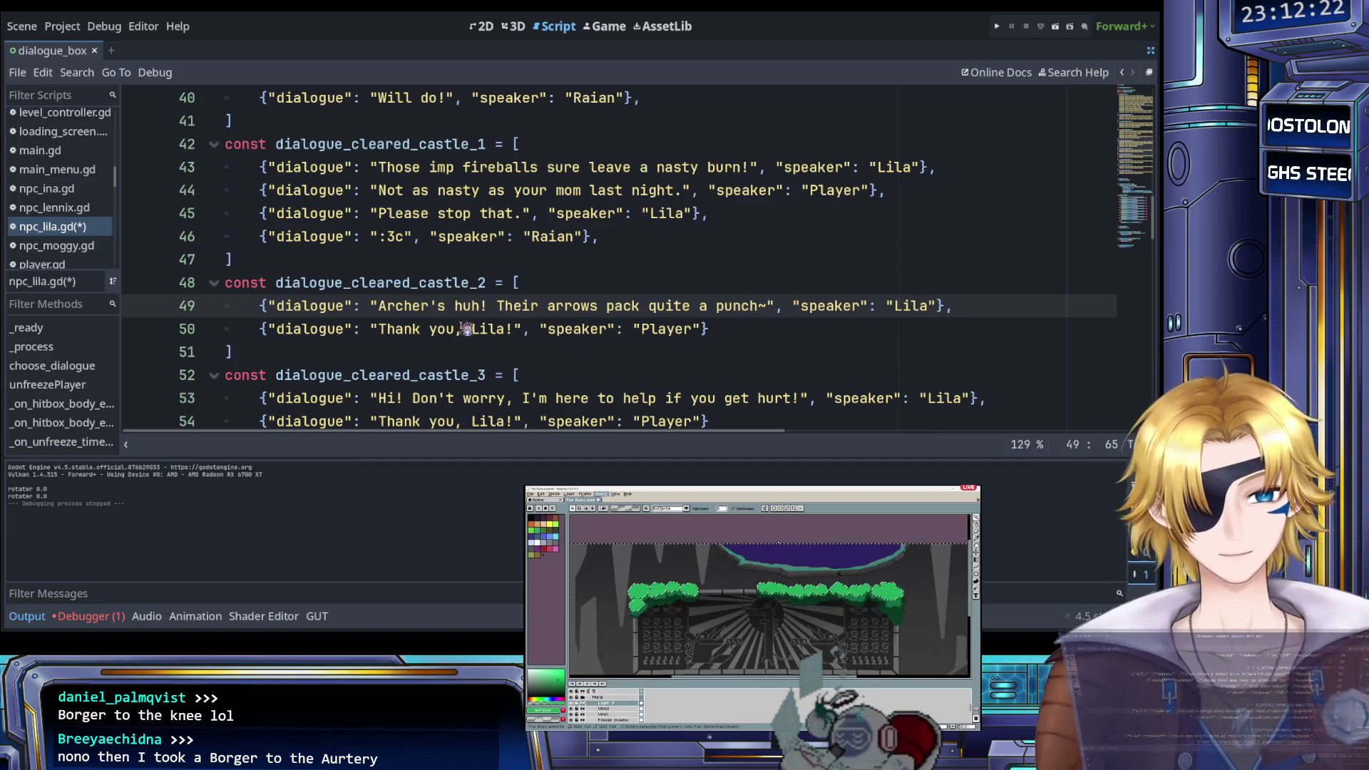
{"action": "mouse_move", "coordinate": [380, 329]}
{"action": "left_mouse_down"}
{"action": "mouse_move", "coordinate": [531, 330]}
{"action": "mouse_move", "coordinate": [505, 330]}
{"action": "left_mouse_up"}
{"action": "key", "text": "shift+Right"}
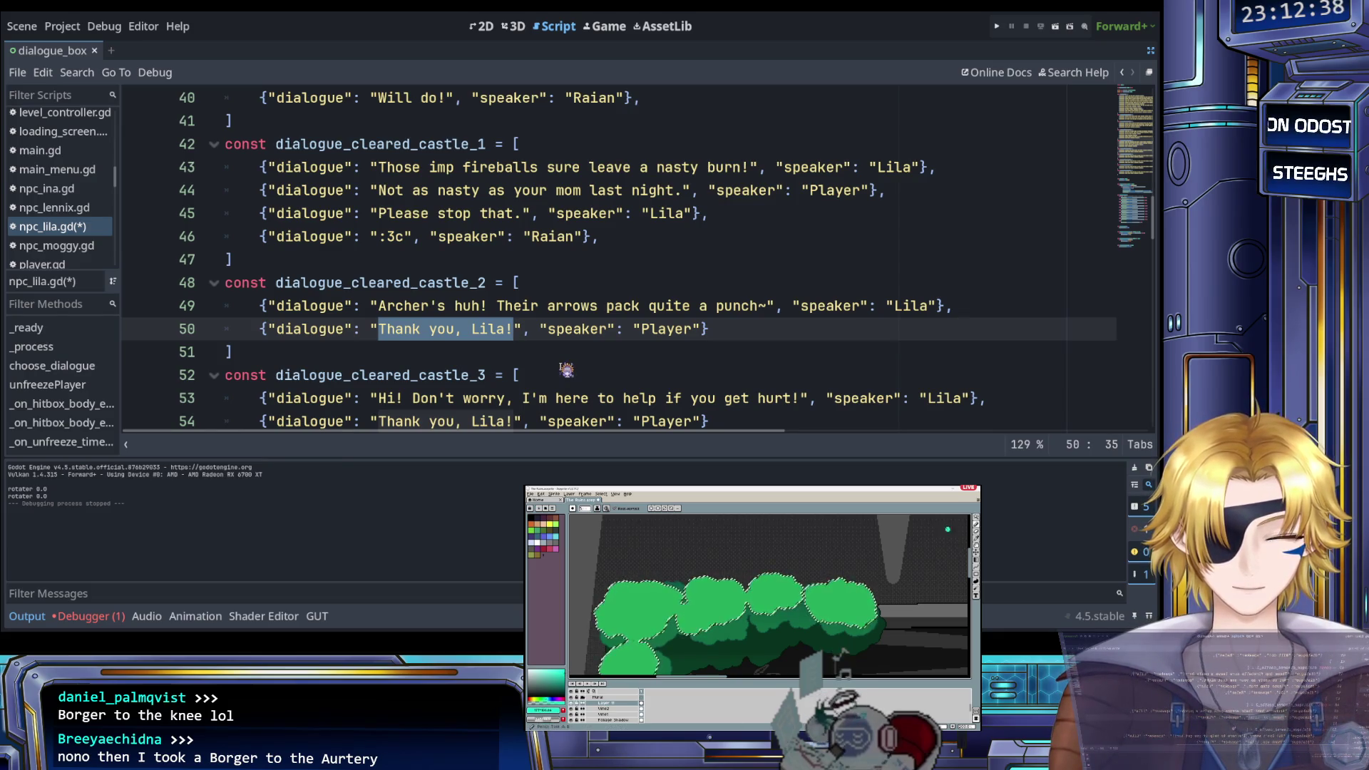
Change the Player's line 50 reply to 'Arrows are quite dangerous, I used to be an adventurer like you, until I took an arrow to the knee!'
{"action": "key", "text": "shift+Left"}
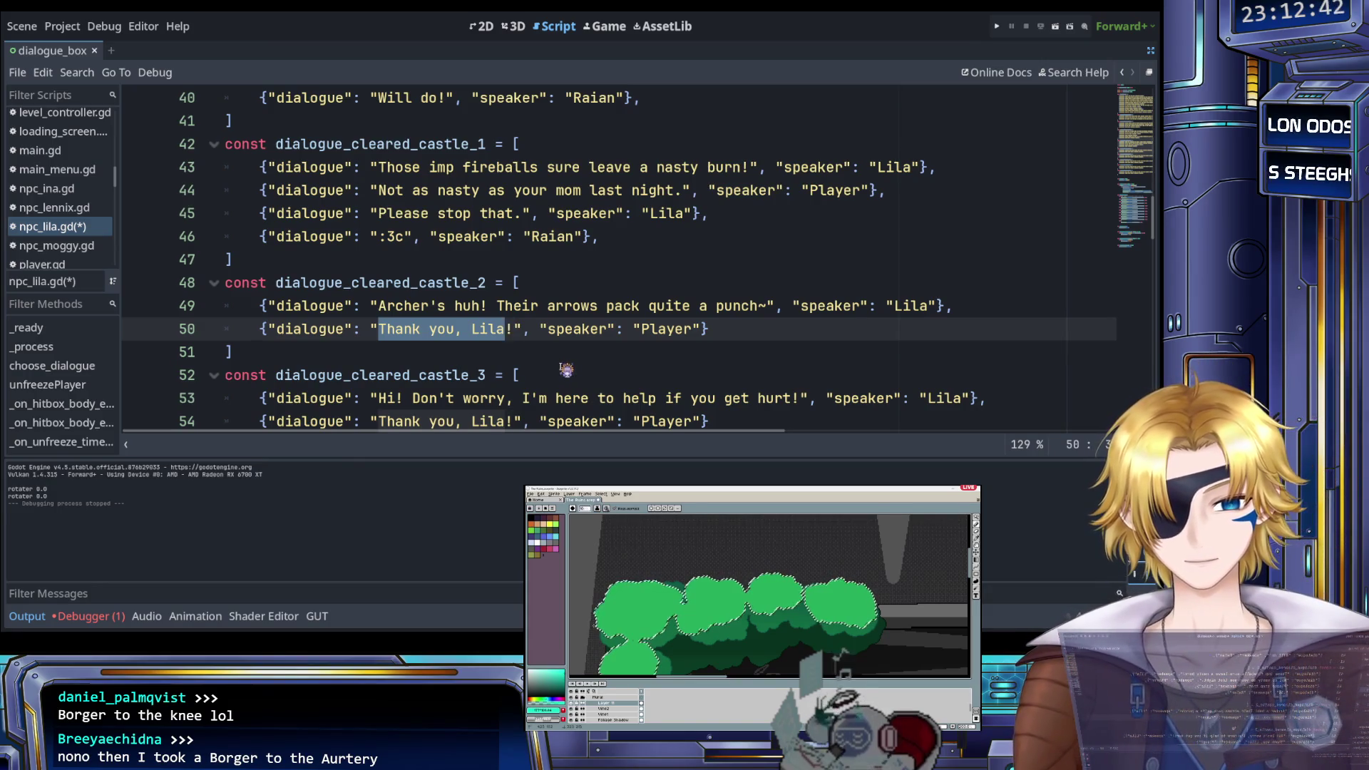
{"action": "type", "text": "Arrows"}
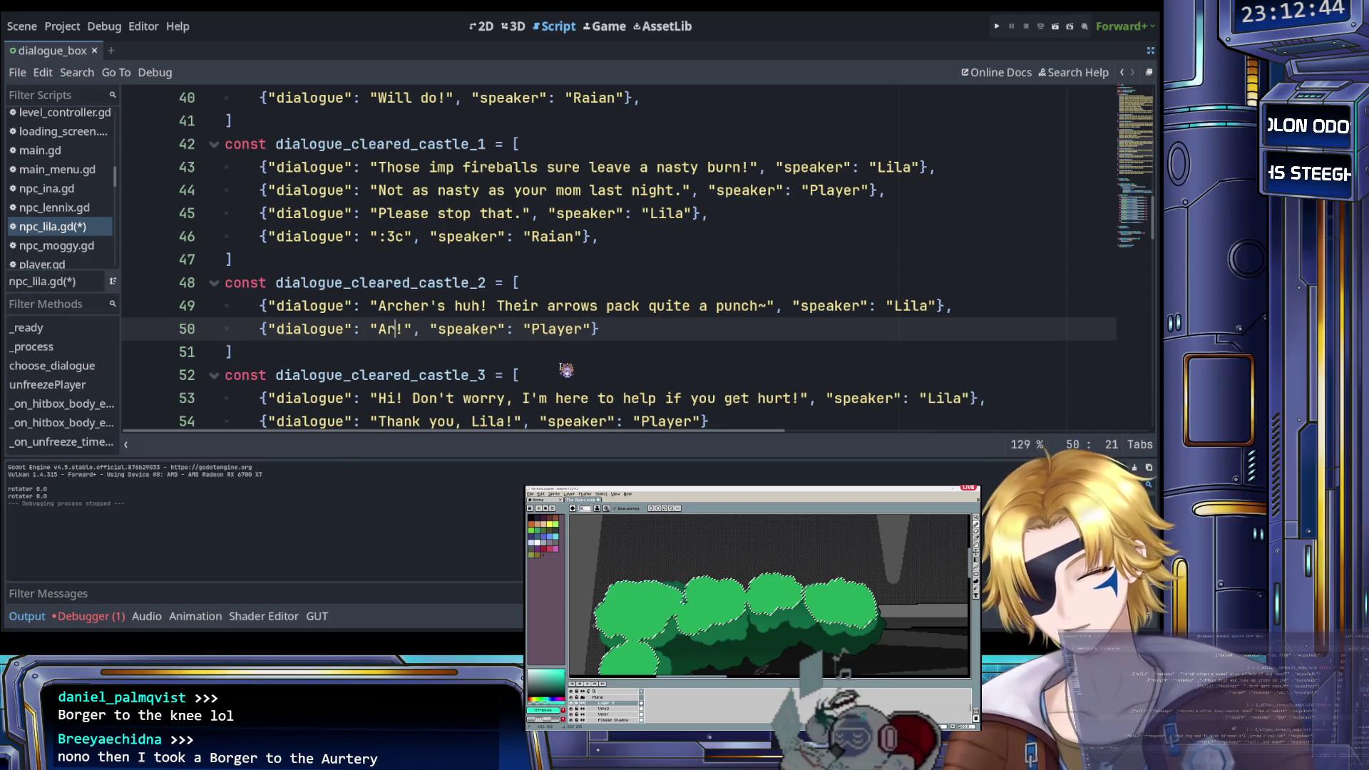
{"action": "type", "text": " are quite dangerous"}
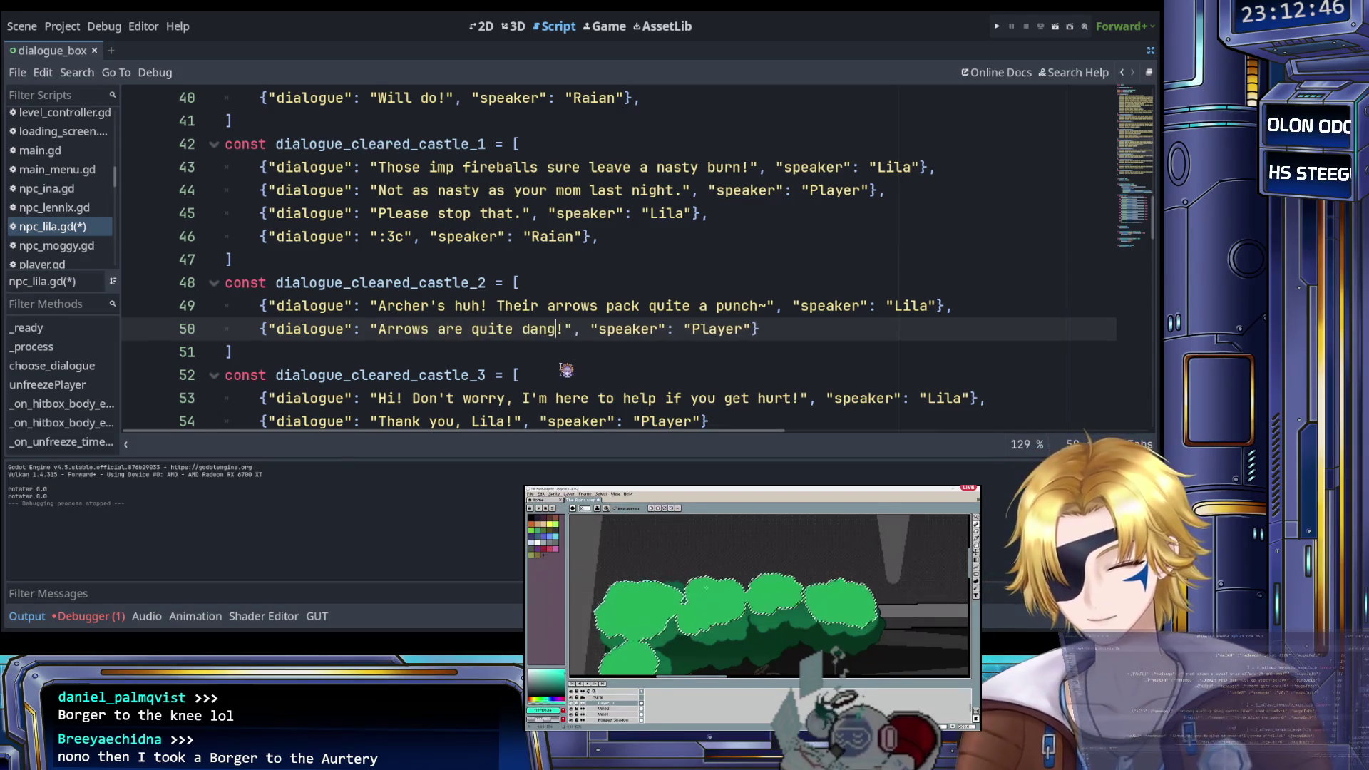
{"action": "type", "text": ", I "}
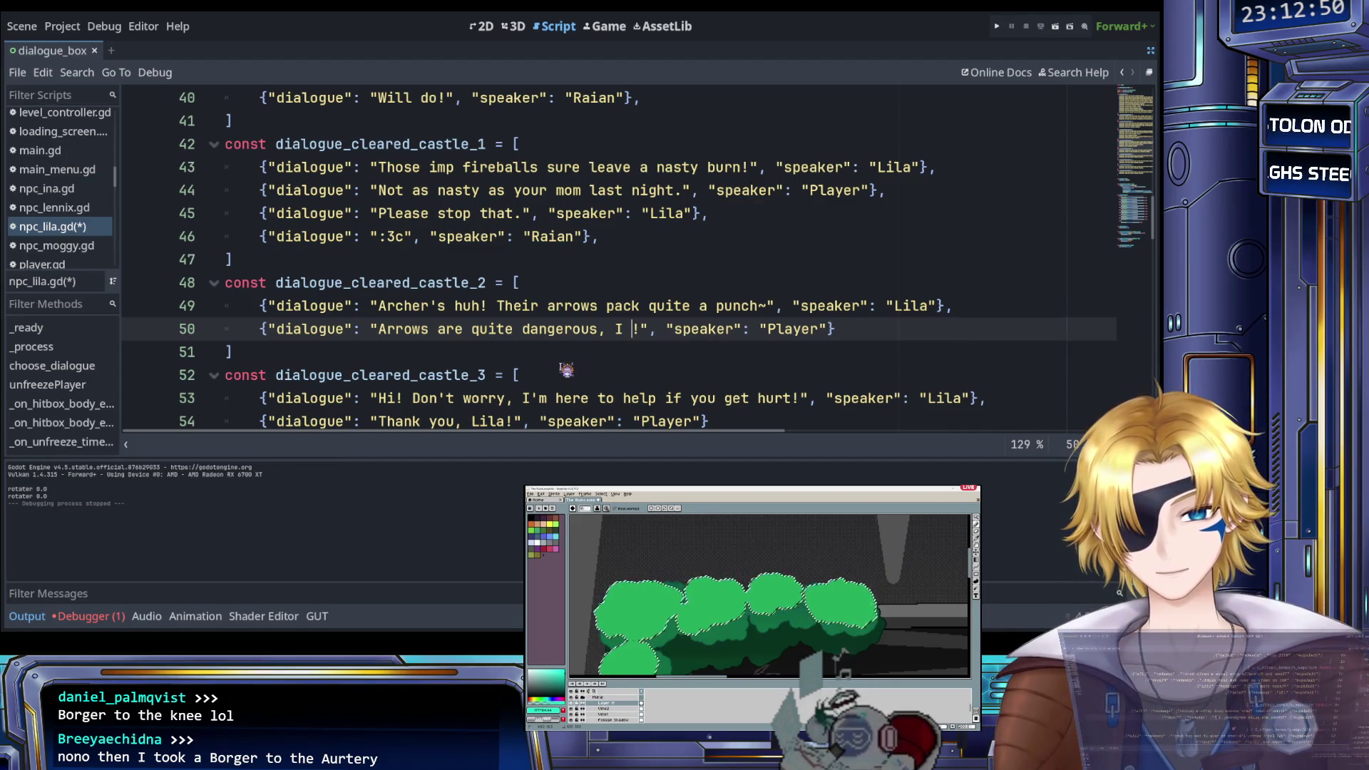
{"action": "type", "text": "used to be an a"}
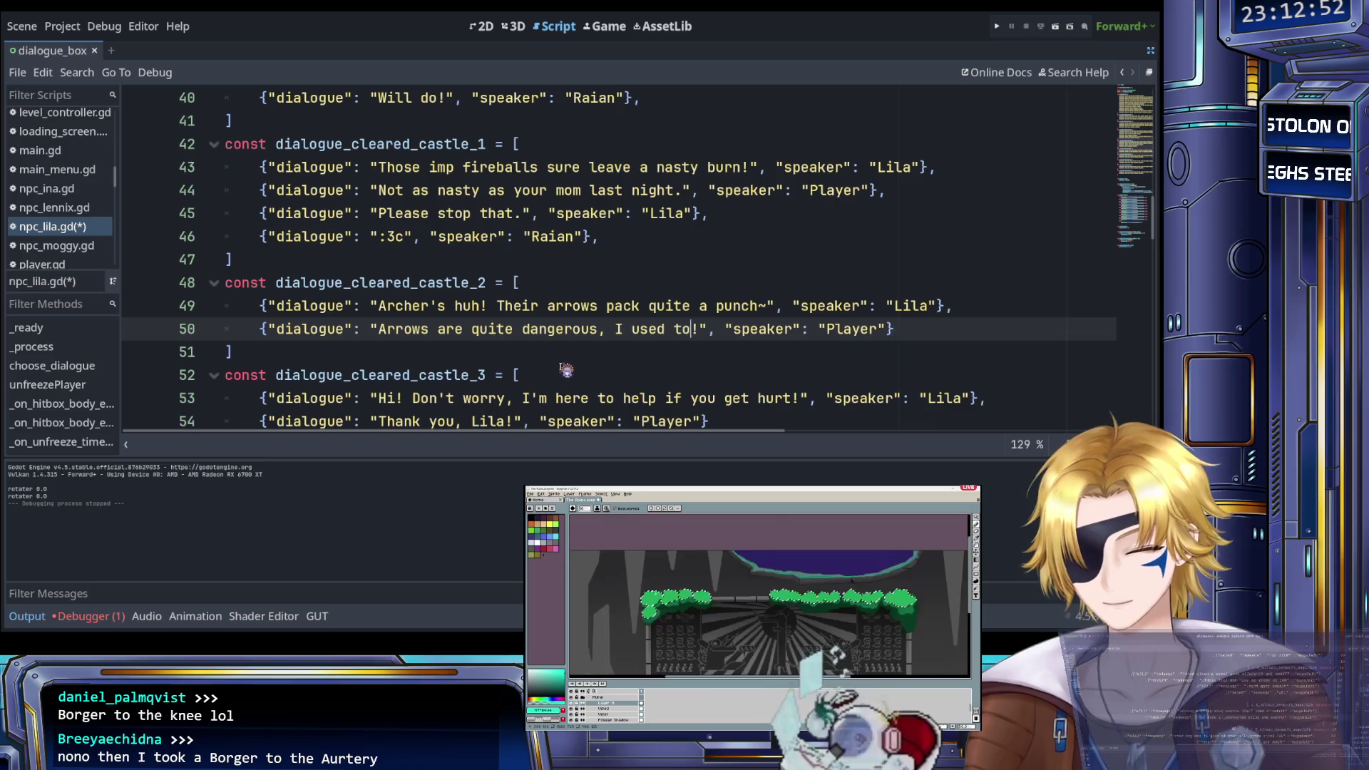
{"action": "type", "text": "dventure"}
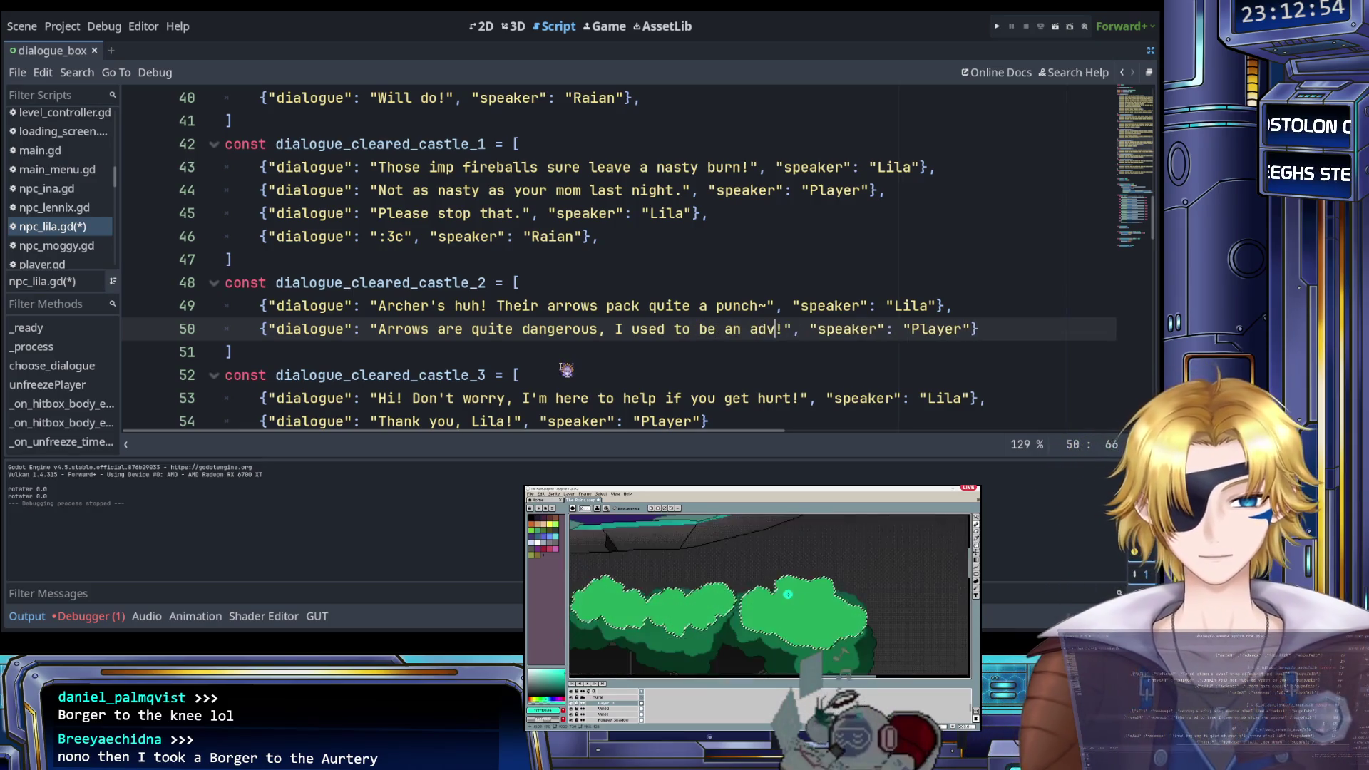
{"action": "type", "text": "r like you"}
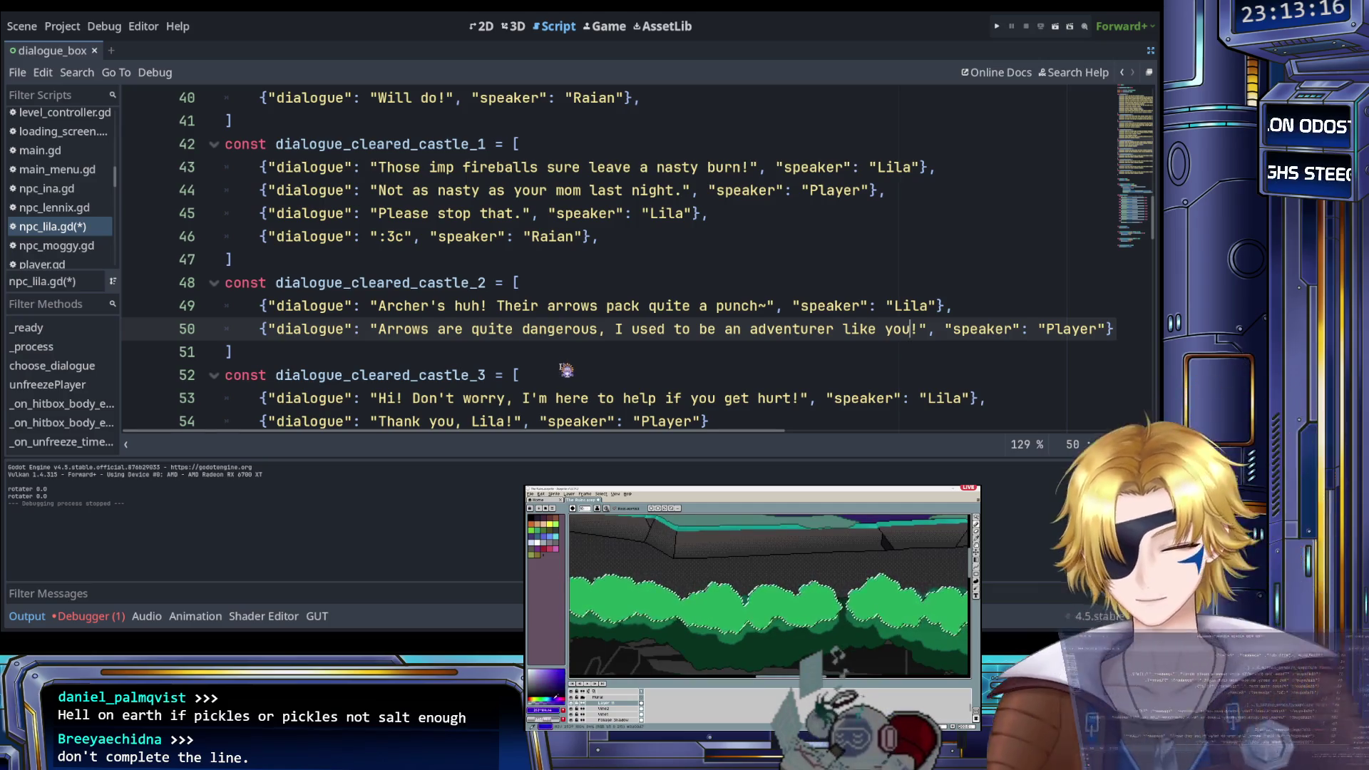
{"action": "type", "text": ", un"}
{"action": "type", "text": "til I took an"}
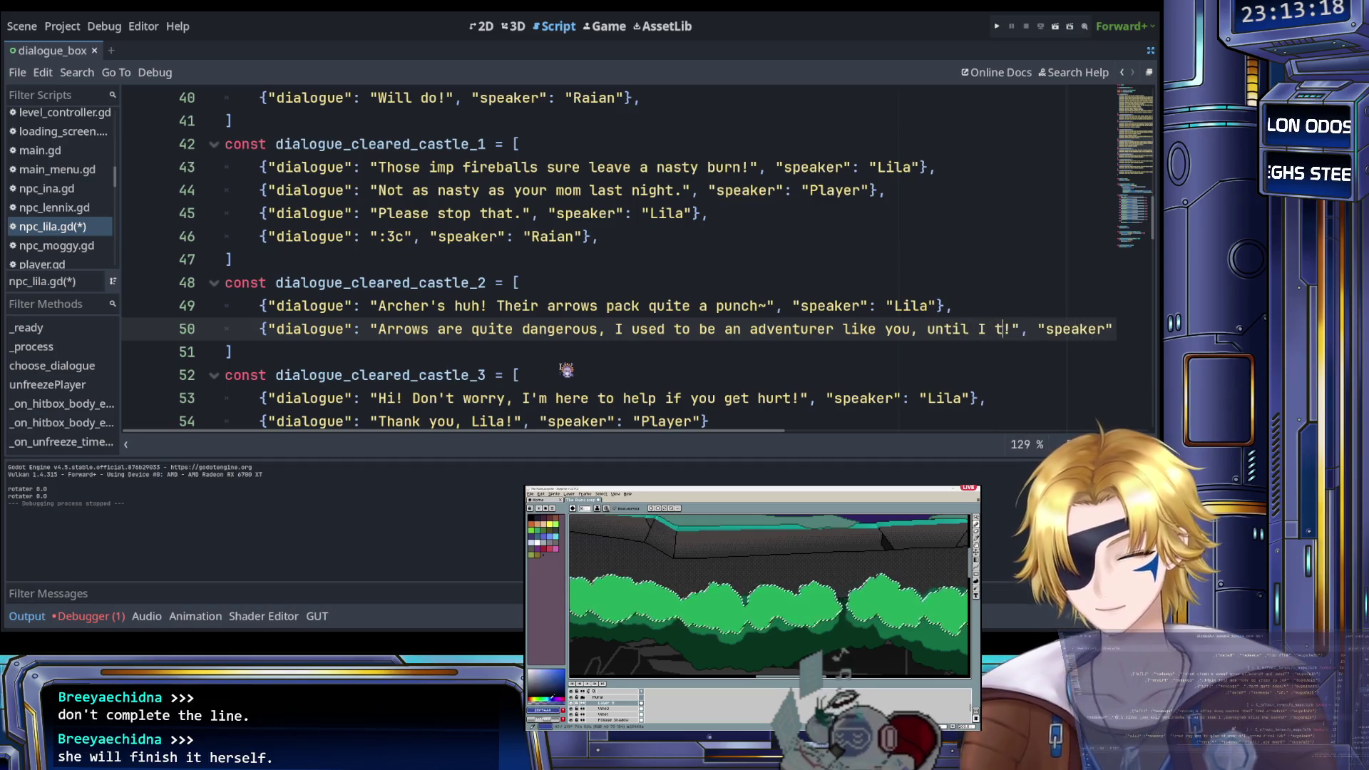
{"action": "type", "text": " arrow to the kne"}
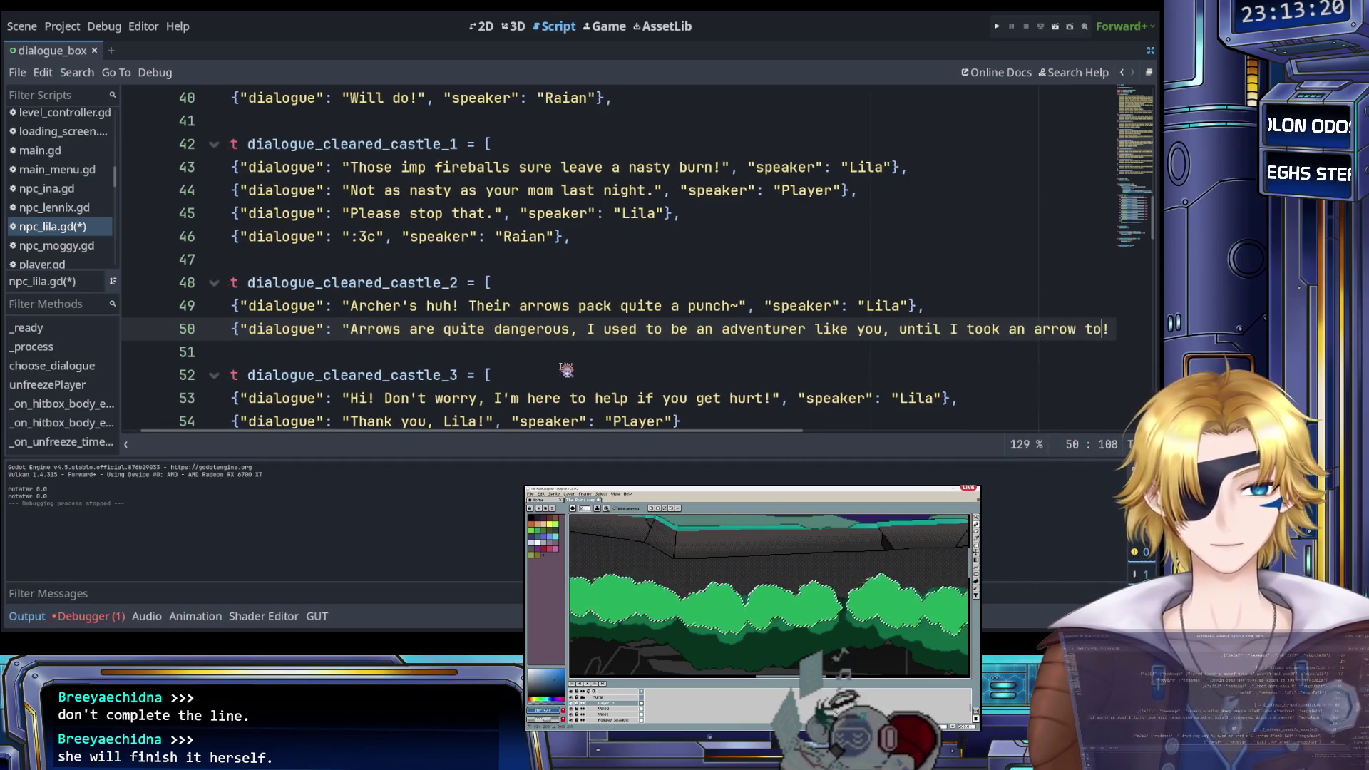
{"action": "type", "text": "e"}
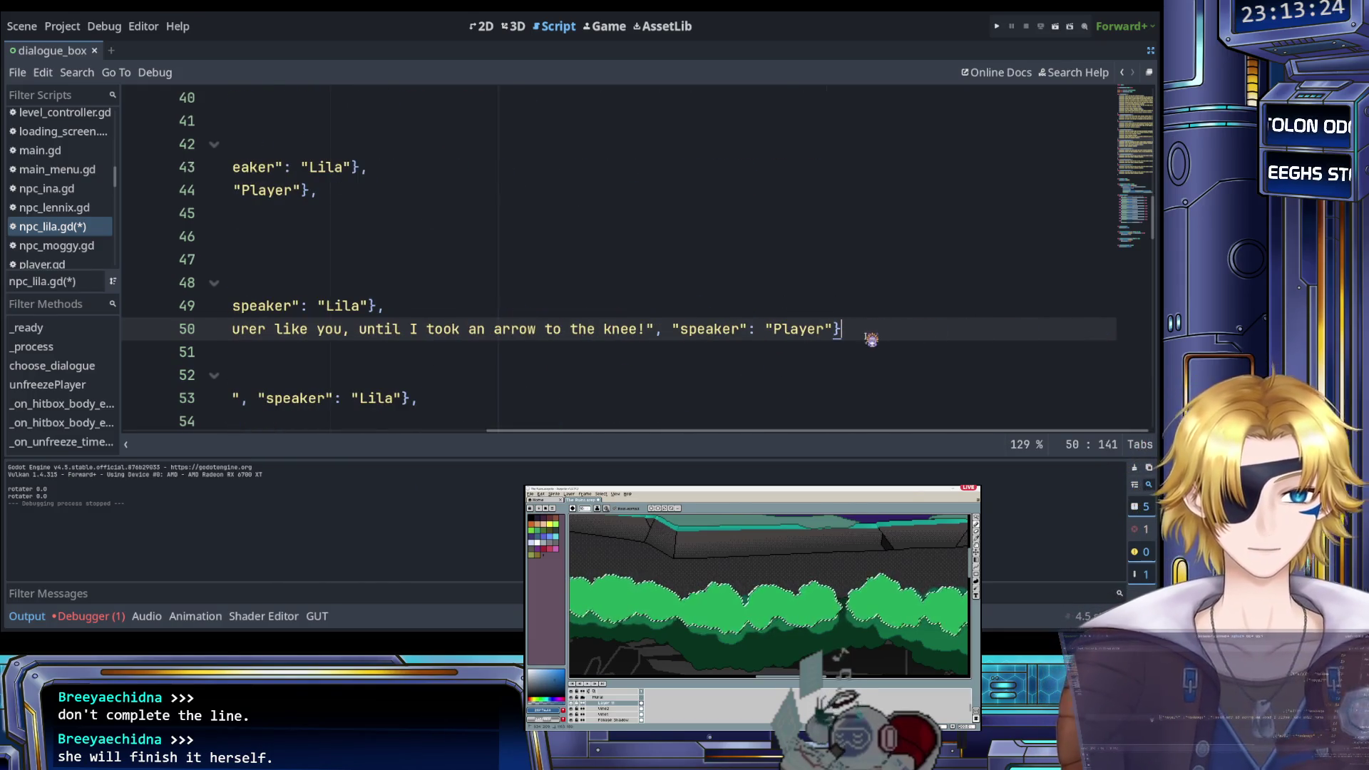
{"action": "key", "text": "Home"}
{"action": "left_click", "coordinate": [930, 309]}
Duplicate Lila's Archer entry from line 49 onto blank line 51
{"action": "mouse_move", "coordinate": [929, 309]}
{"action": "left_mouse_down"}
{"action": "mouse_move", "coordinate": [357, 330]}
{"action": "mouse_move", "coordinate": [226, 307]}
{"action": "left_mouse_up"}
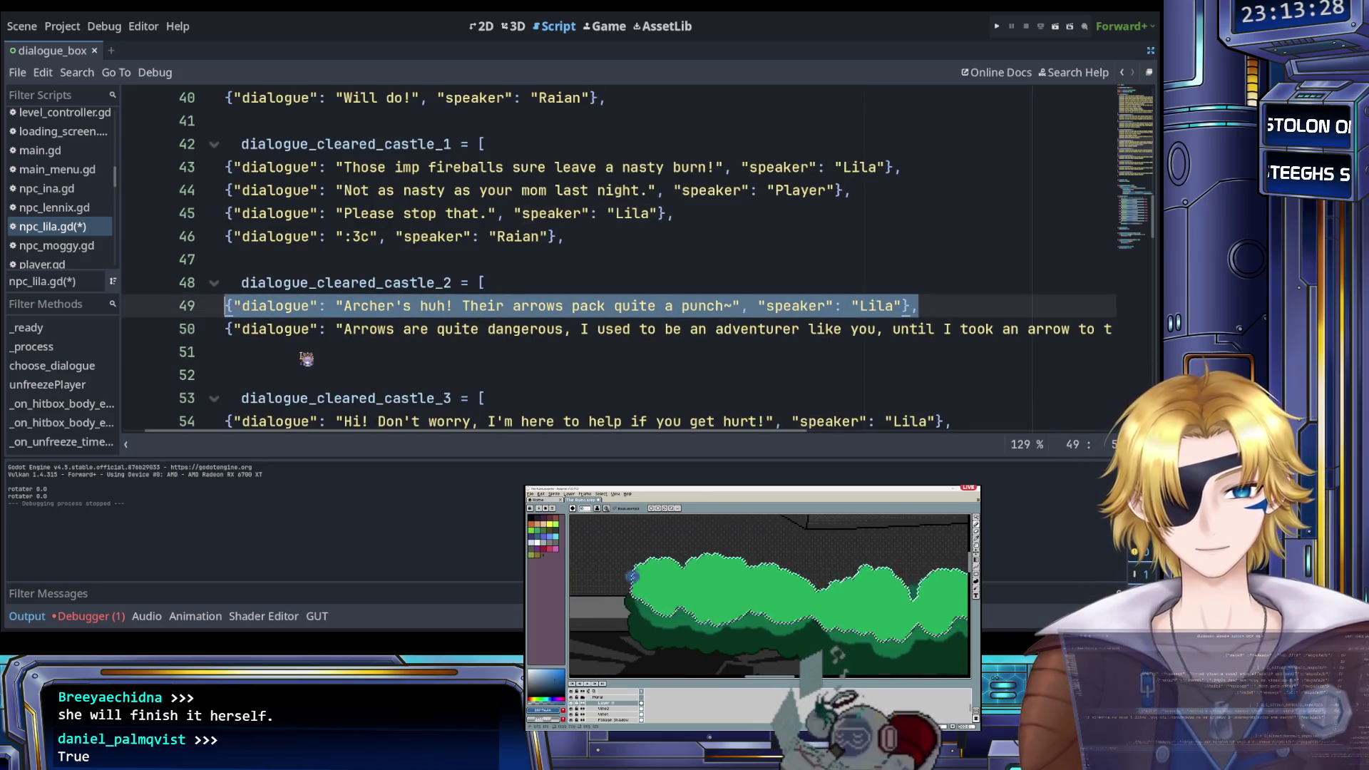
{"action": "left_click", "coordinate": [342, 357]}
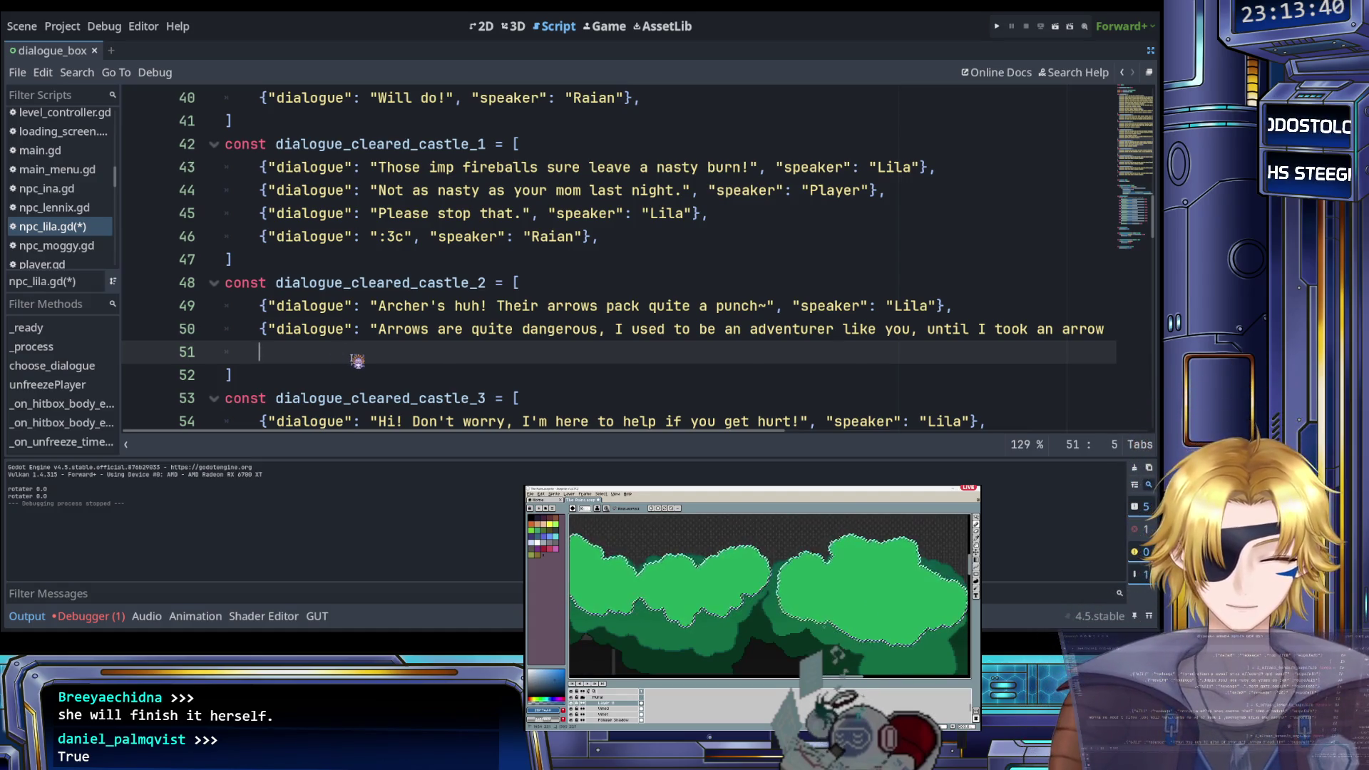
{"action": "type", "text": "{\"dialogue\": \"Archer's huh! Their arrows pack quite a punch~\", \"speaker\": \"Lila\"},"}
{"action": "scroll", "coordinate": [456, 358], "scroll_direction": "right", "scroll_amount": 3}
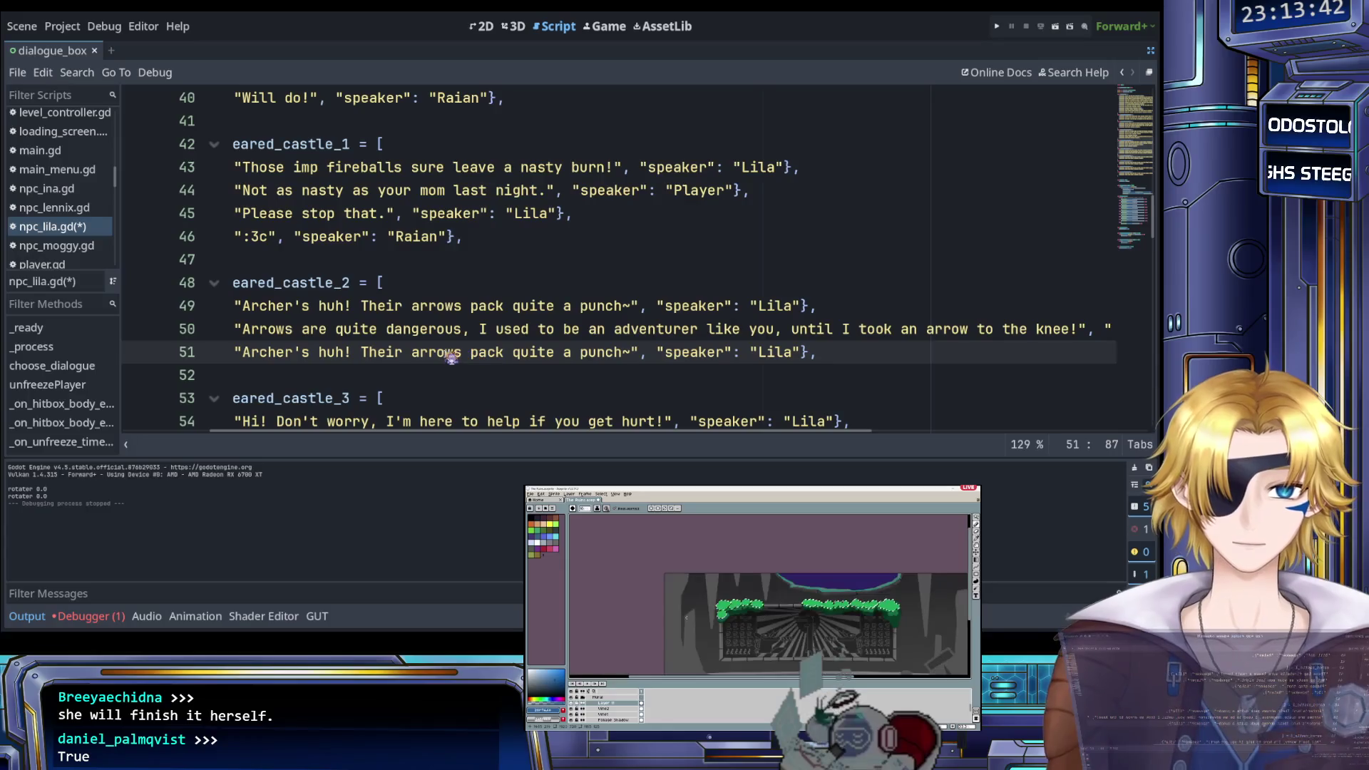
{"action": "scroll", "coordinate": [463, 358], "scroll_direction": "right", "scroll_amount": 2}
{"action": "scroll", "coordinate": [450, 358], "scroll_direction": "left", "scroll_amount": 1}
{"action": "scroll", "coordinate": [450, 357], "scroll_direction": "left", "scroll_amount": 5}
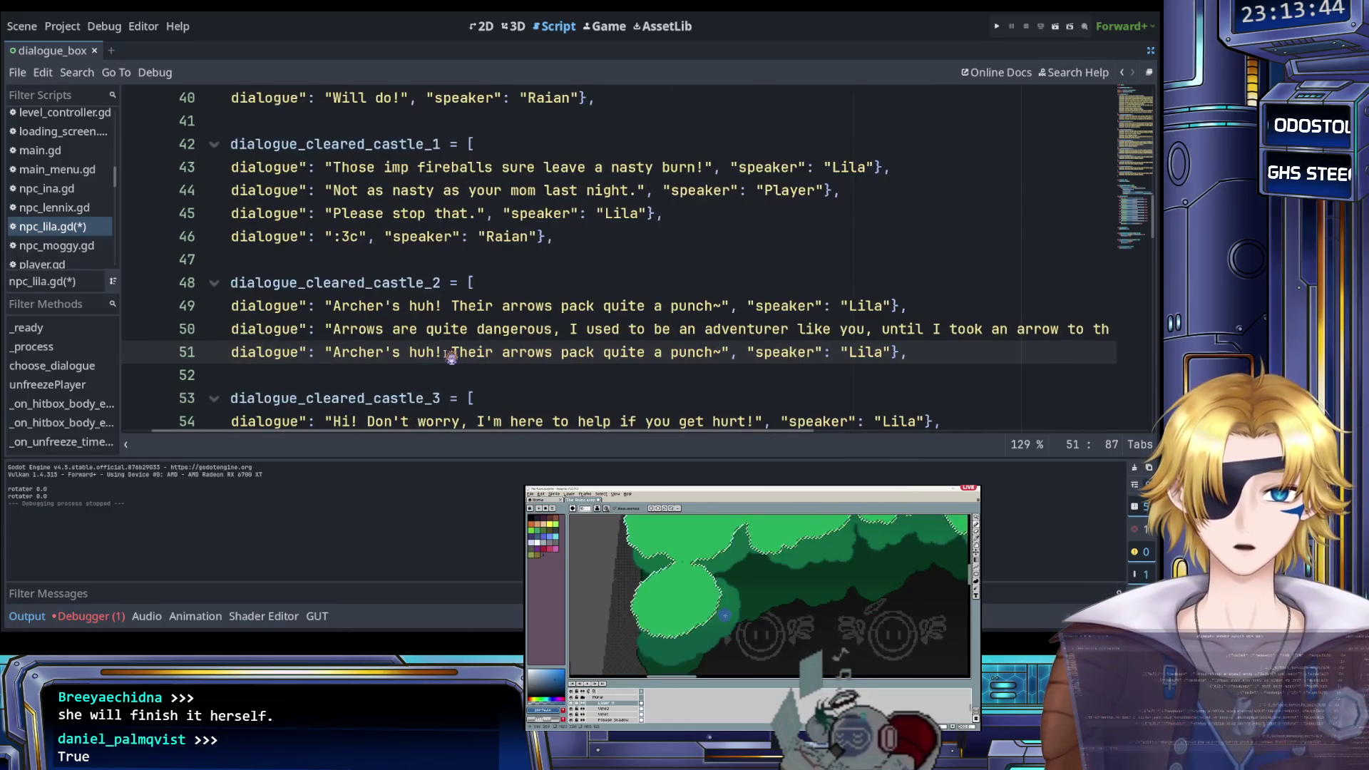
{"action": "scroll", "coordinate": [450, 358], "scroll_direction": "left", "scroll_amount": 2}
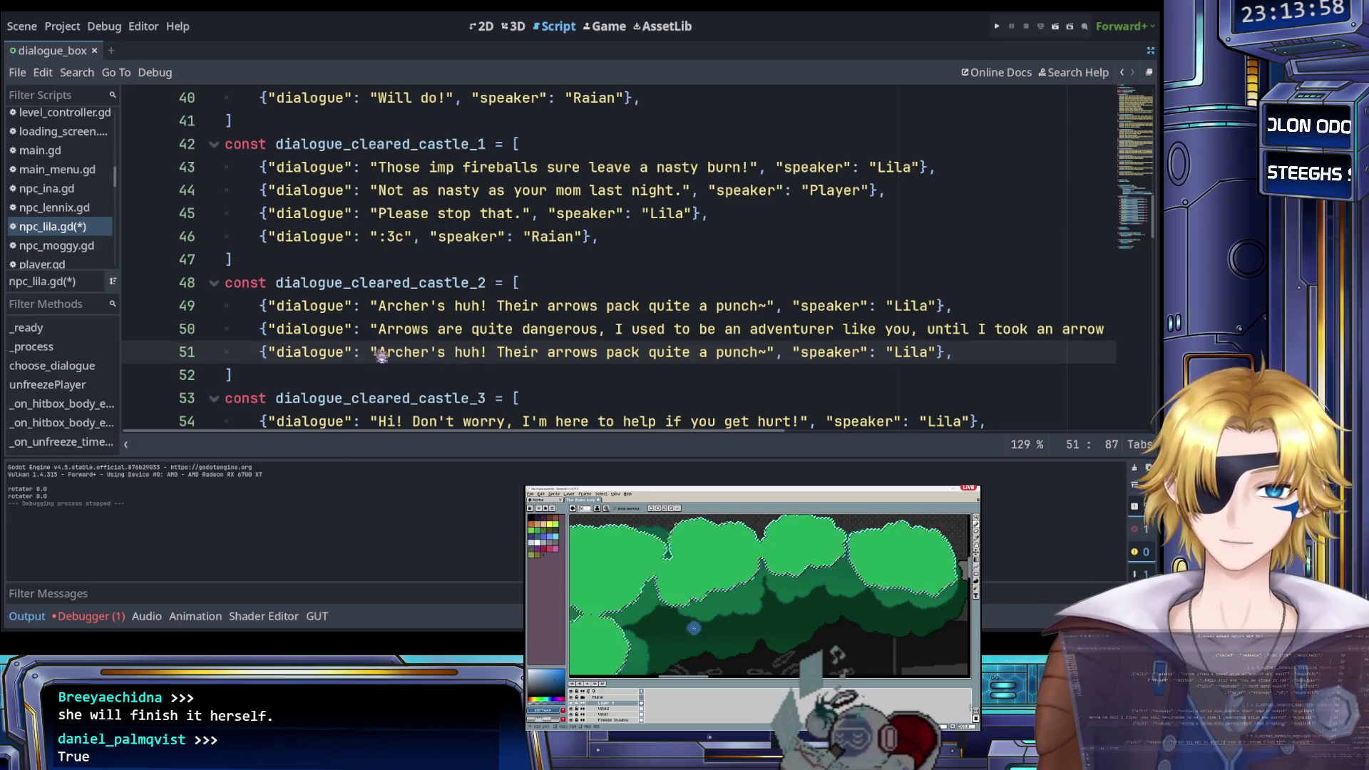
Replace line 51's dialogue text with 'Ok boomer.' and save npc_lila.gd
{"action": "left_click_drag", "start_coordinate": [378, 354], "coordinate": [773, 356]}
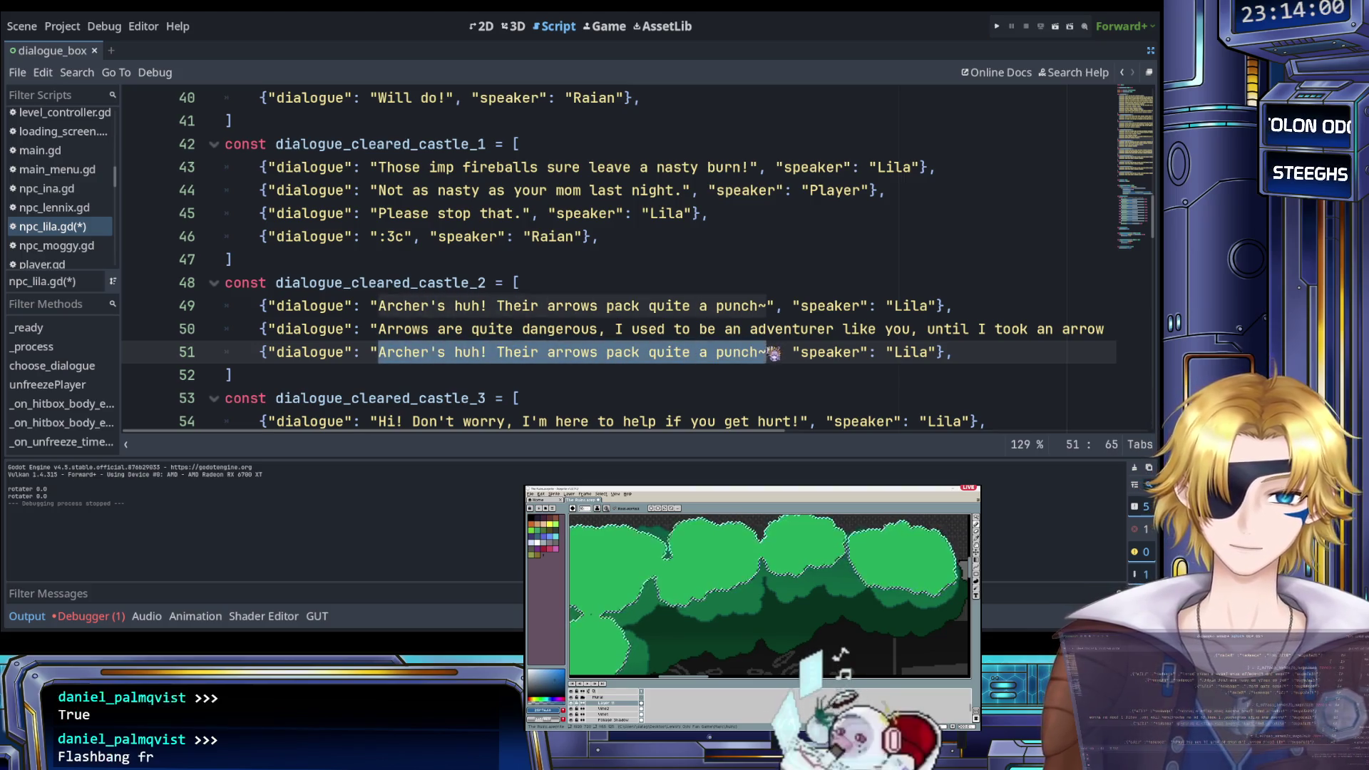
{"action": "key", "text": "BackSpace"}
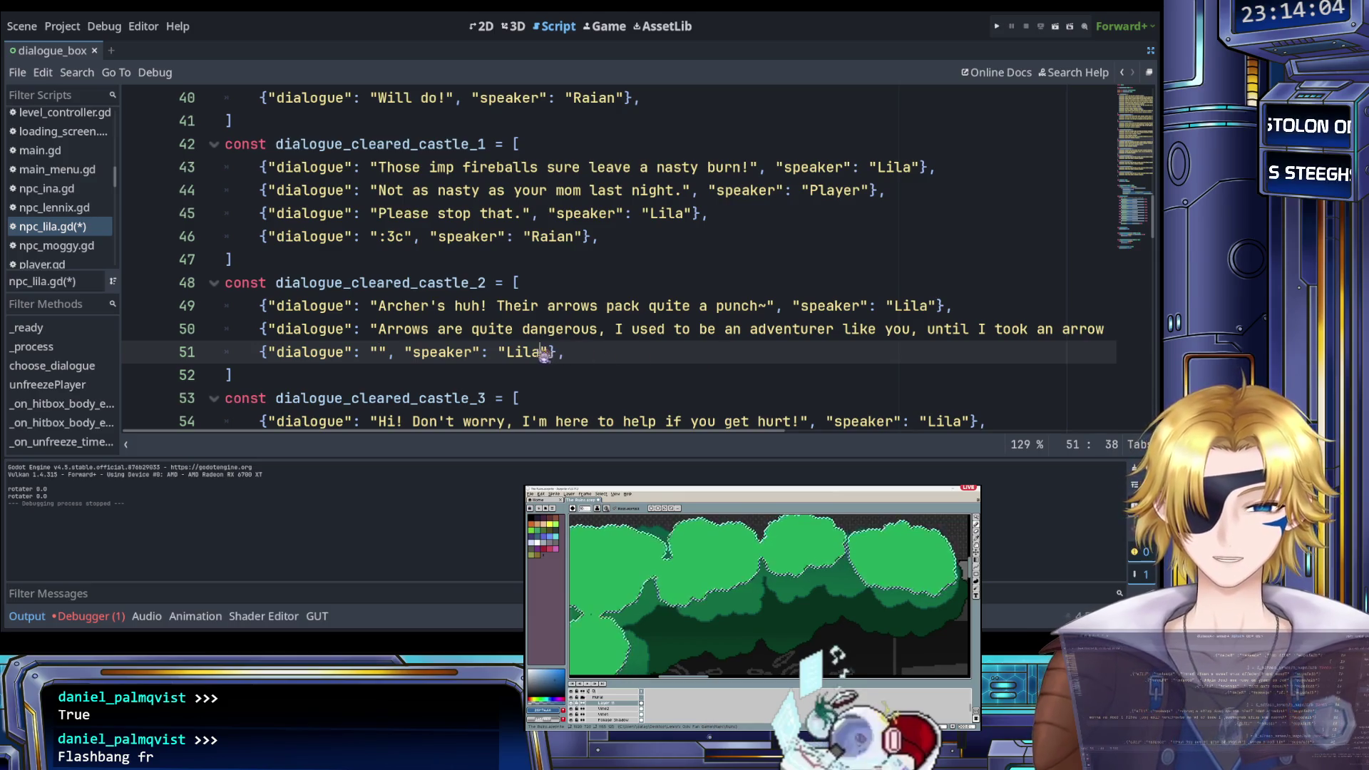
{"action": "left_click_drag", "start_coordinate": [542, 354], "coordinate": [510, 355]}
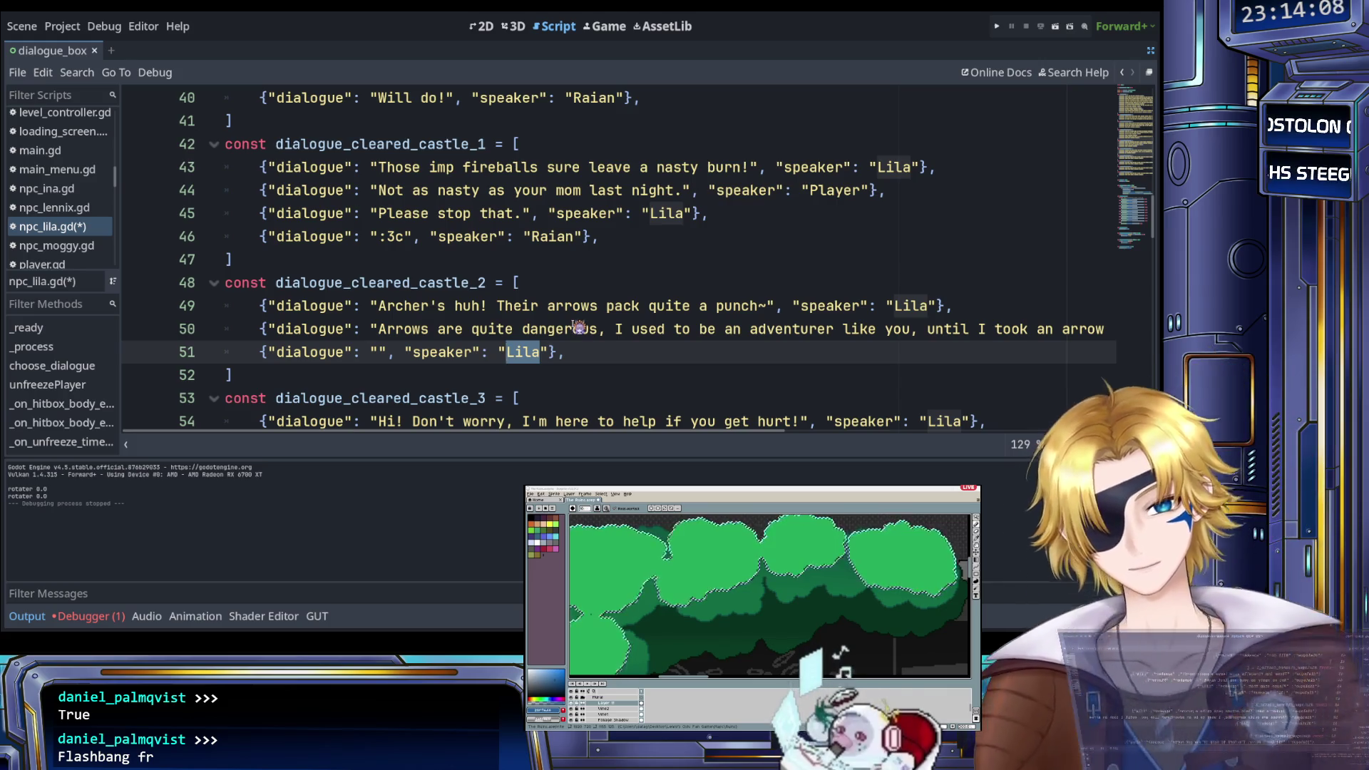
{"action": "scroll", "coordinate": [578, 327], "scroll_direction": "right", "scroll_amount": 5}
{"action": "scroll", "coordinate": [590, 329], "scroll_direction": "left", "scroll_amount": 5}
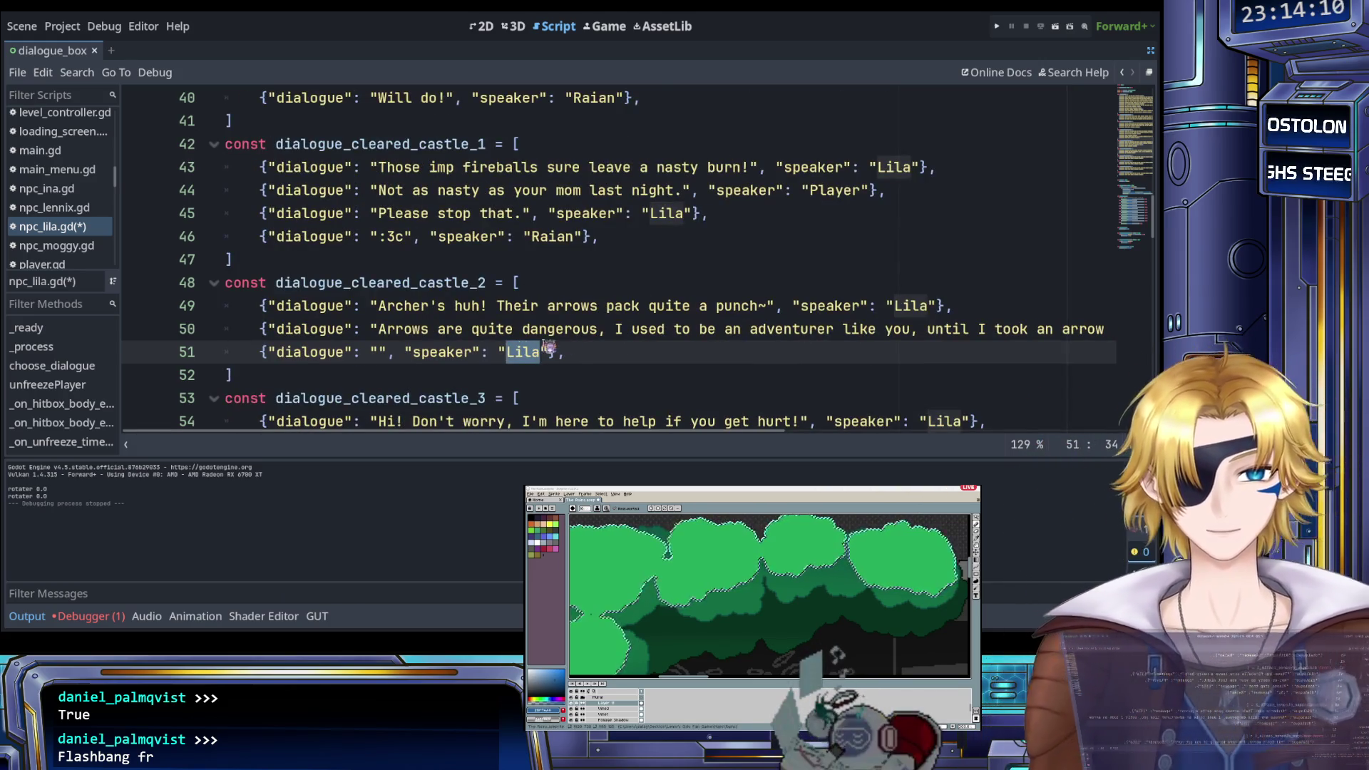
{"action": "left_click", "coordinate": [382, 353]}
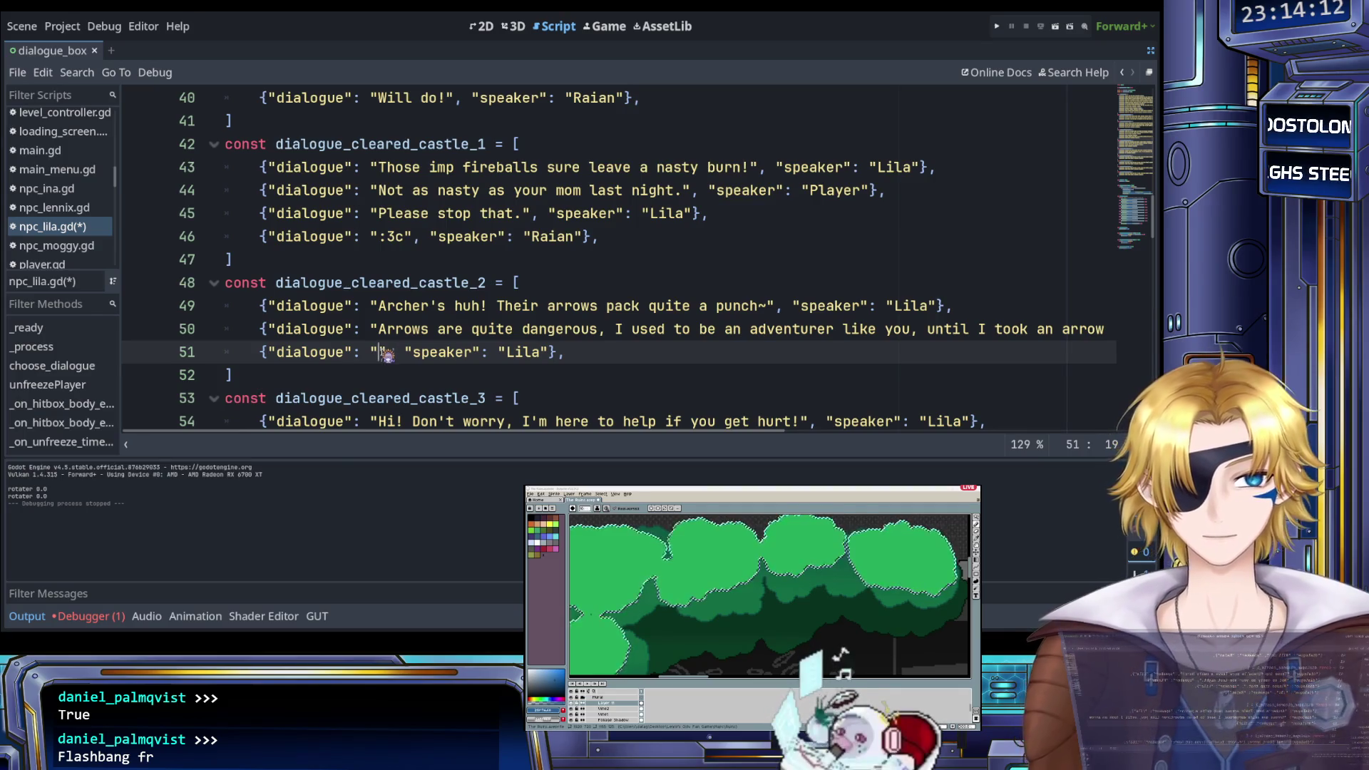
{"action": "scroll", "coordinate": [388, 354], "scroll_direction": "right", "scroll_amount": 5}
{"action": "scroll", "coordinate": [410, 355], "scroll_direction": "left", "scroll_amount": 5}
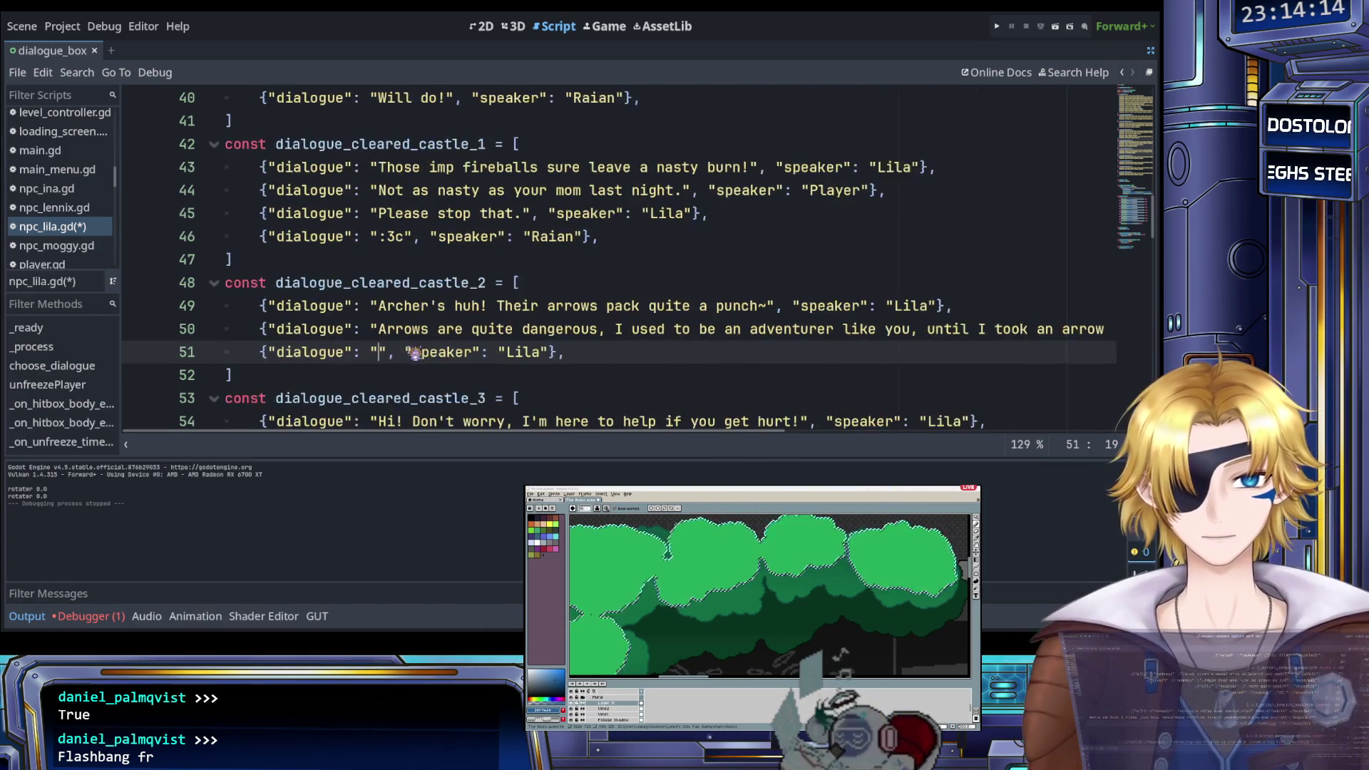
{"action": "type", "text": "Ok boomer"}
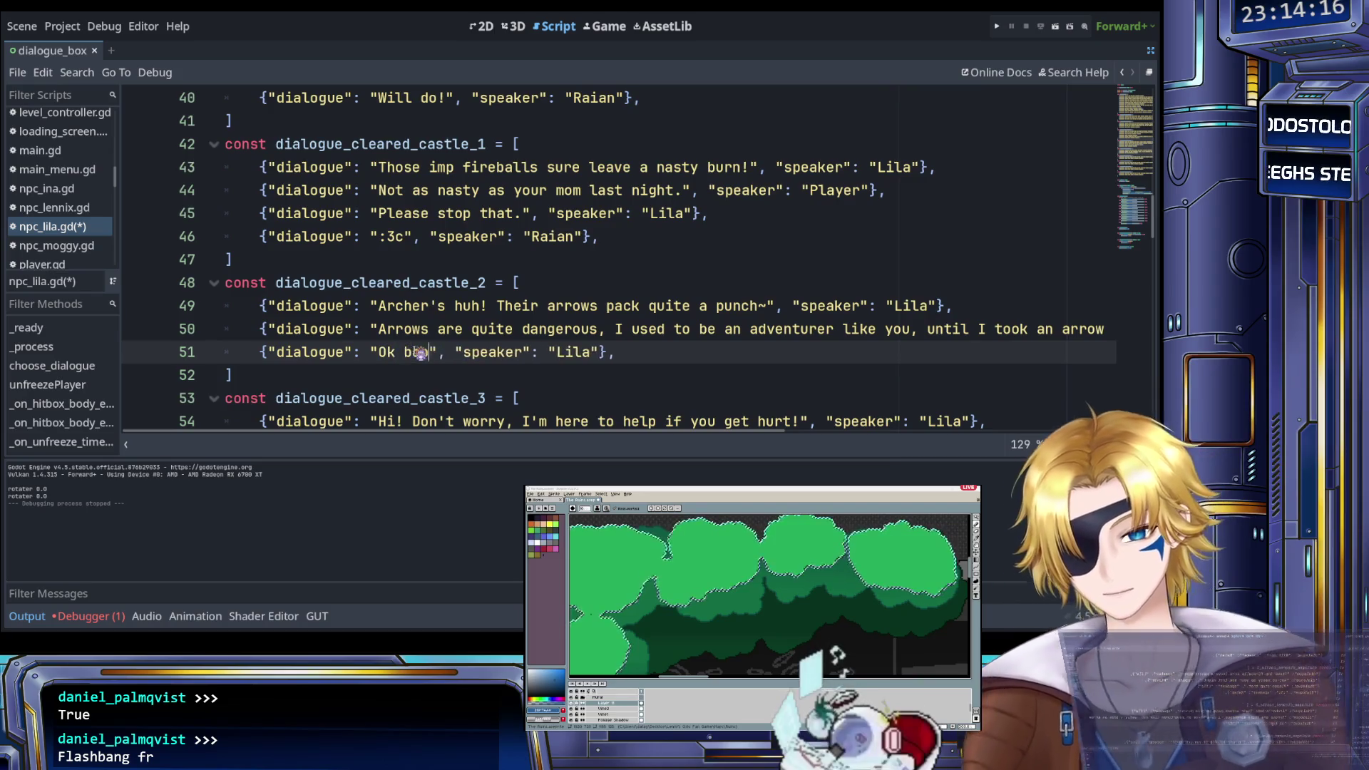
{"action": "type", "text": "."}
{"action": "key", "text": "ctrl+s"}
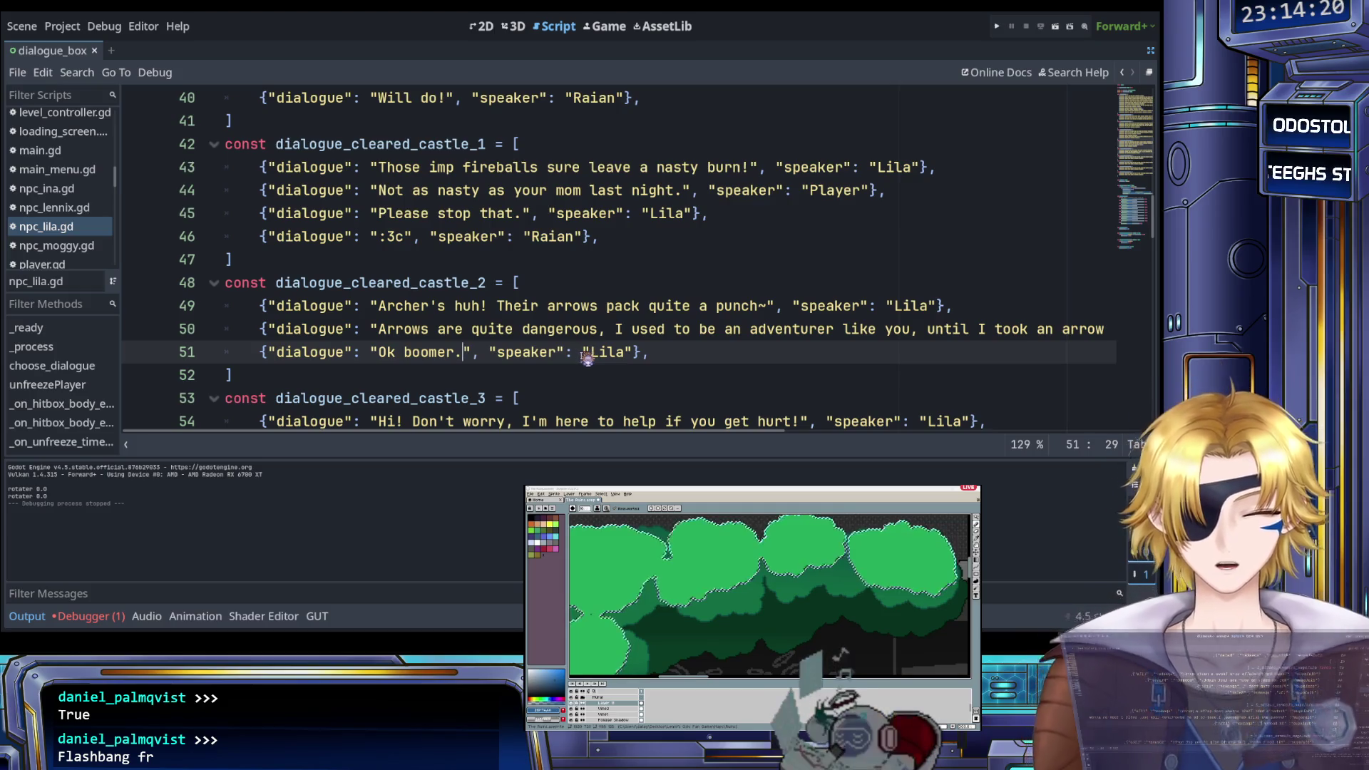
{"action": "left_click", "coordinate": [679, 368]}
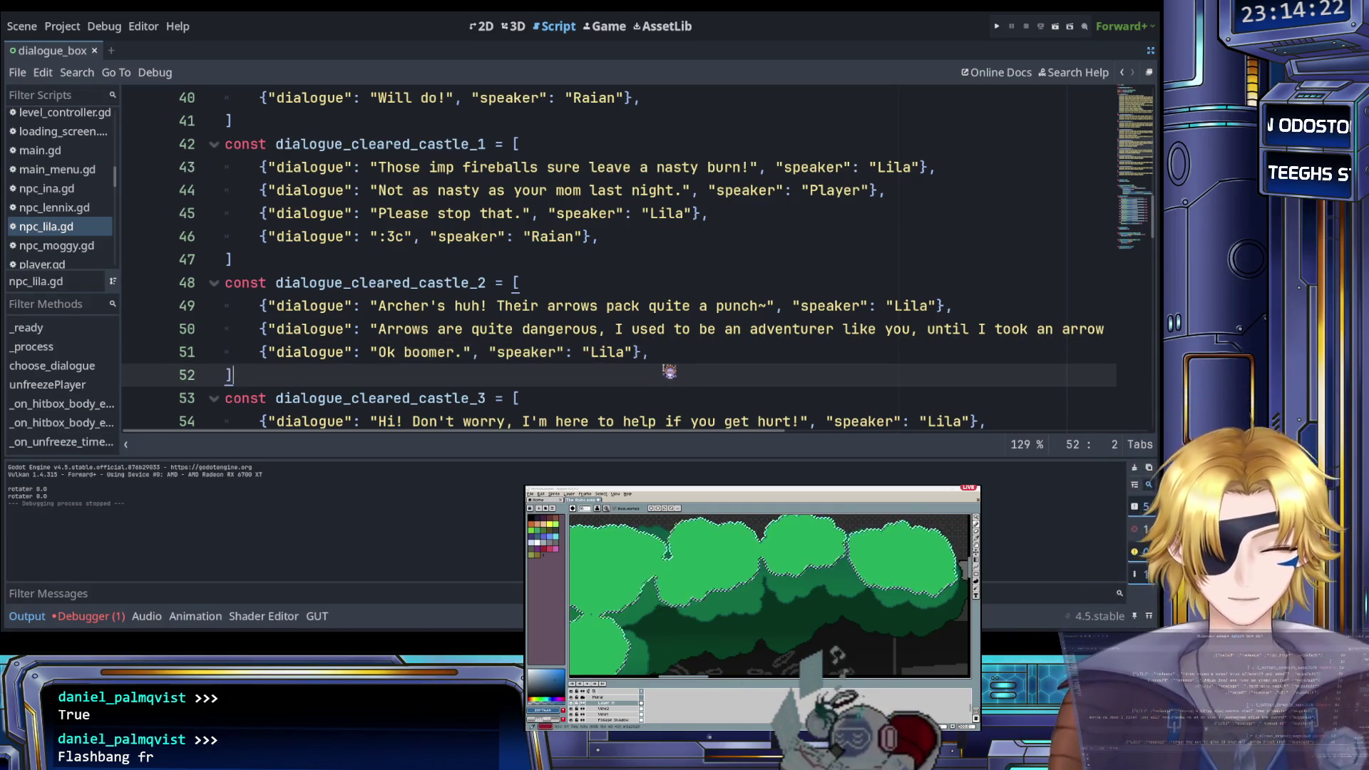
{"action": "scroll", "coordinate": [670, 367], "scroll_direction": "down", "scroll_amount": 3}
{"action": "scroll", "coordinate": [664, 365], "scroll_direction": "up", "scroll_amount": 1}
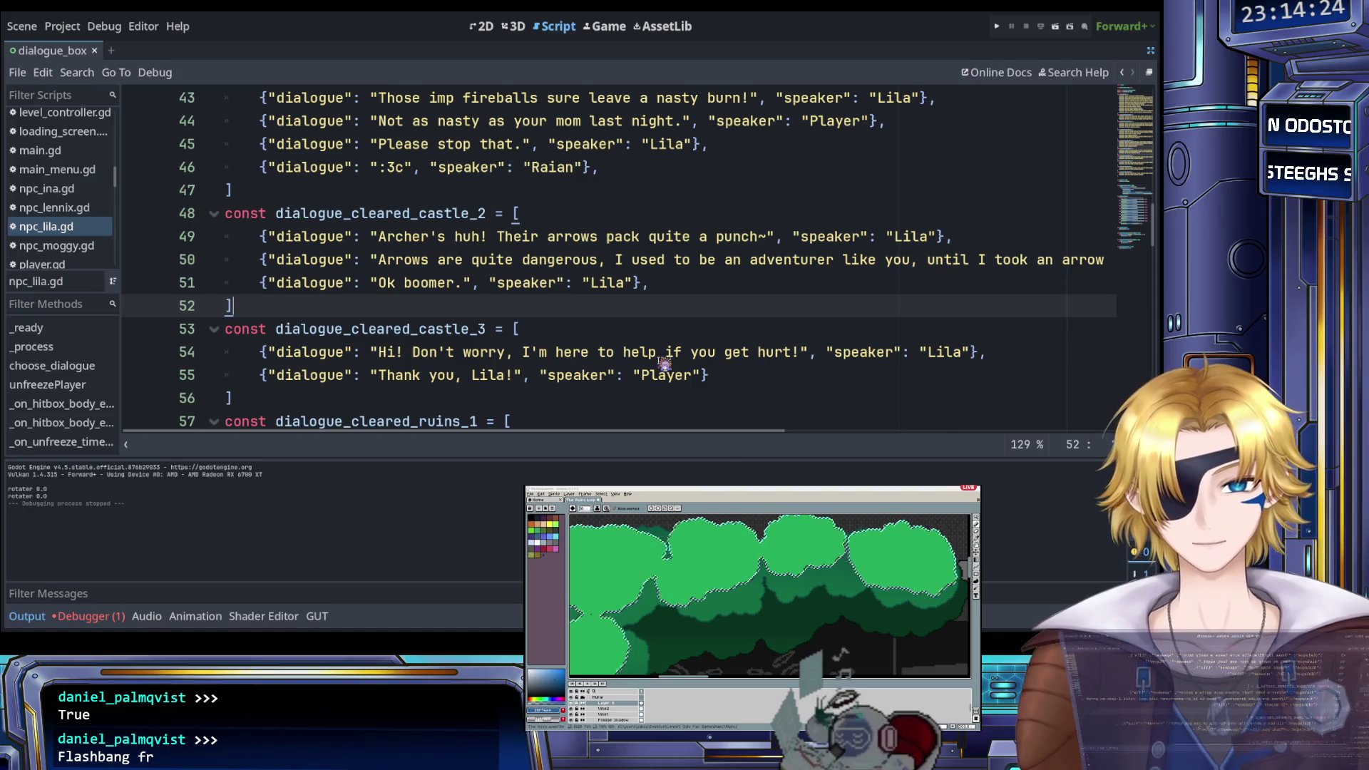
{"action": "scroll", "coordinate": [652, 362], "scroll_direction": "down", "scroll_amount": 6}
{"action": "scroll", "coordinate": [644, 362], "scroll_direction": "up", "scroll_amount": 5}
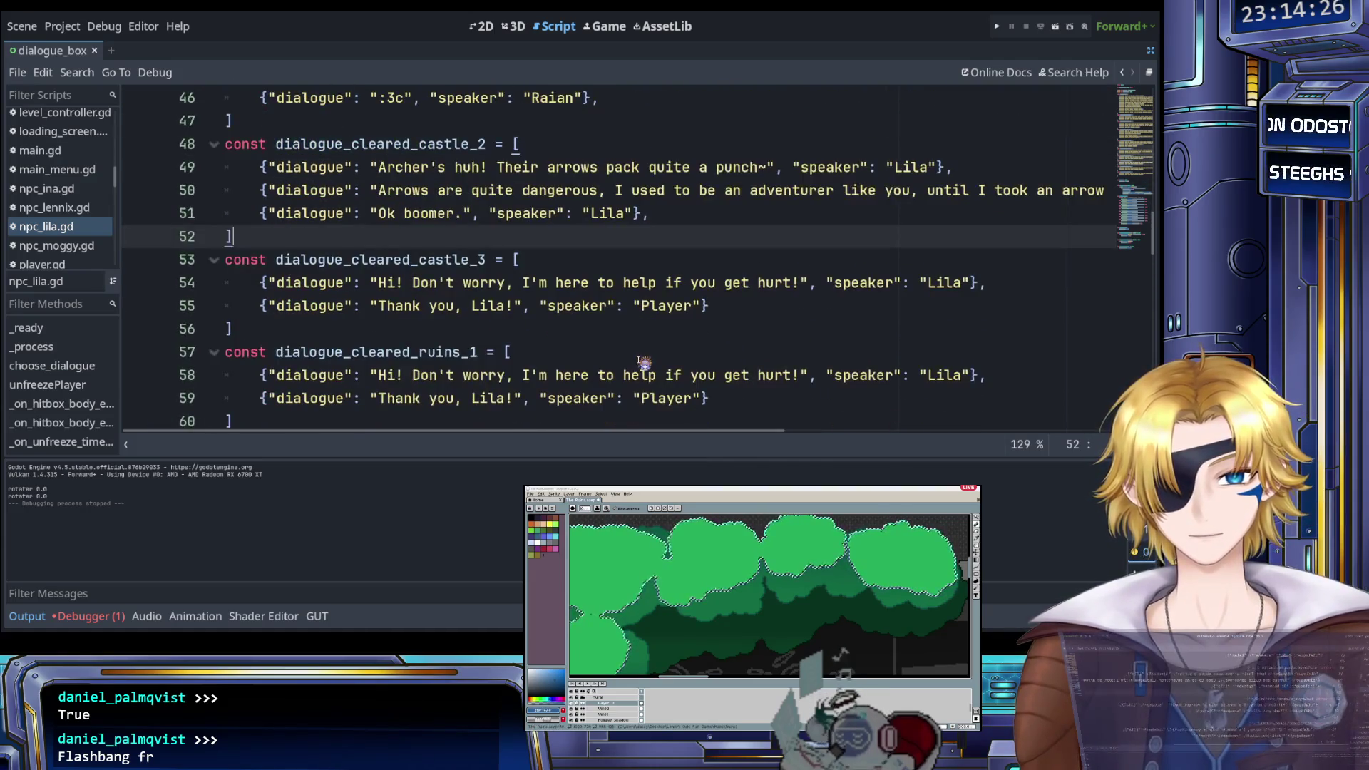
{"action": "scroll", "coordinate": [641, 363], "scroll_direction": "up", "scroll_amount": 1}
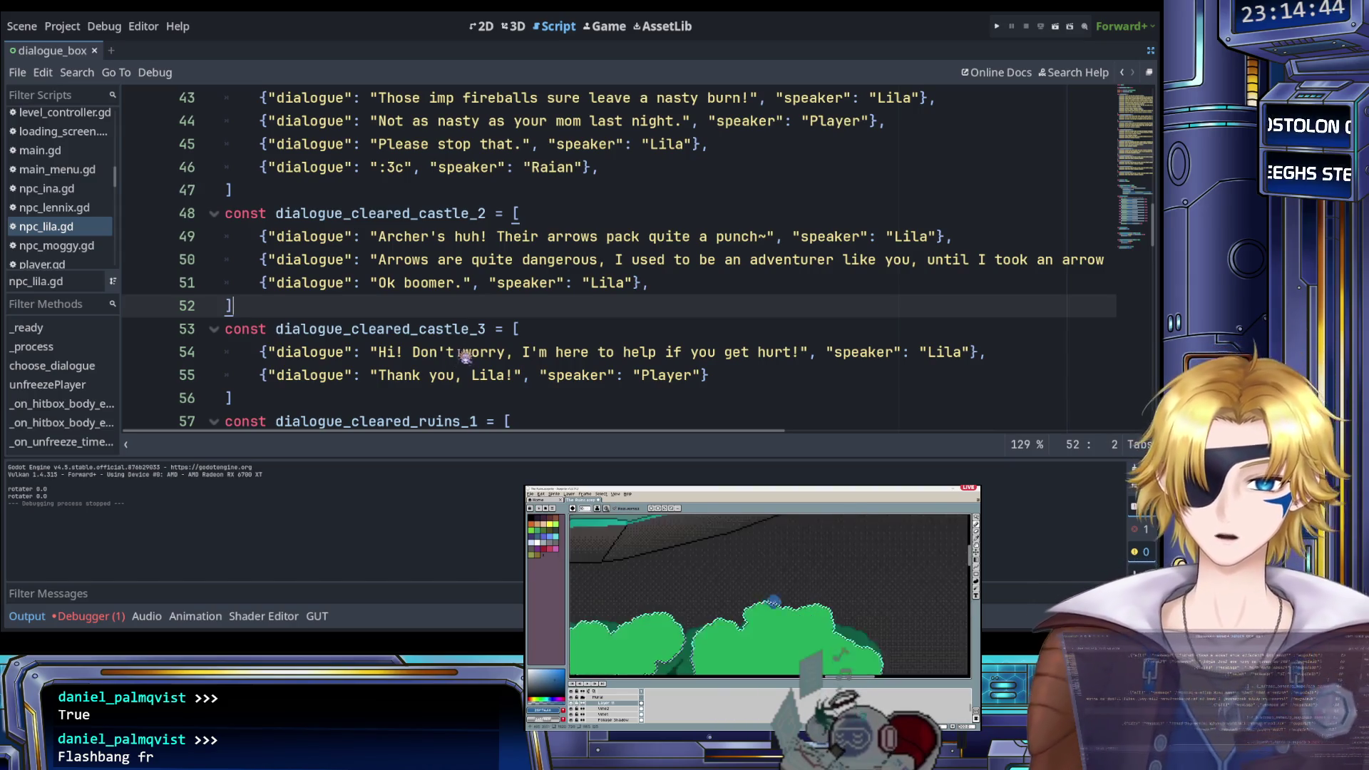
{"action": "scroll", "coordinate": [467, 349], "scroll_direction": "up", "scroll_amount": 1}
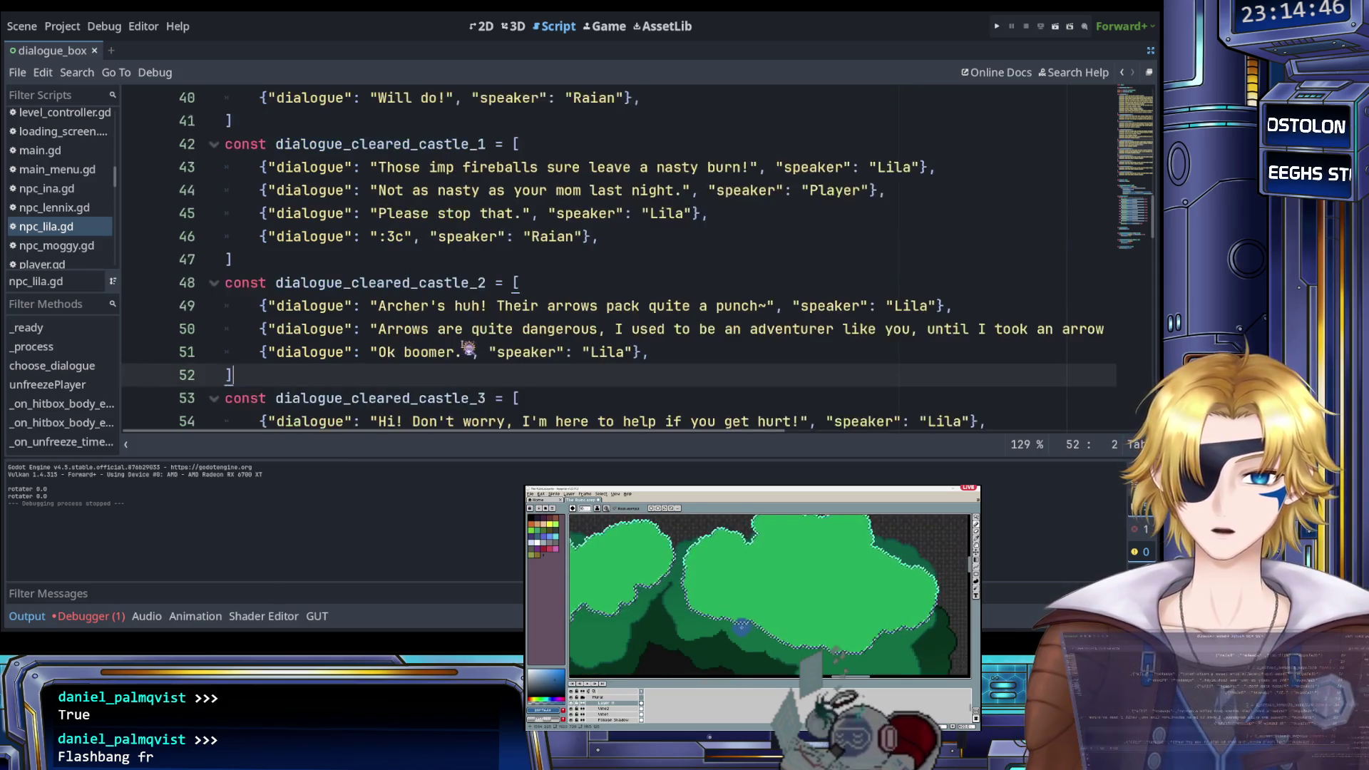
{"action": "scroll", "coordinate": [467, 349], "scroll_direction": "down", "scroll_amount": 1}
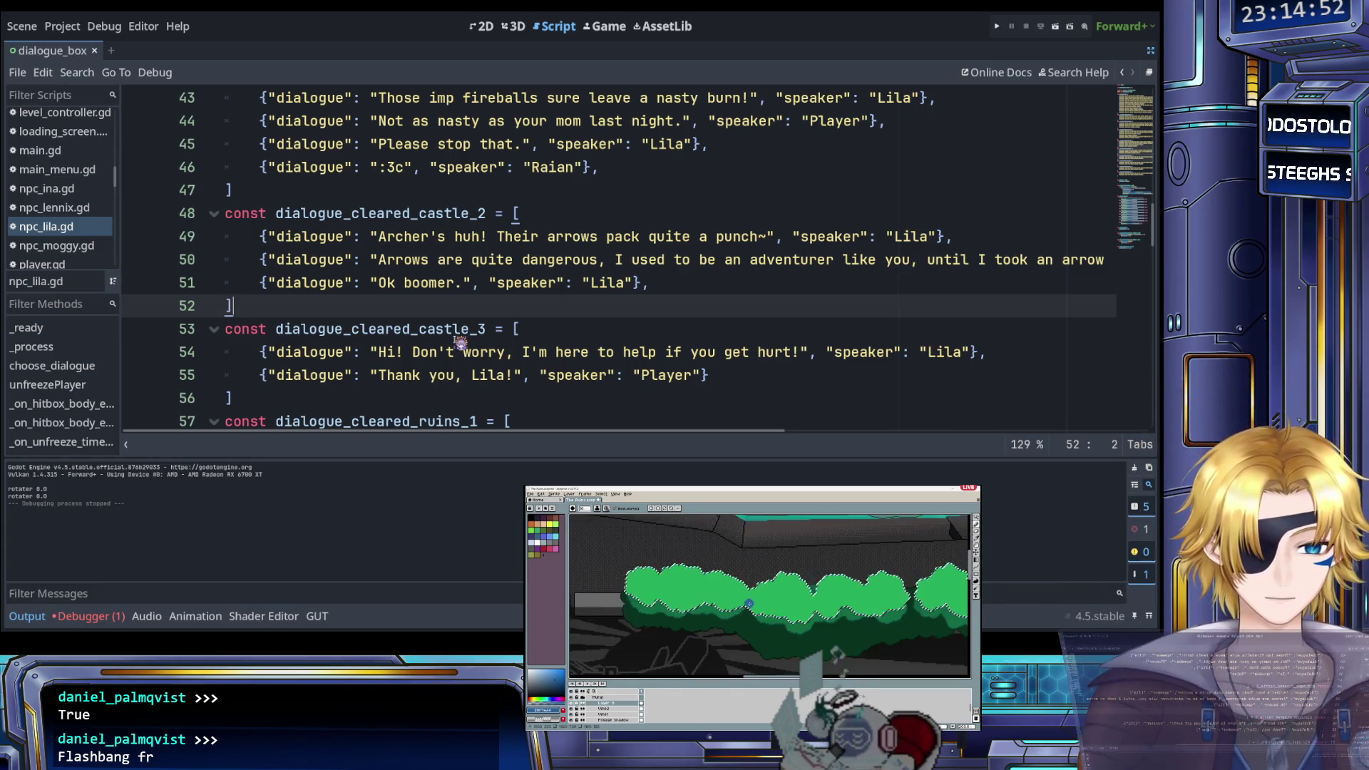
{"action": "scroll", "coordinate": [459, 345], "scroll_direction": "down", "scroll_amount": 1}
Set Lila's line 54 to 'I'm so happy you got bear back! Amazing job, Raian, you saved the day!'
{"action": "left_click_drag", "start_coordinate": [380, 284], "coordinate": [813, 285]}
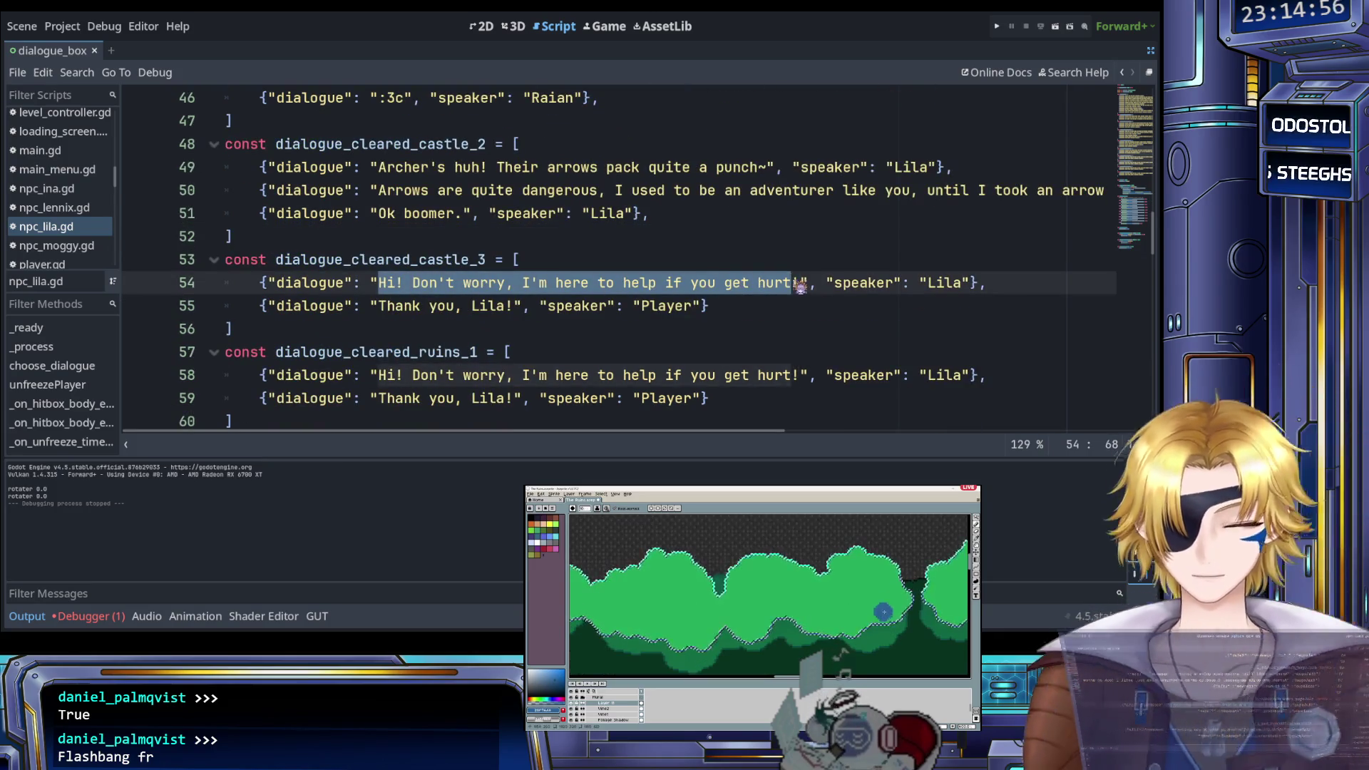
{"action": "type", "text": "I'm so ha"}
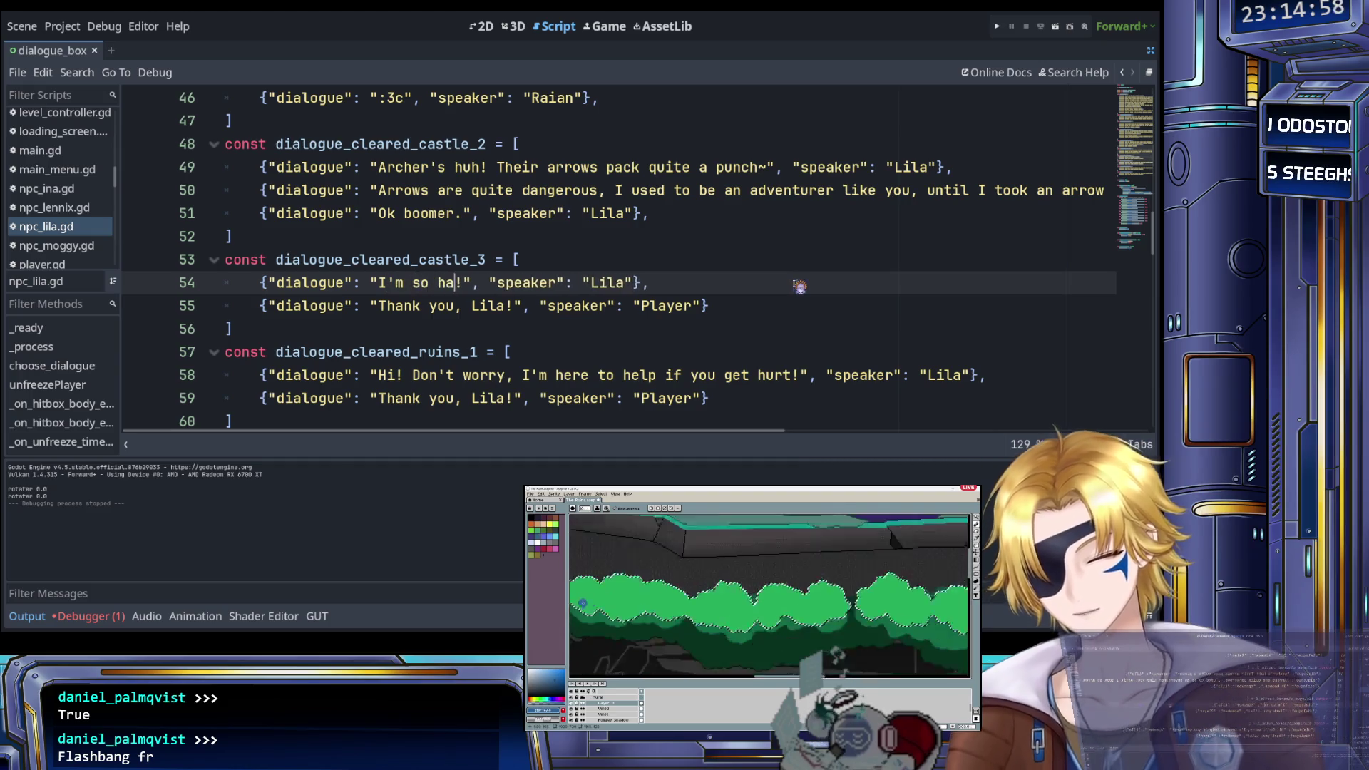
{"action": "type", "text": "ppy you got bear "}
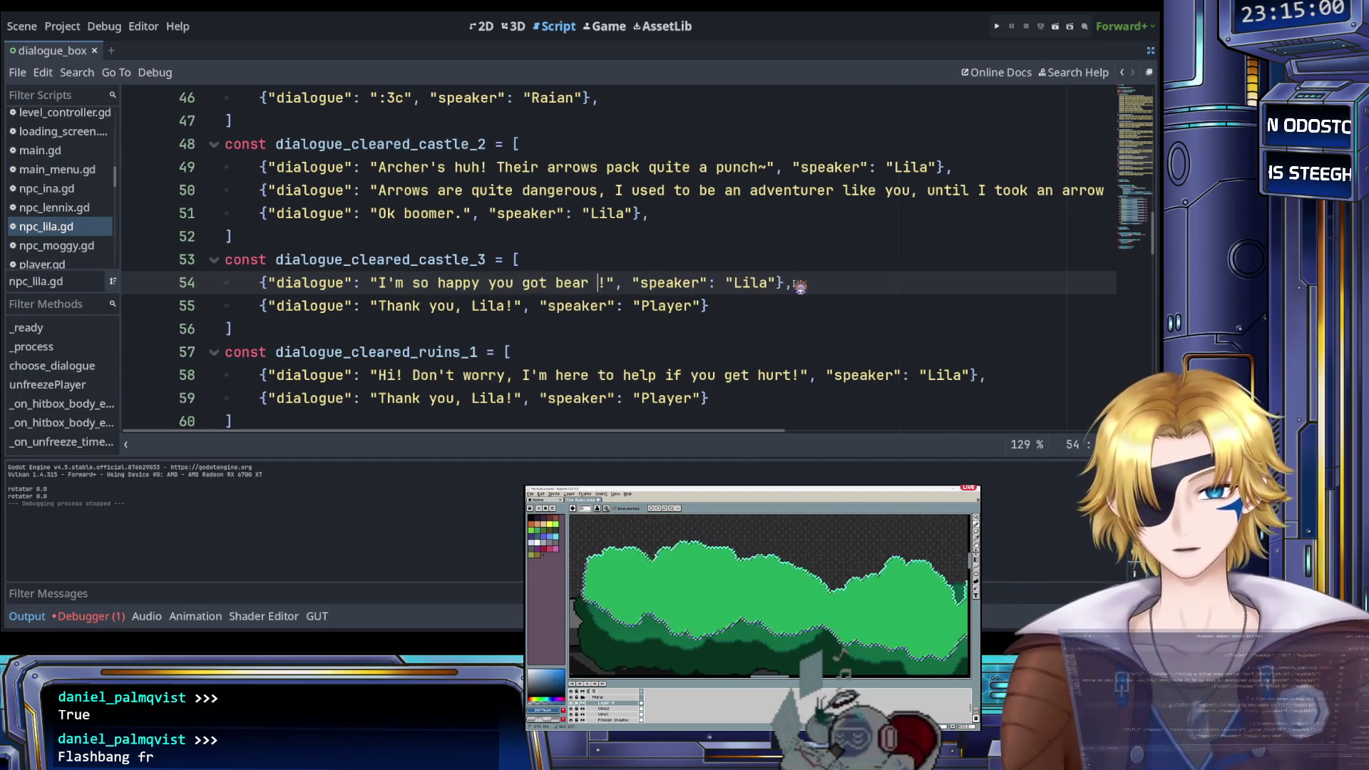
{"action": "type", "text": "back!"}
{"action": "type", "text": " Amazi"}
{"action": "type", "text": "ng job, Raian,"}
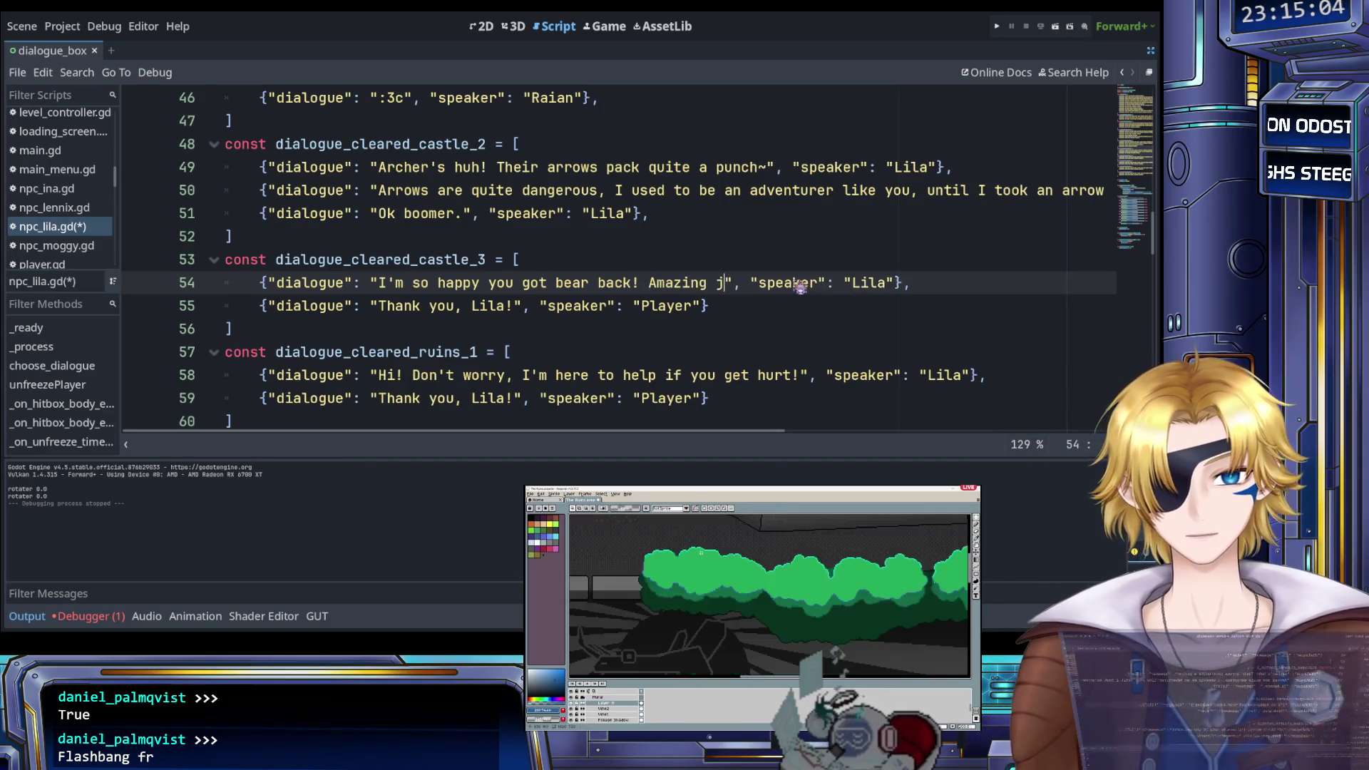
{"action": "type", "text": " you saved the day"}
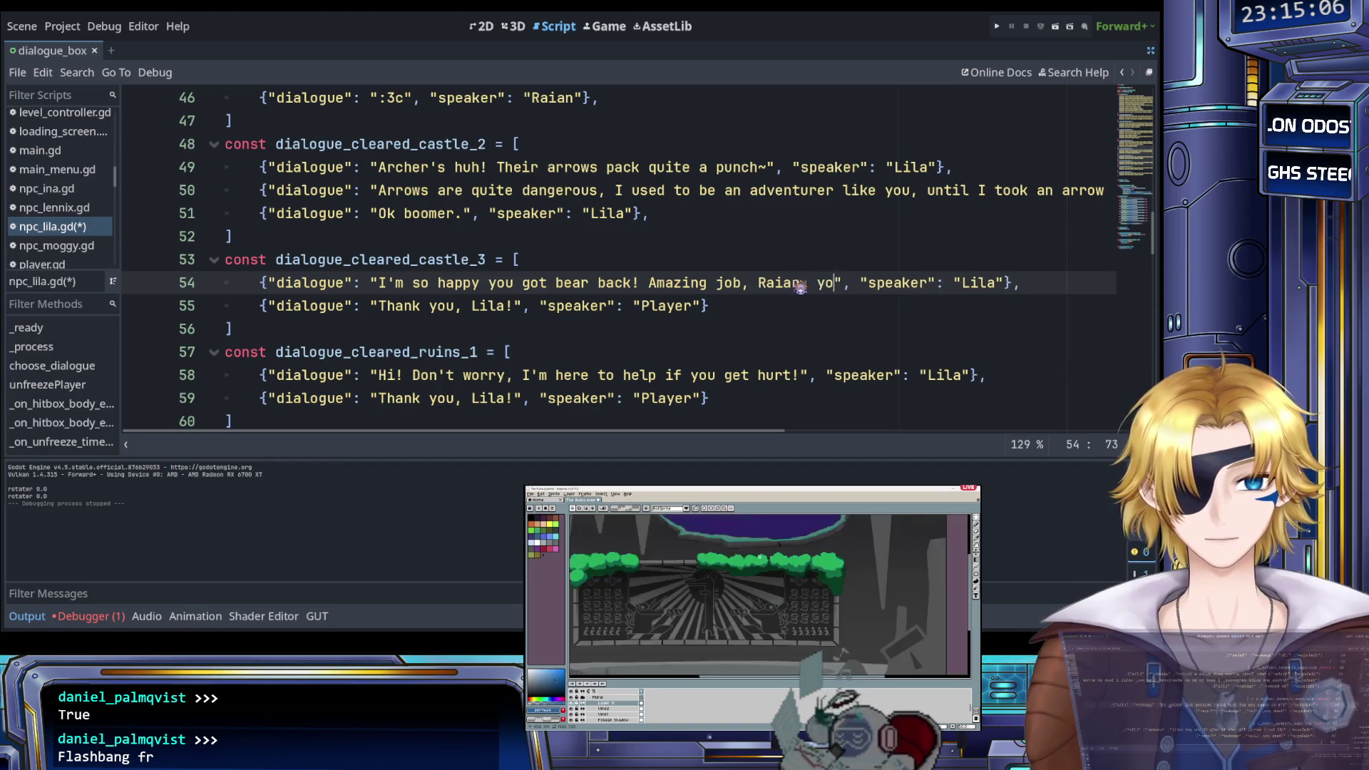
{"action": "type", "text": "!"}
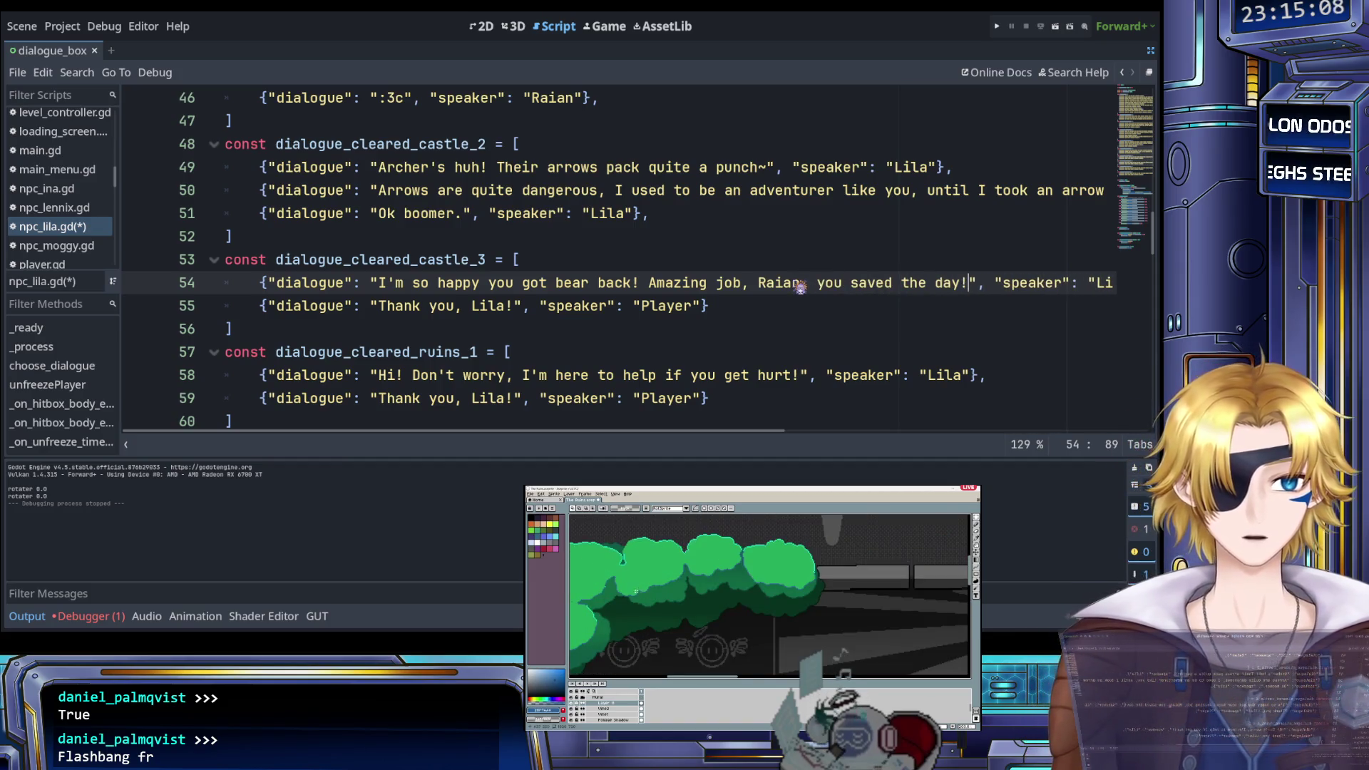
{"action": "left_click_drag", "start_coordinate": [379, 307], "coordinate": [506, 309]}
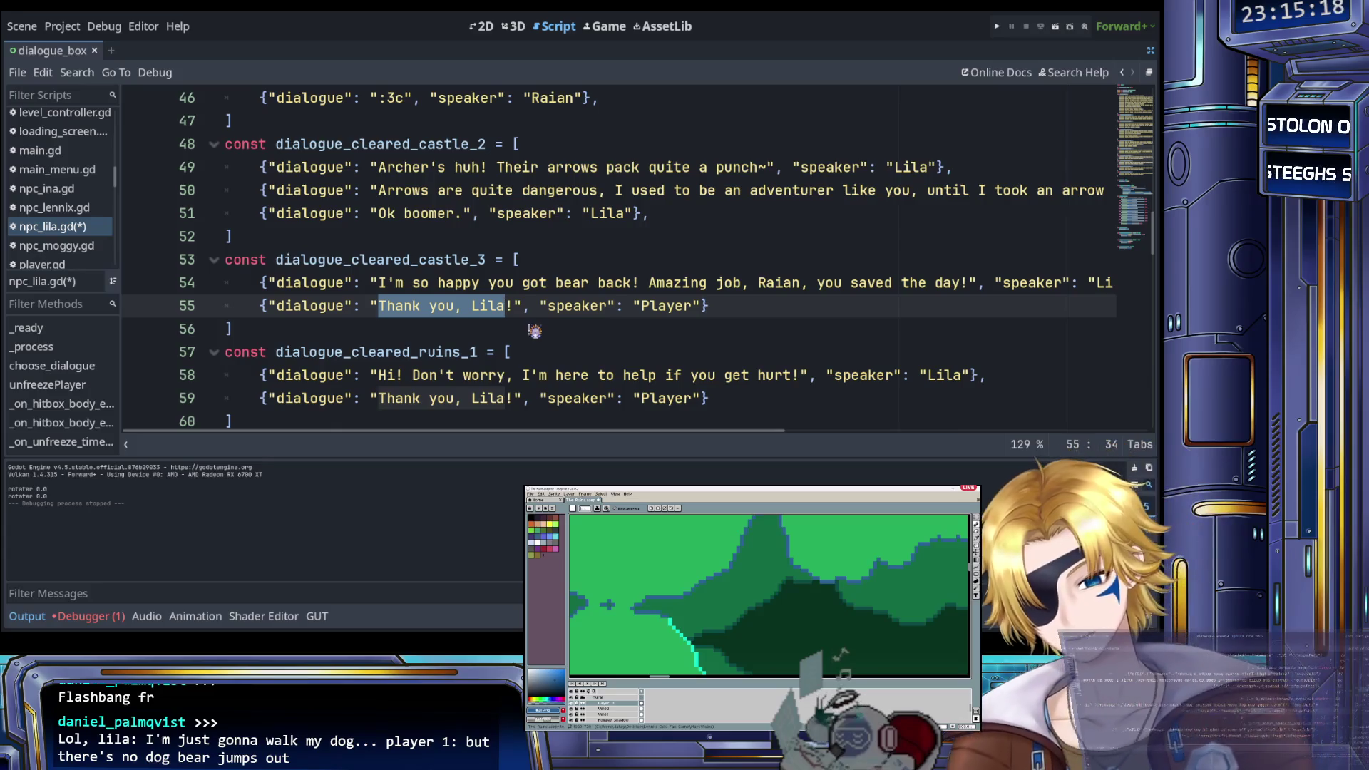
Change the Player's reply on line 55 to 'Yes, but this isn't the end.' with a trailing comma
{"action": "type", "text": "Ye"}
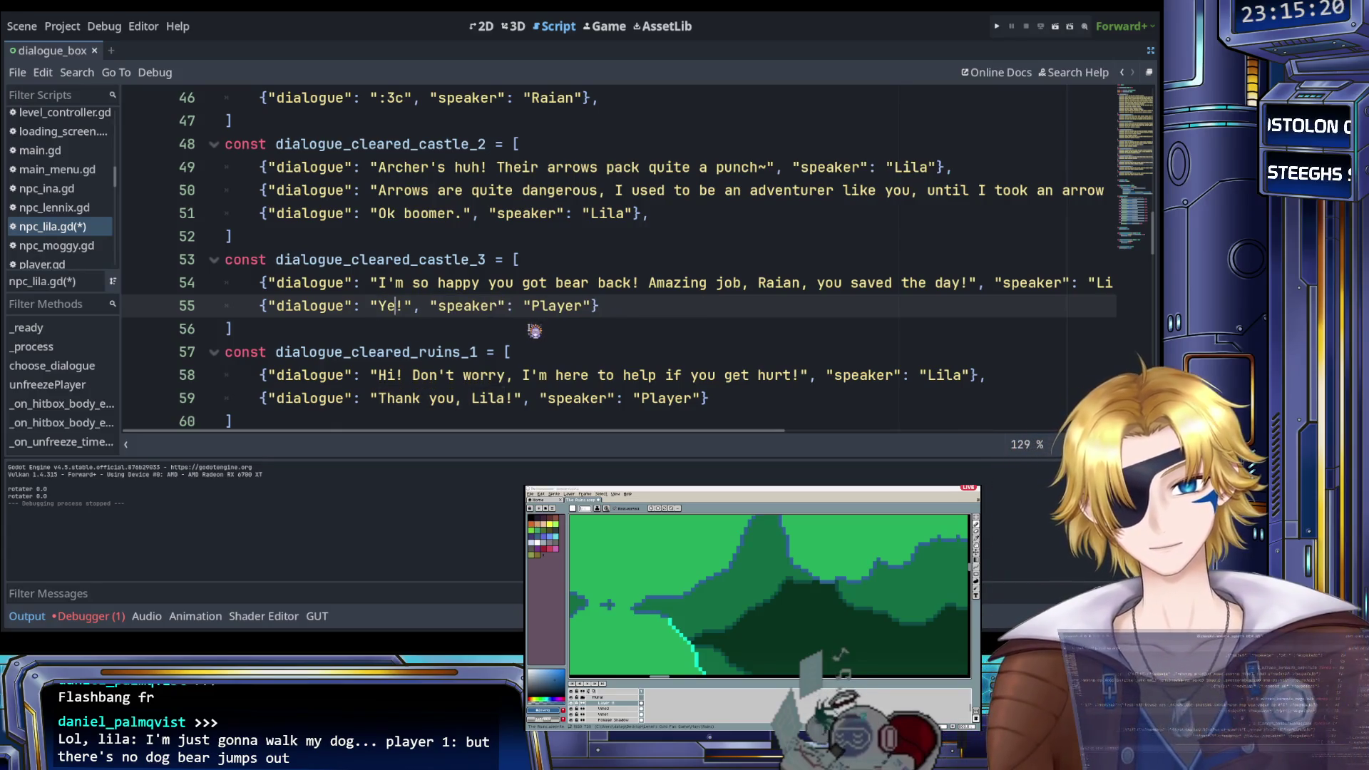
{"action": "type", "text": "s"}
{"action": "key", "text": "Delete"}
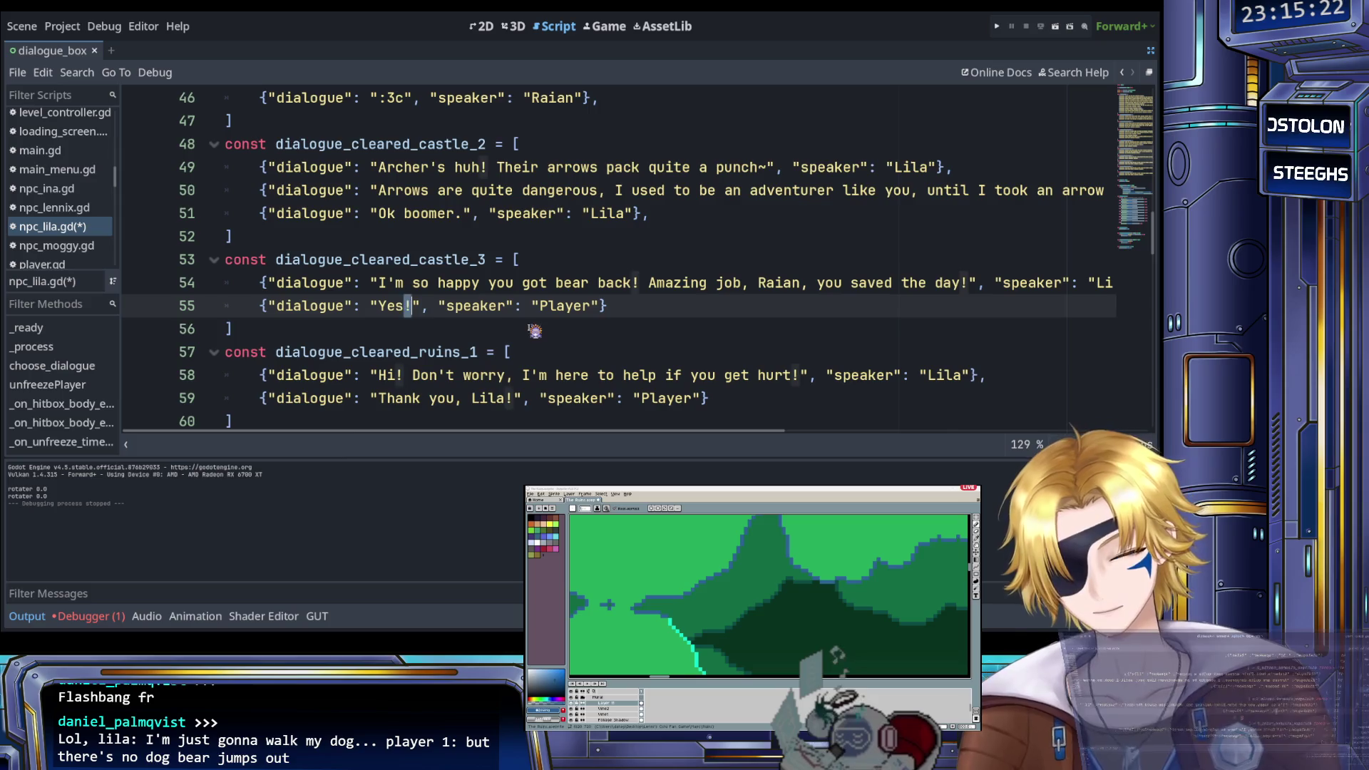
{"action": "type", "text": ", but this f"}
{"action": "key", "text": "BackSpace"}
{"action": "key", "text": "BackSpace"}
{"action": "key", "text": "BackSpace"}
{"action": "type", "text": "is sin't the end"}
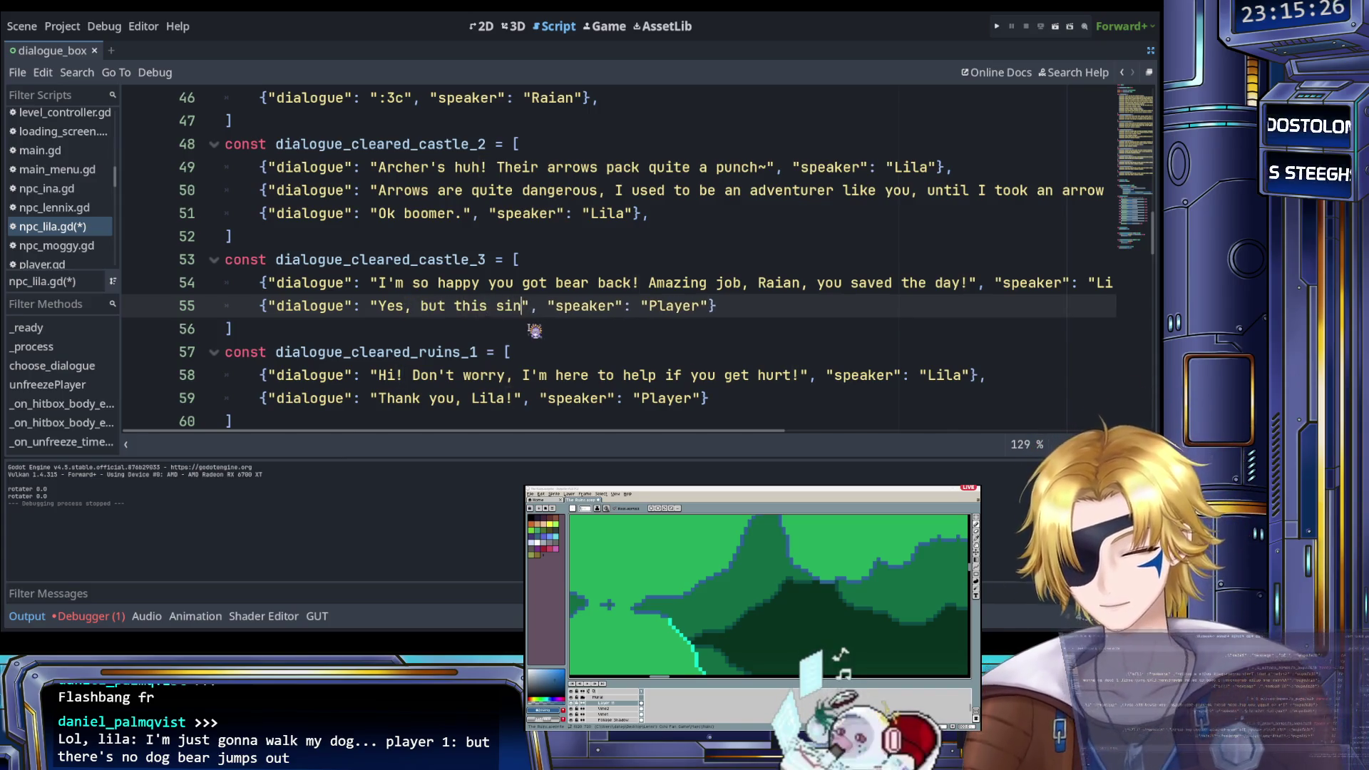
{"action": "type", "text": "."}
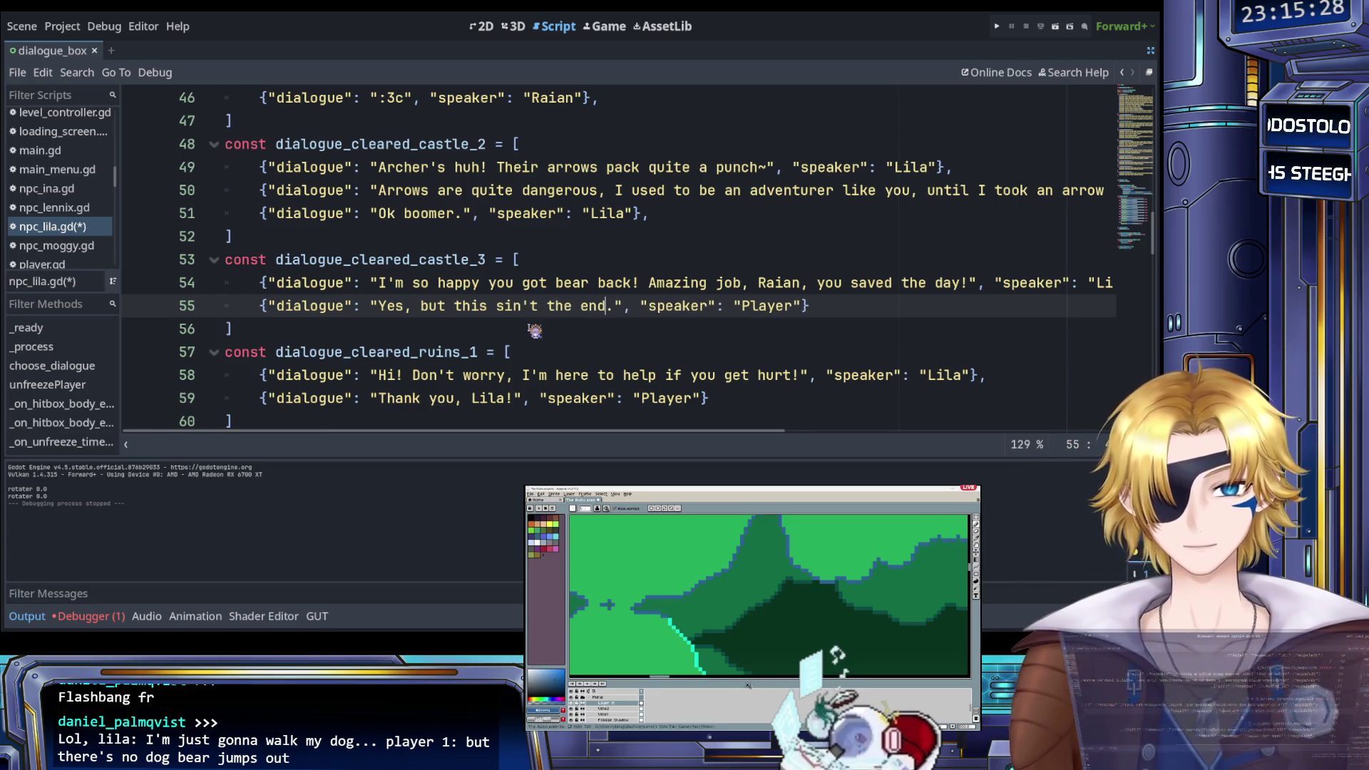
{"action": "key", "text": "Left"}
{"action": "key", "text": "Left"}
{"action": "key", "text": "Left"}
{"action": "key", "text": "BackSpace"}
{"action": "key", "text": "BackSpace"}
{"action": "type", "text": "is"}
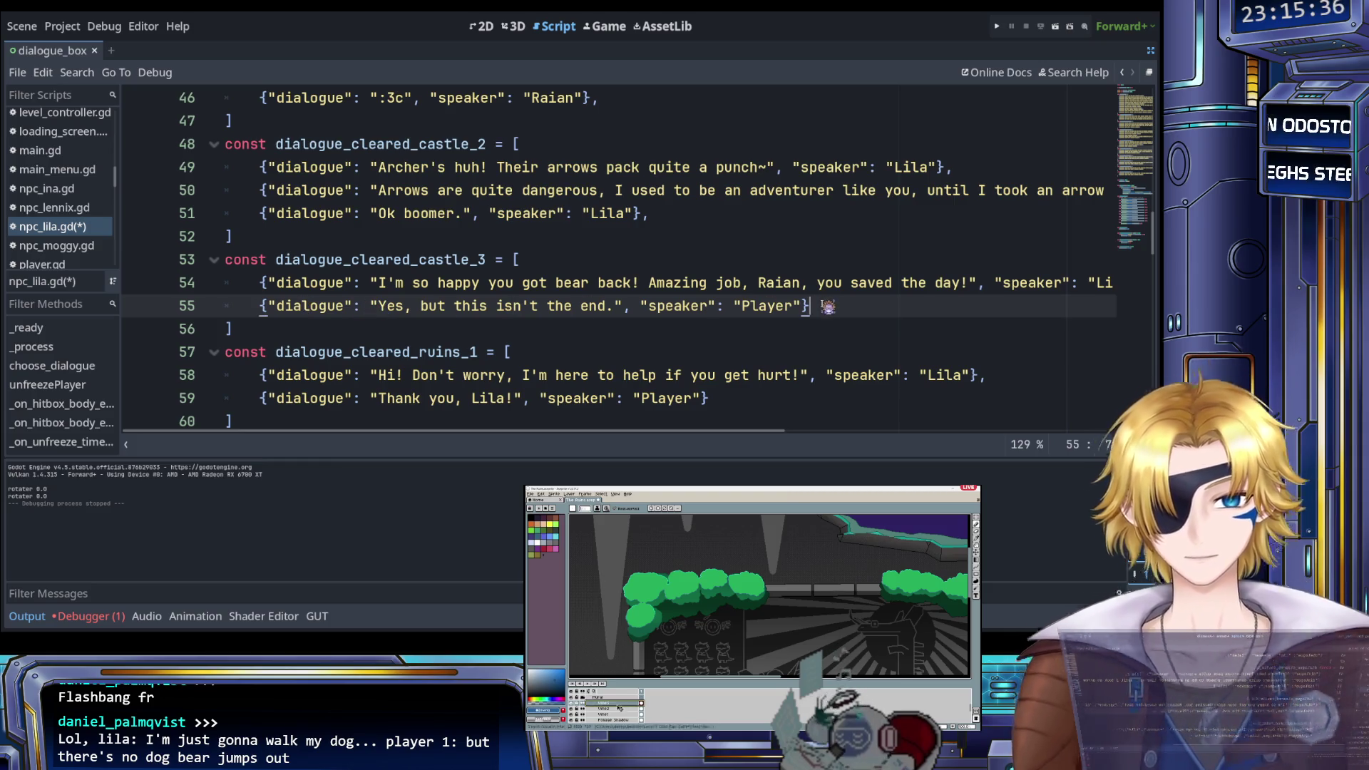
{"action": "type", "text": ","}
Duplicate the reply entry onto a new line 56 and select its quoted text
{"action": "key", "text": "shift+Home"}
{"action": "key", "text": "ctrl+c"}
{"action": "key", "text": "End"}
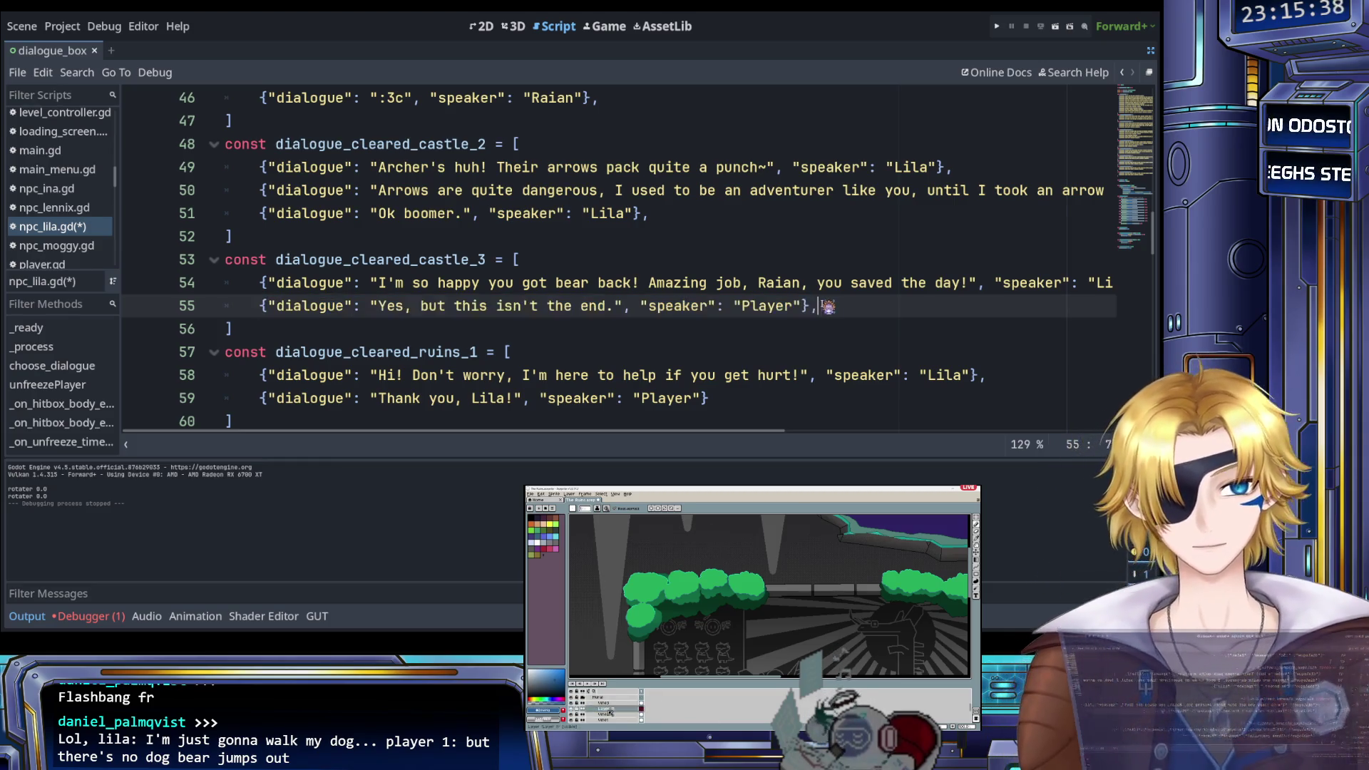
{"action": "key", "text": "Return"}
{"action": "key", "text": "ctrl+v"}
{"action": "left_click_drag", "start_coordinate": [379, 330], "coordinate": [618, 335]}
Rewrite line 56 as 'I felt an ominous, dark presence tug at my mind while I was there. There's something further south.'
{"action": "type", "text": "I felt an "}
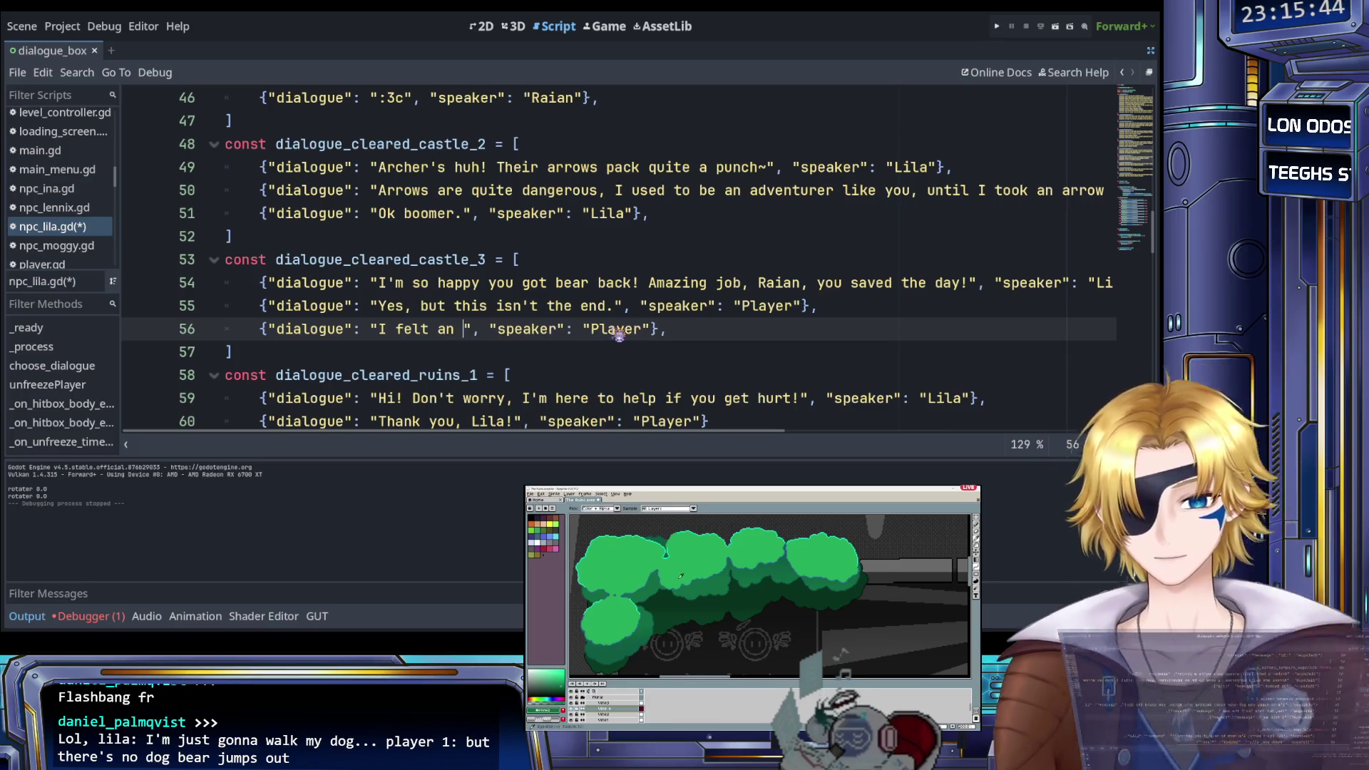
{"action": "type", "text": "ominous, dark"}
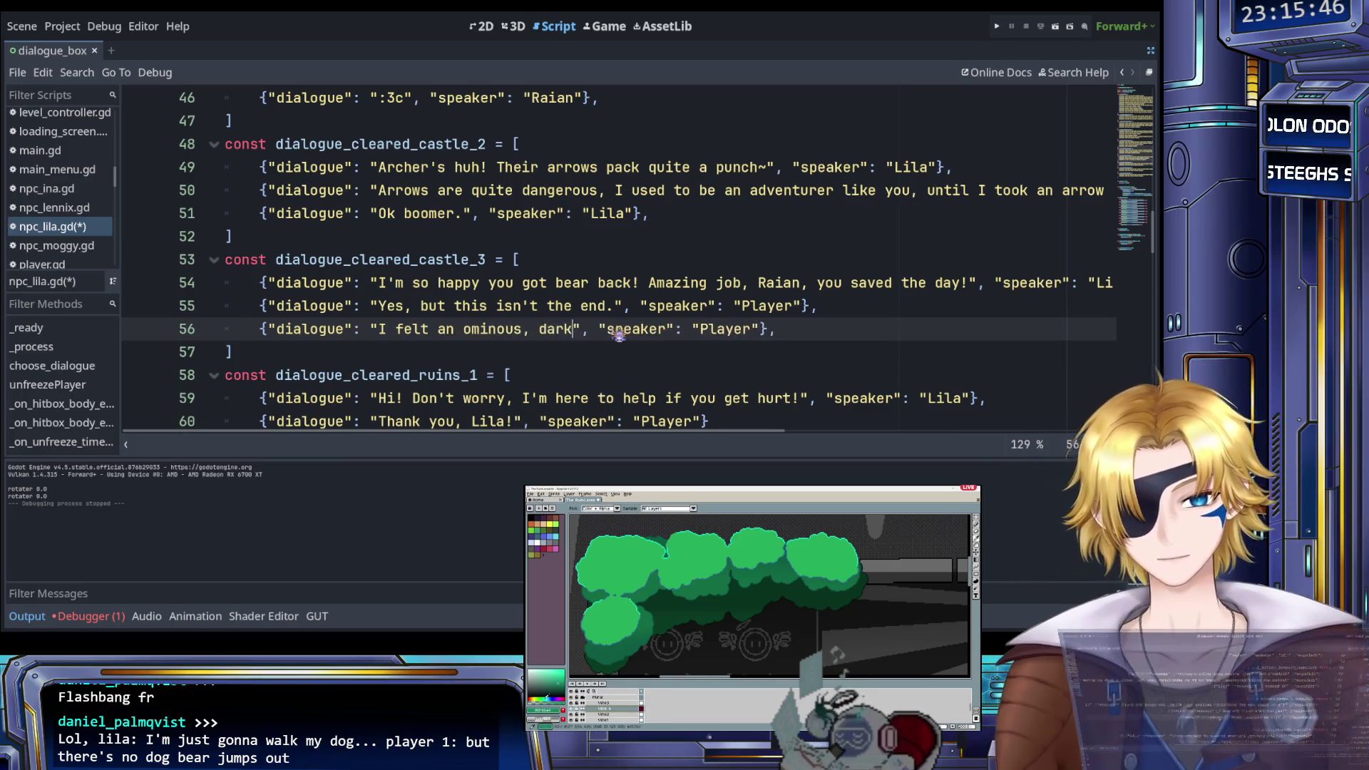
{"action": "type", "text": " presence t"}
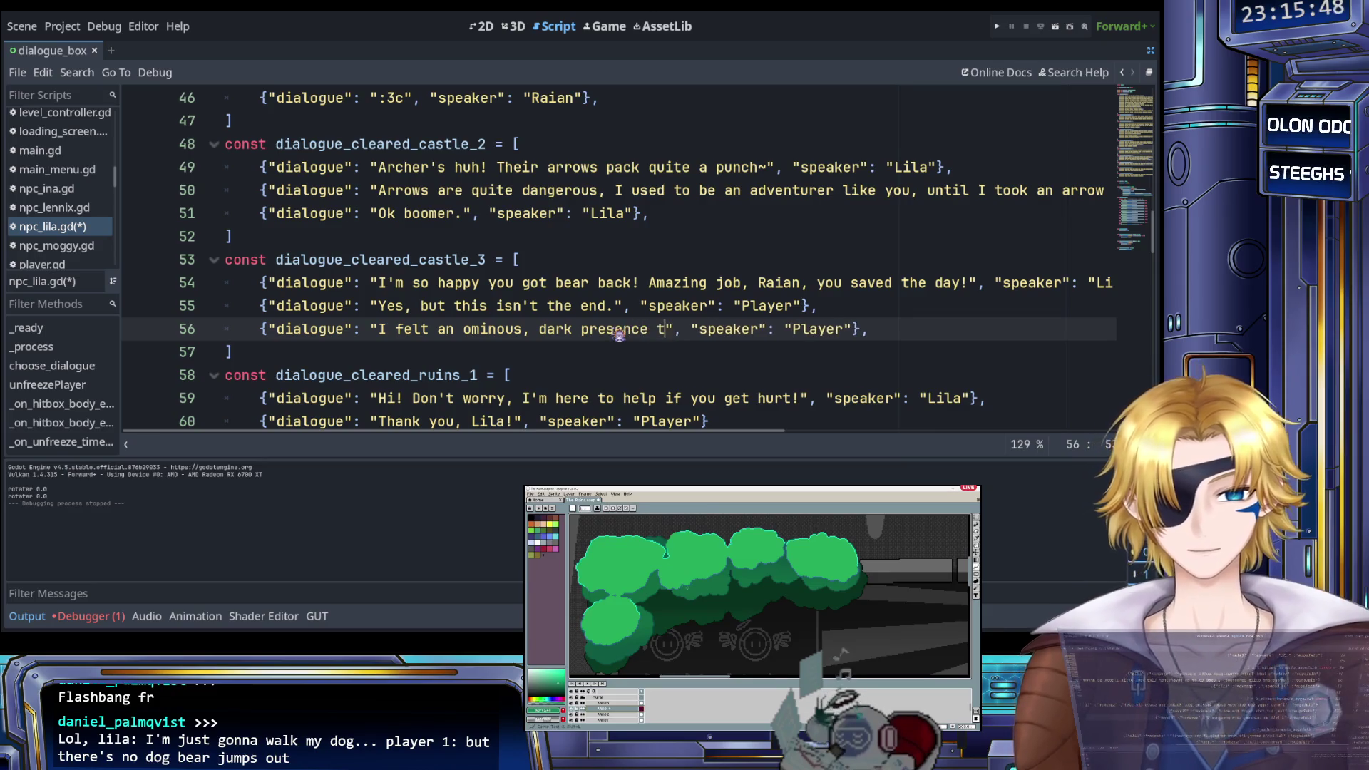
{"action": "type", "text": "ug at my mind"}
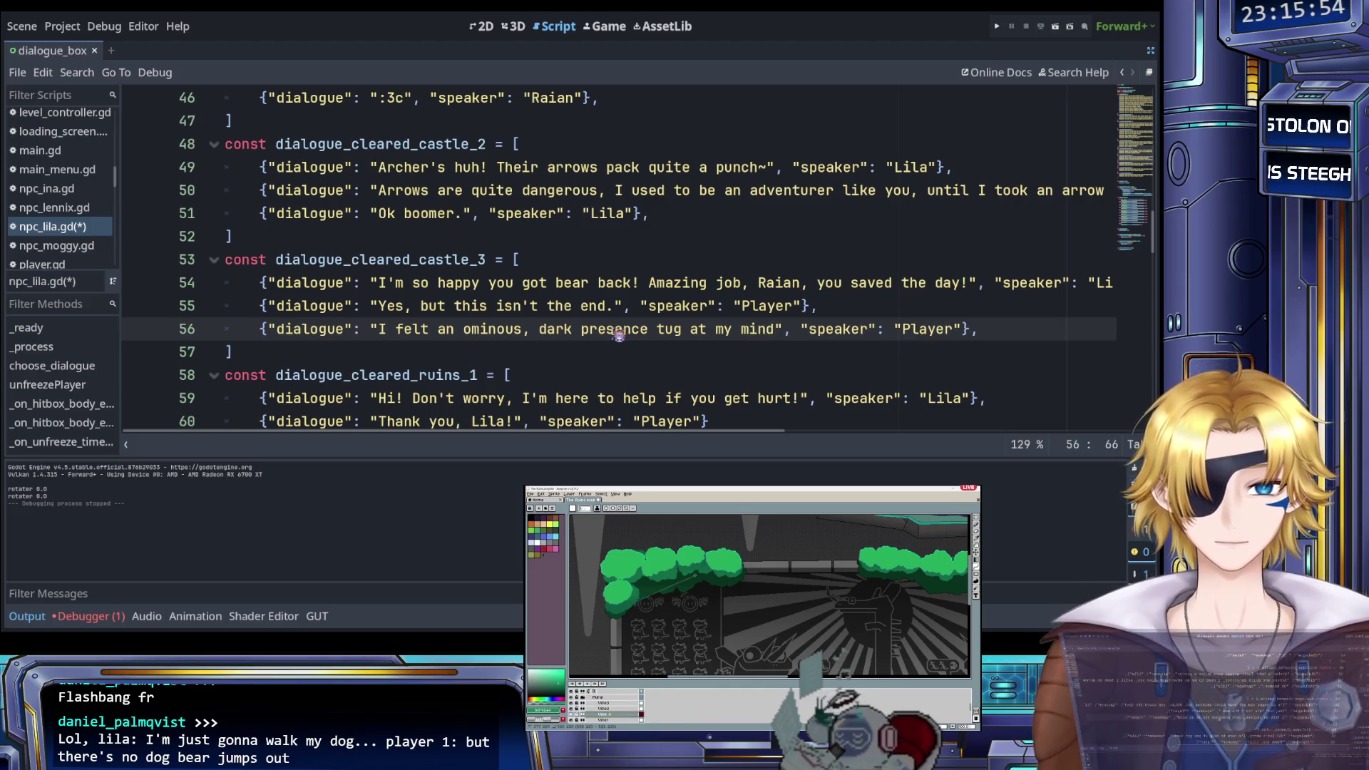
{"action": "type", "text": " whil"}
{"action": "type", "text": "e I was there. "}
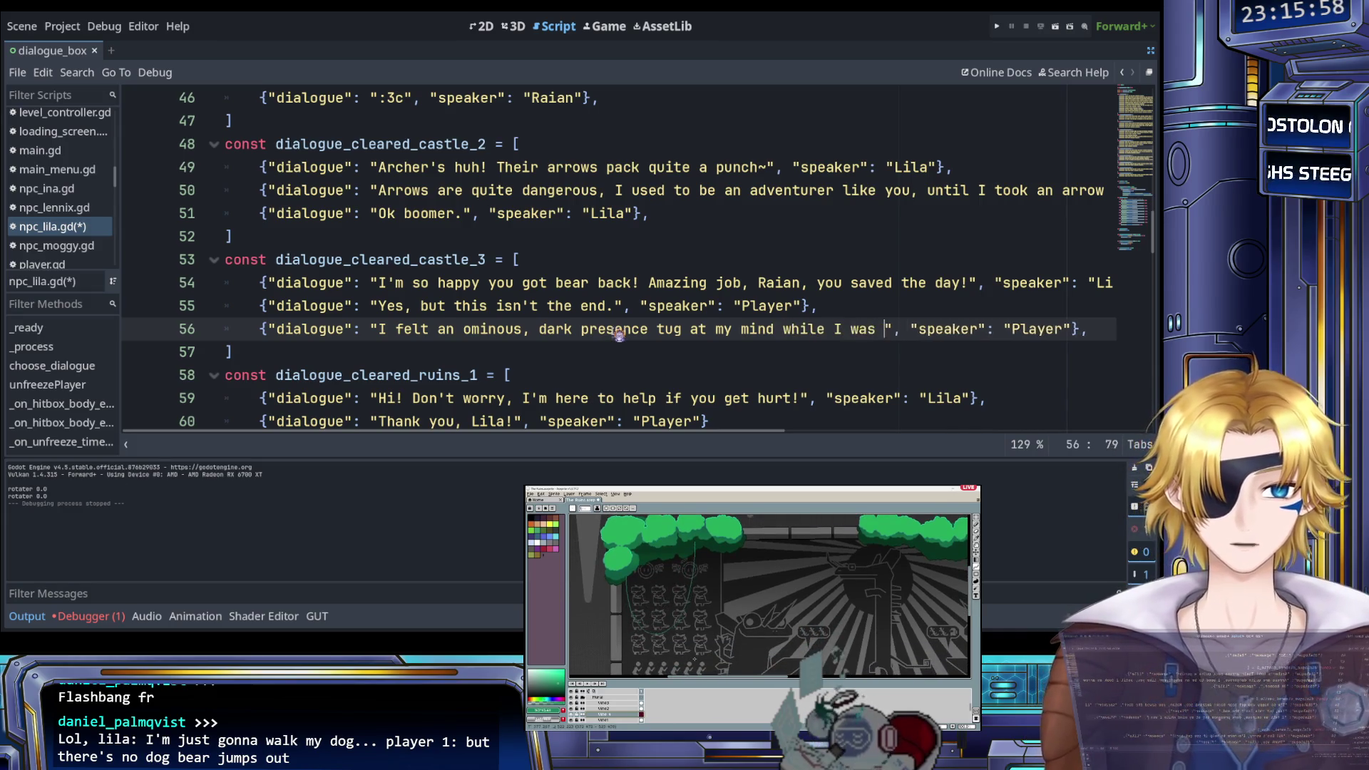
{"action": "type", "text": "There's so"}
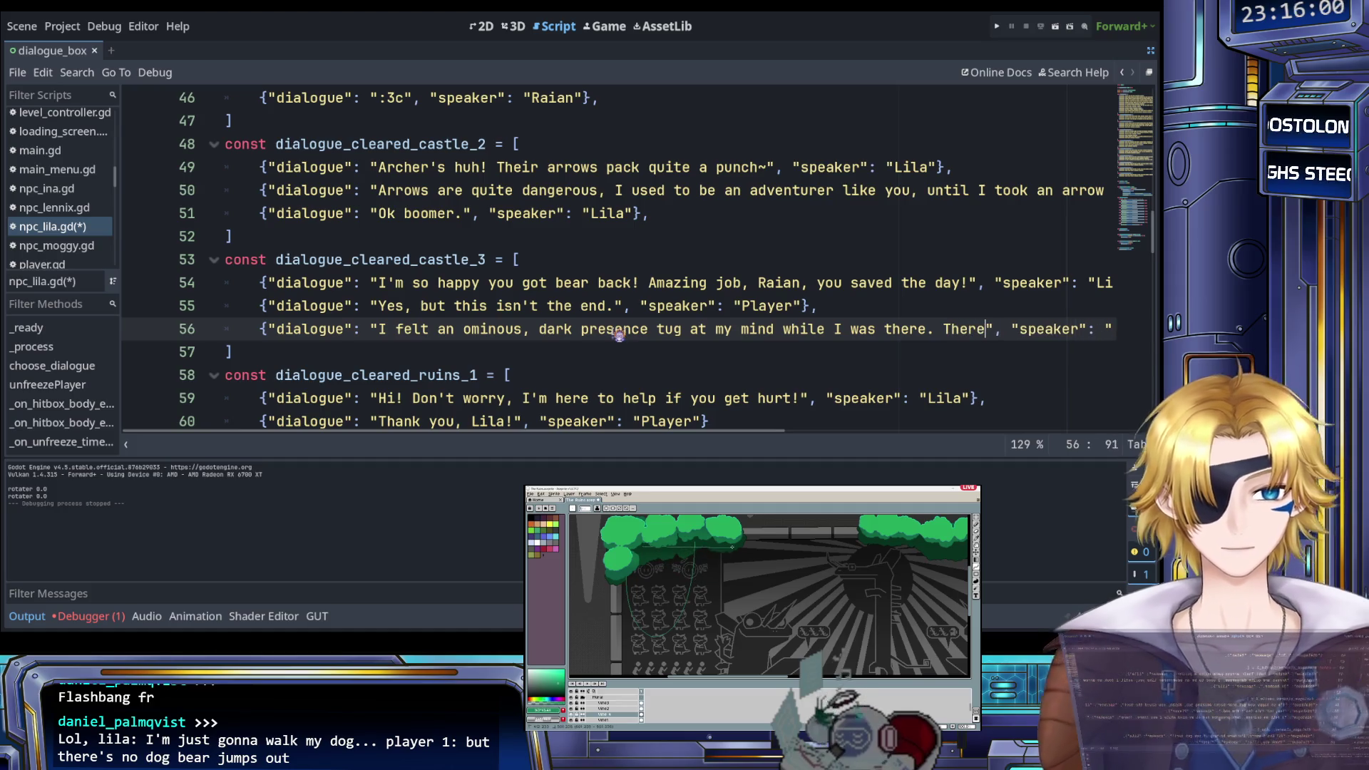
{"action": "type", "text": "mething "}
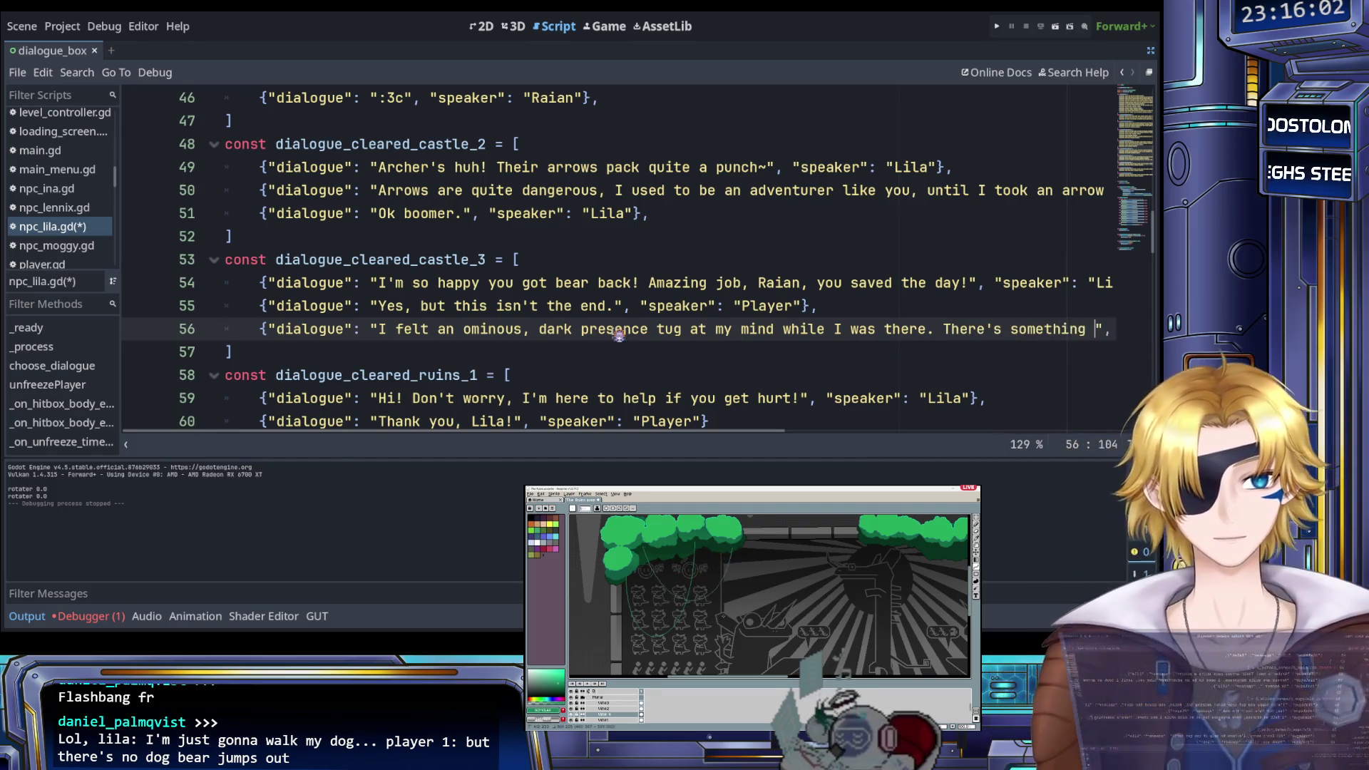
{"action": "type", "text": "further south"}
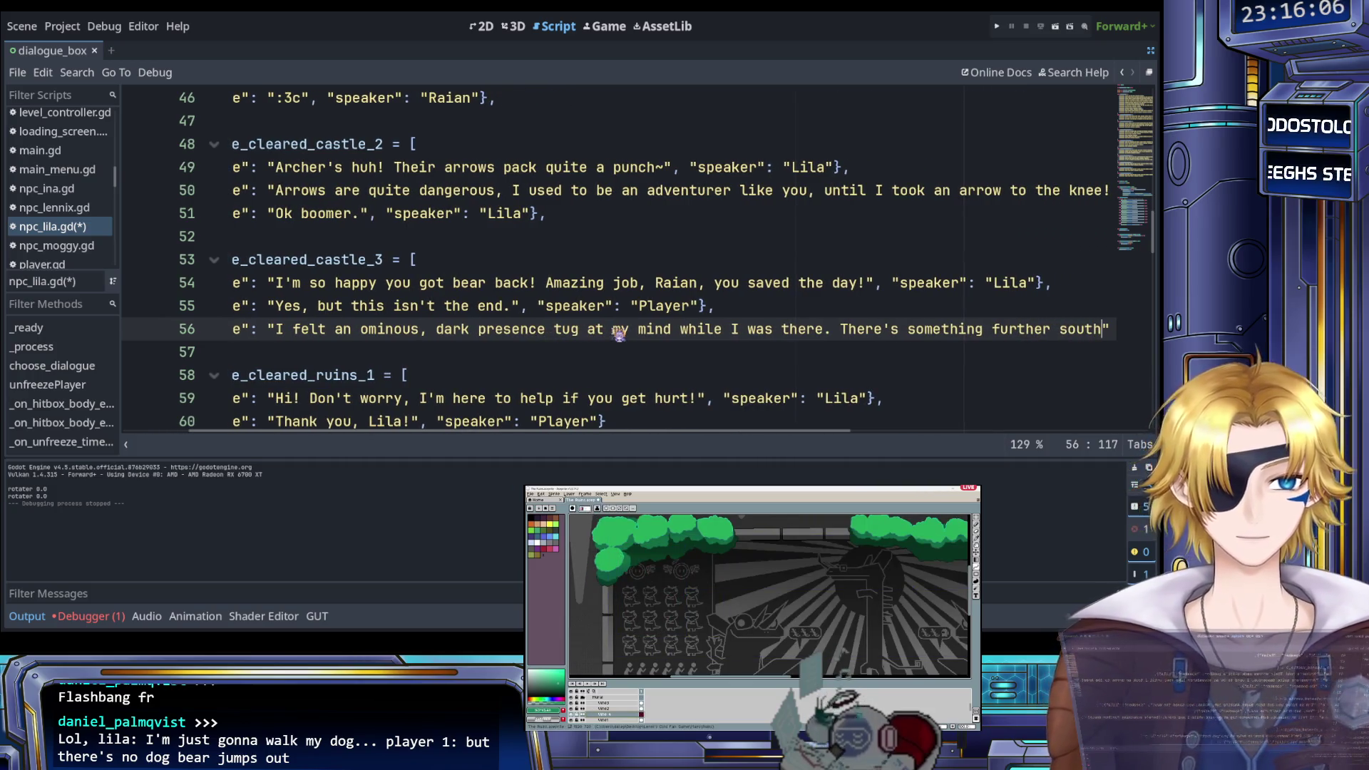
{"action": "scroll", "coordinate": [641, 335], "scroll_direction": "right", "scroll_amount": 5}
{"action": "left_click", "coordinate": [651, 335]}
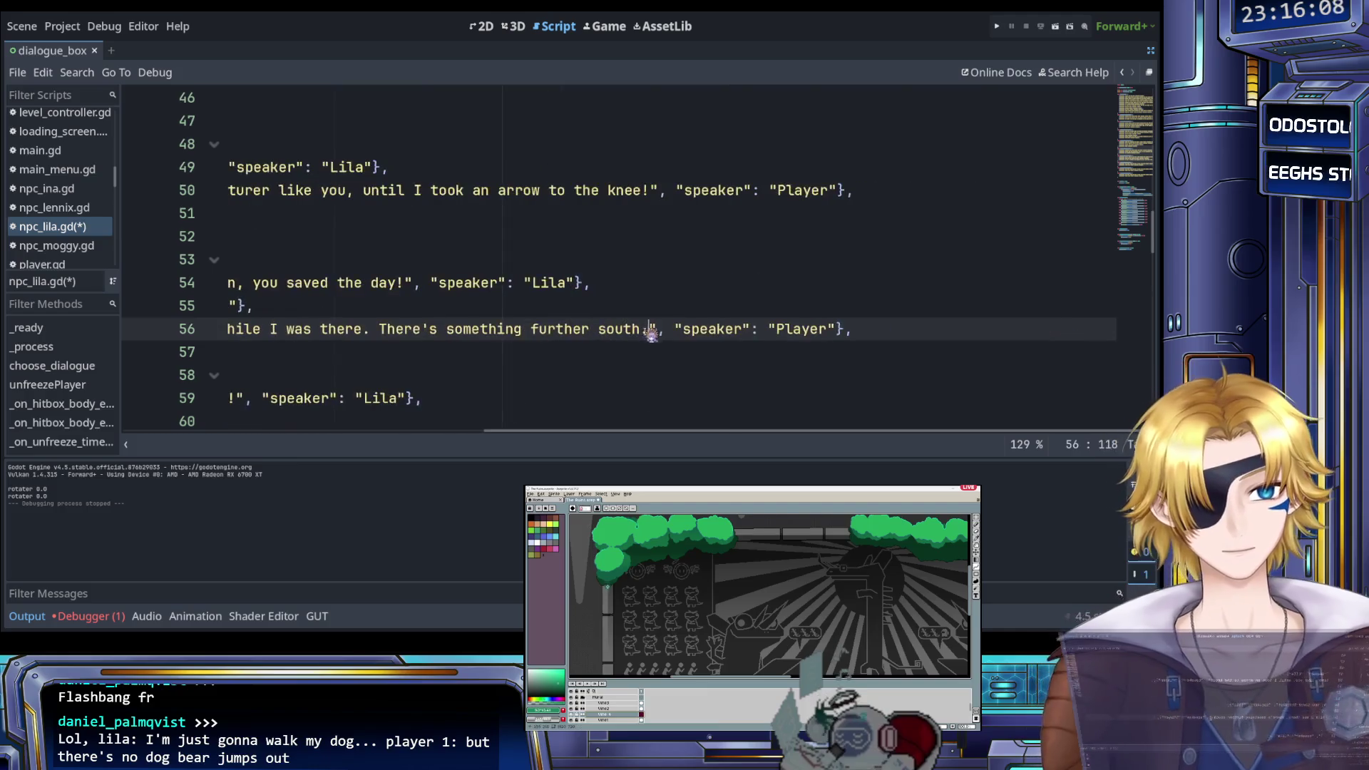
Add a Player entry on line 57 asking 'Is it related to bear getting kidnapped?'
{"action": "left_click", "coordinate": [888, 341]}
{"action": "key", "text": "Return"}
{"action": "key", "text": "ctrl+v"}
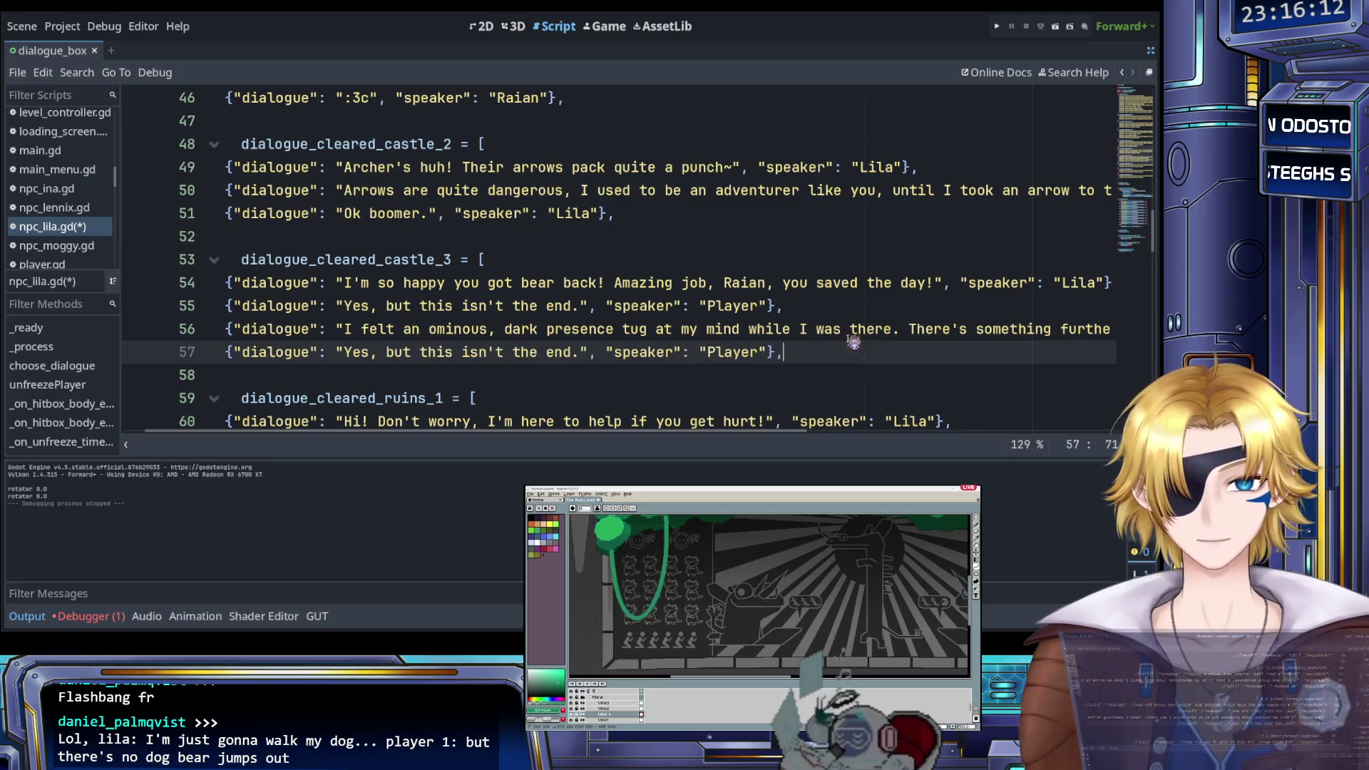
{"action": "scroll", "coordinate": [717, 360], "scroll_direction": "right", "scroll_amount": 5}
{"action": "scroll", "coordinate": [713, 360], "scroll_direction": "left", "scroll_amount": 6}
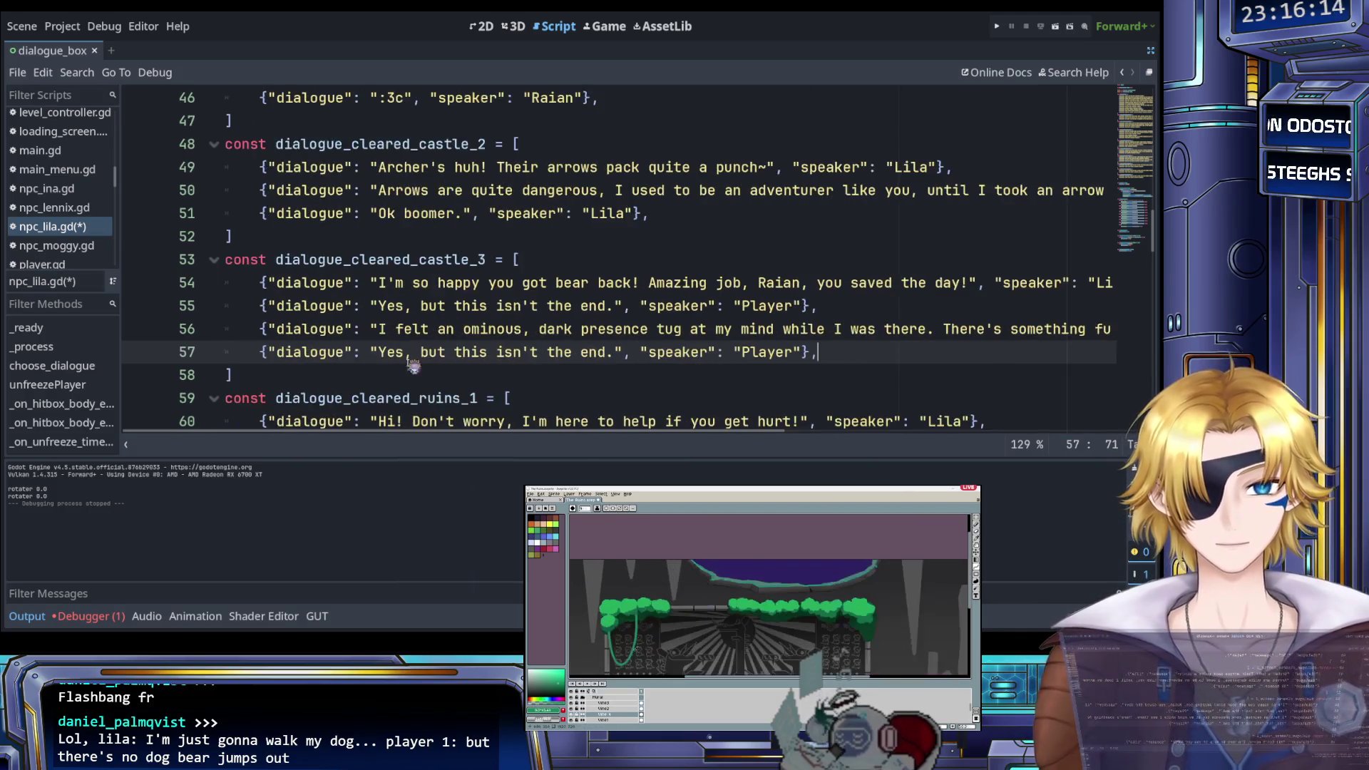
{"action": "left_click_drag", "start_coordinate": [378, 353], "coordinate": [618, 355]}
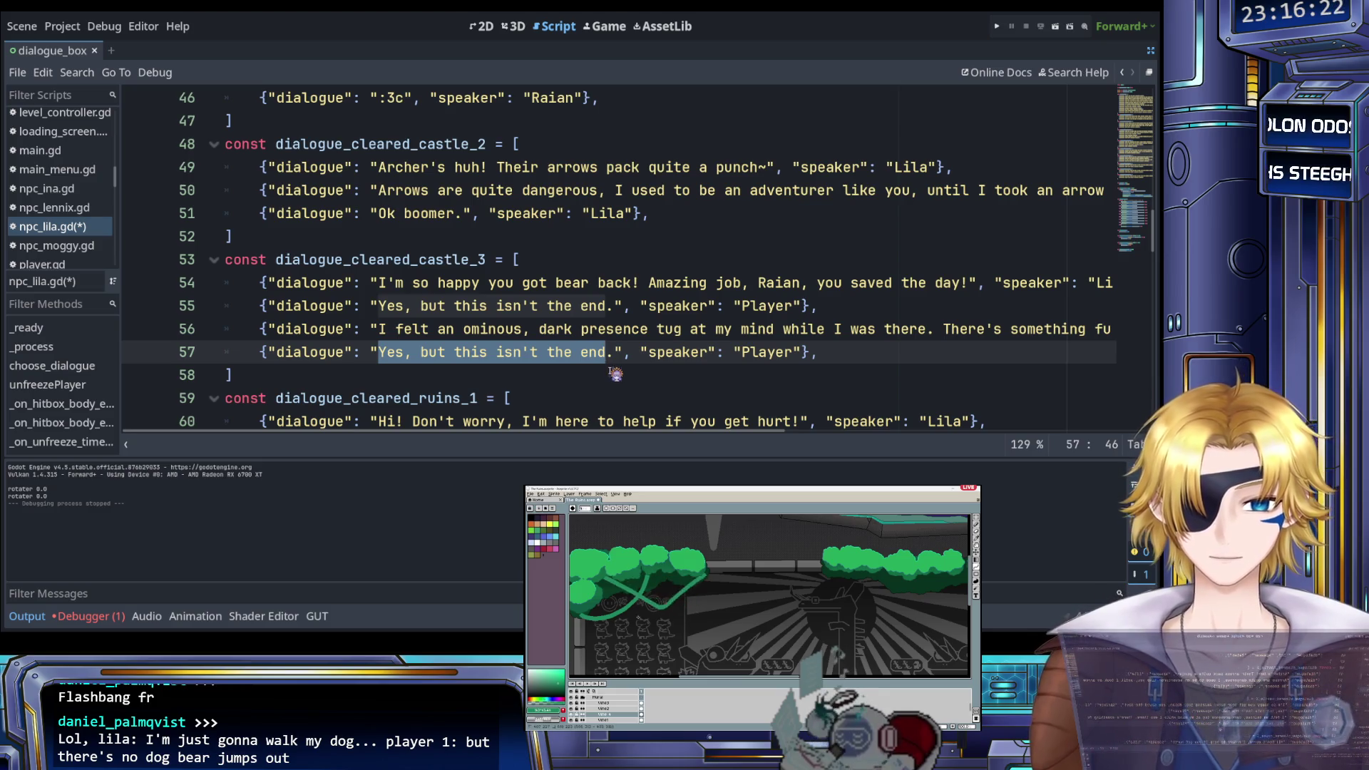
{"action": "type", "text": "Is it real"}
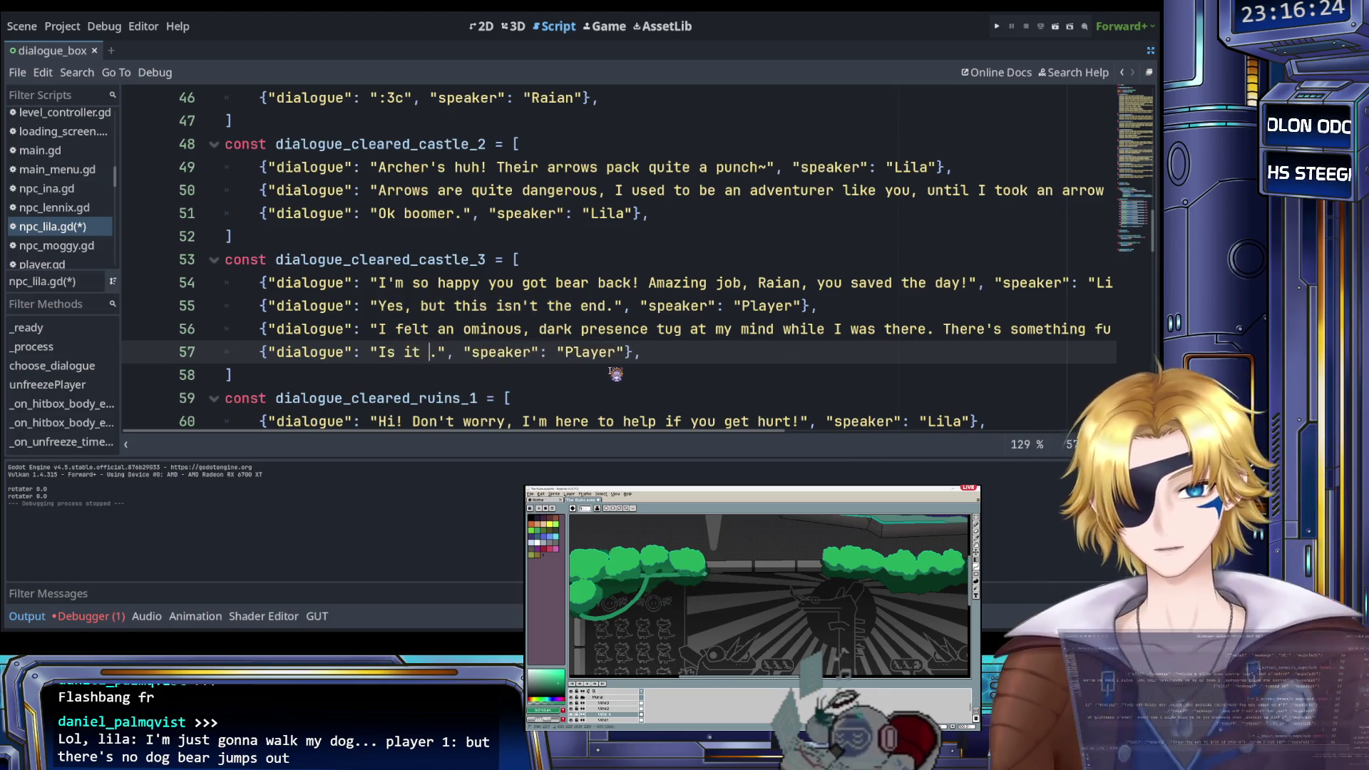
{"action": "type", "text": "ated to bear"}
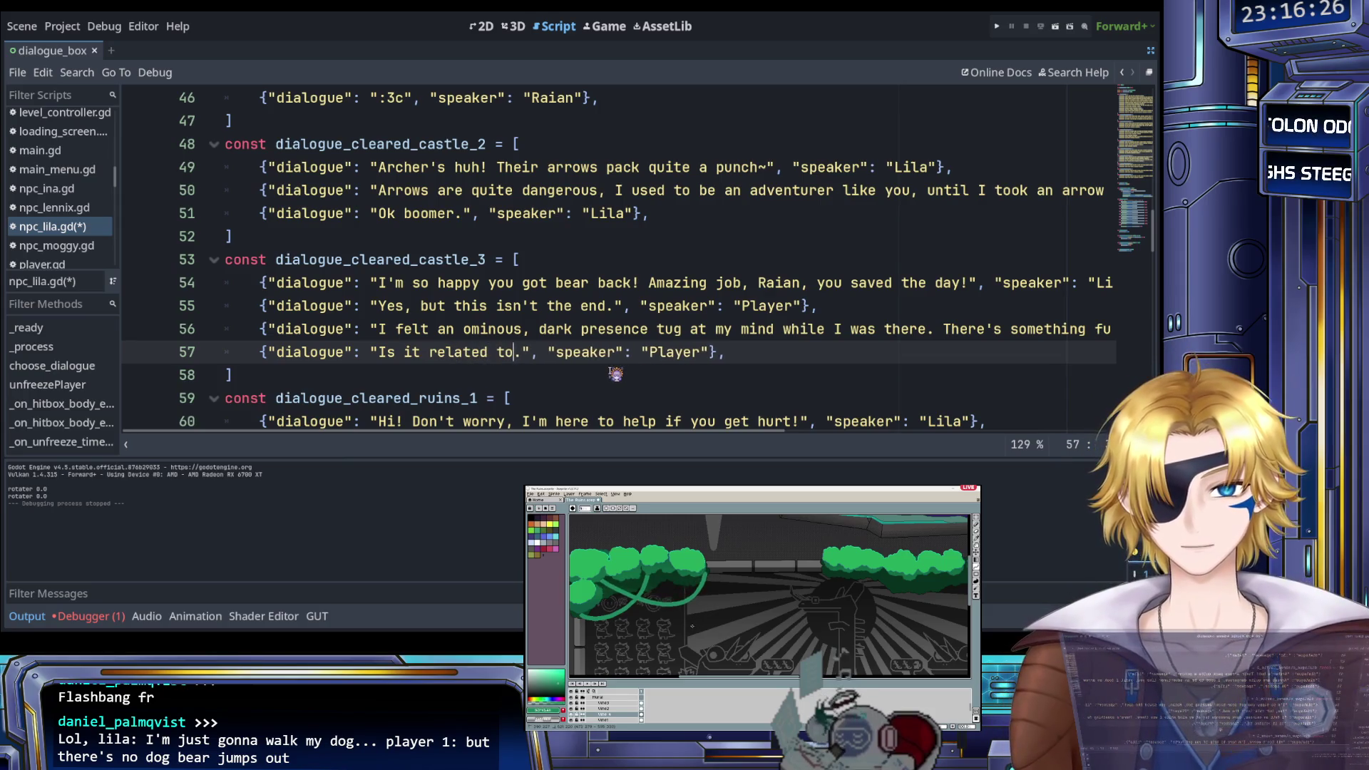
{"action": "type", "text": " getting "}
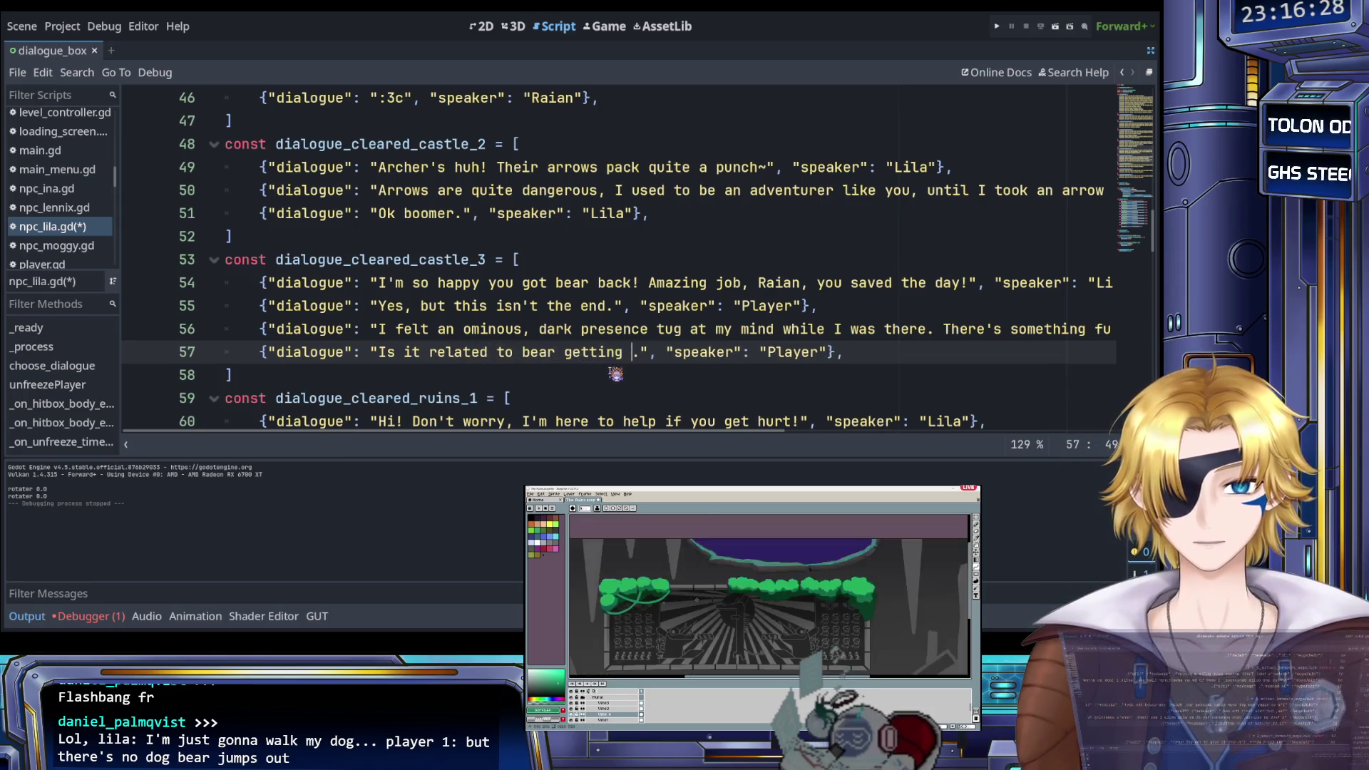
{"action": "type", "text": "kidnapped"}
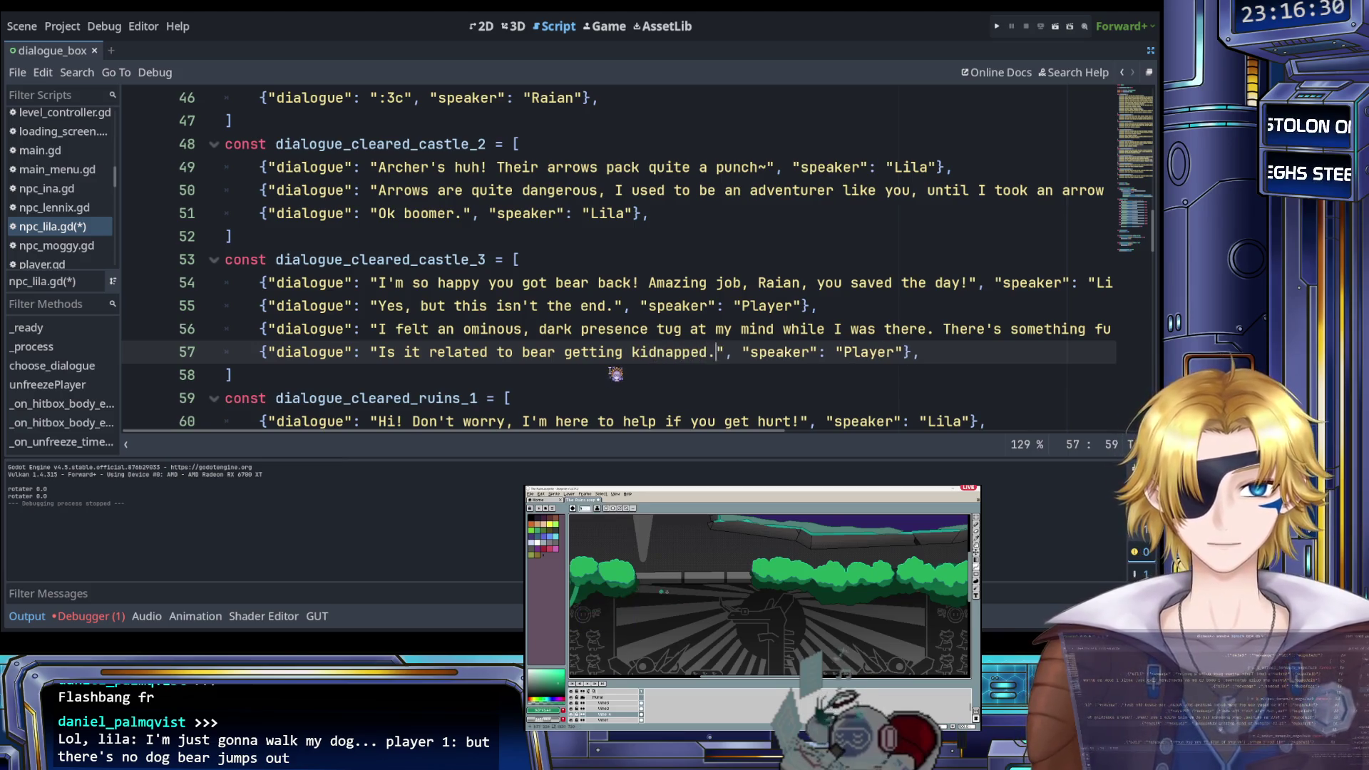
{"action": "key", "text": "Delete"}
{"action": "type", "text": "?"}
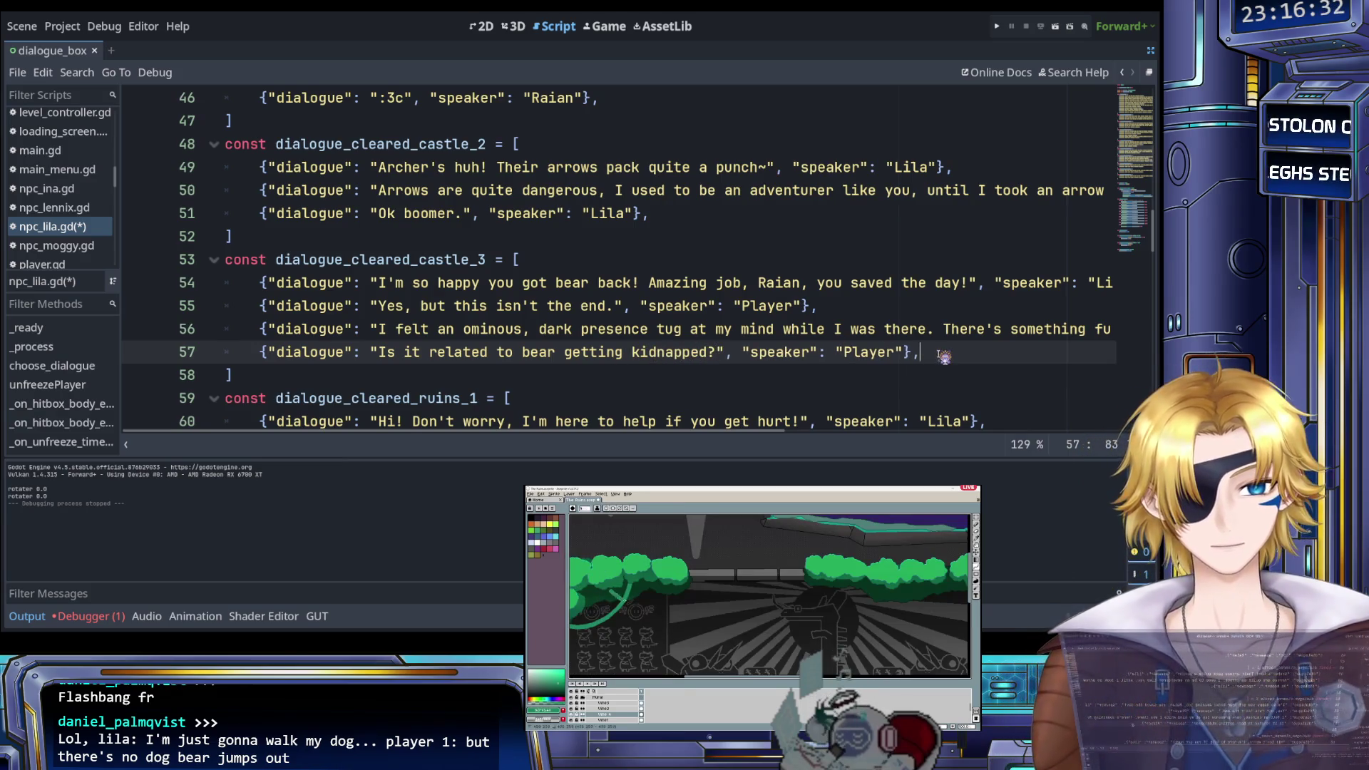
Paste another copy of the entry on line 58 and select its text
{"action": "key", "text": "Return"}
{"action": "type", "text": "{\"dialogue\": \"Yes, but this isn't the end.\", \"speaker\": \"Player\"},"}
{"action": "left_click_drag", "start_coordinate": [378, 376], "coordinate": [609, 387]}
Write the Player's line 58 as 'It seems highly likely. Wish me luck, Lila…'
{"action": "type", "text": "I"}
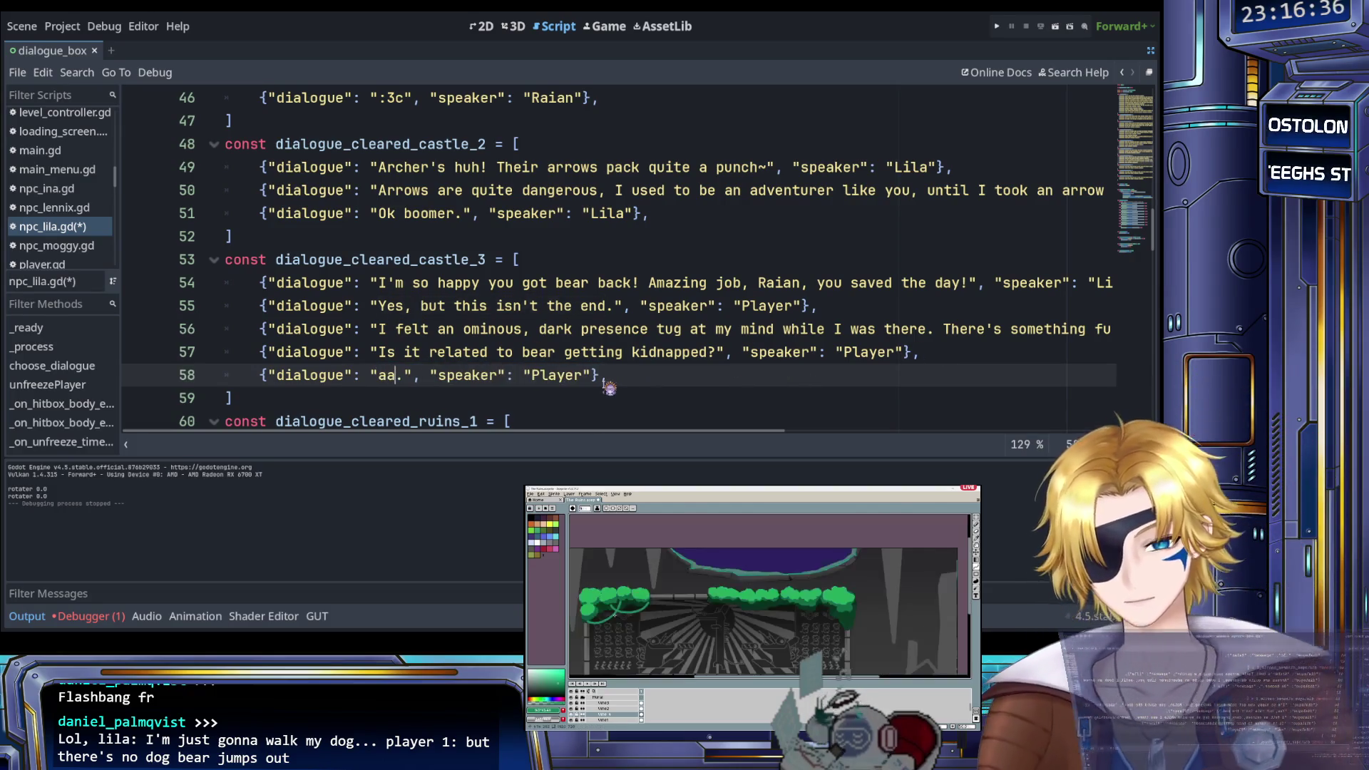
{"action": "type", "text": " strongly susp"}
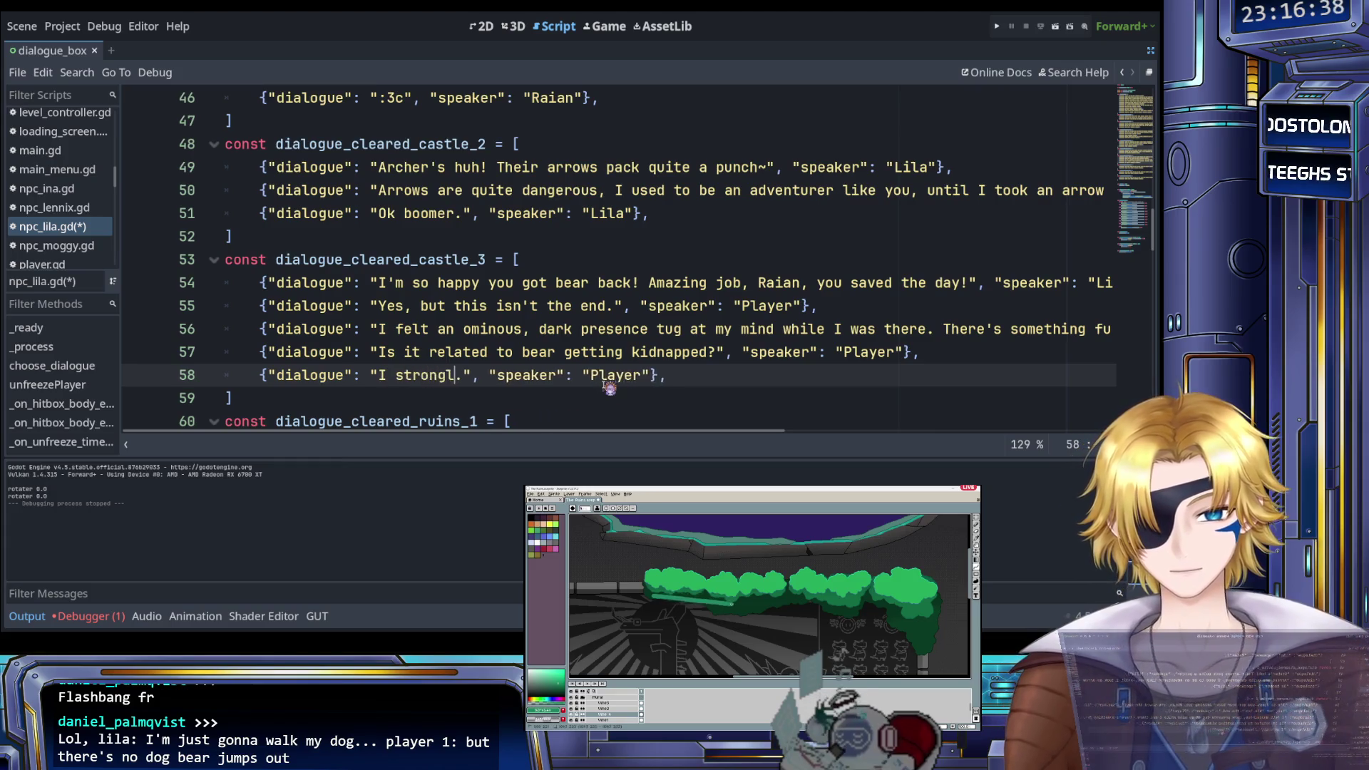
{"action": "type", "text": "ect so"}
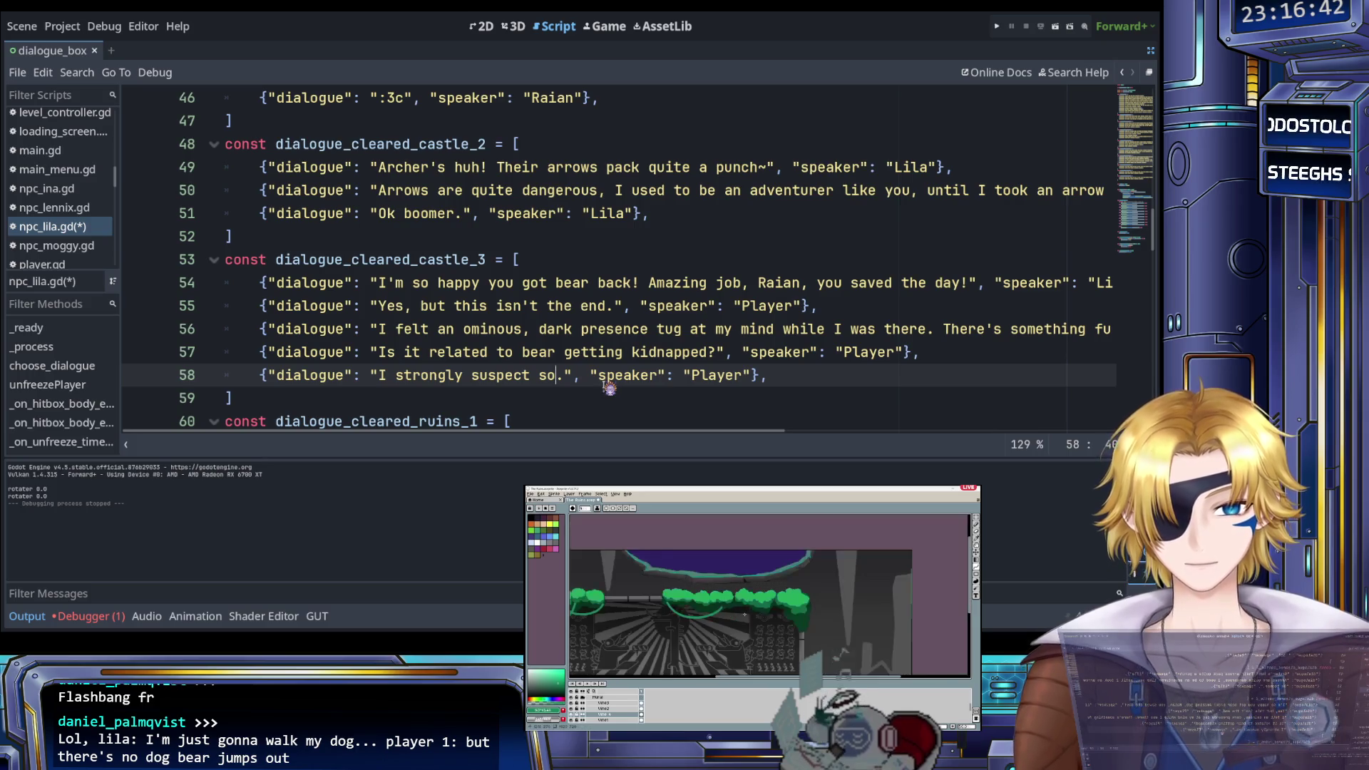
{"action": "key", "text": "ctrl+Left"}
{"action": "key", "text": "ctrl+Left"}
{"action": "key", "text": "ctrl+Left"}
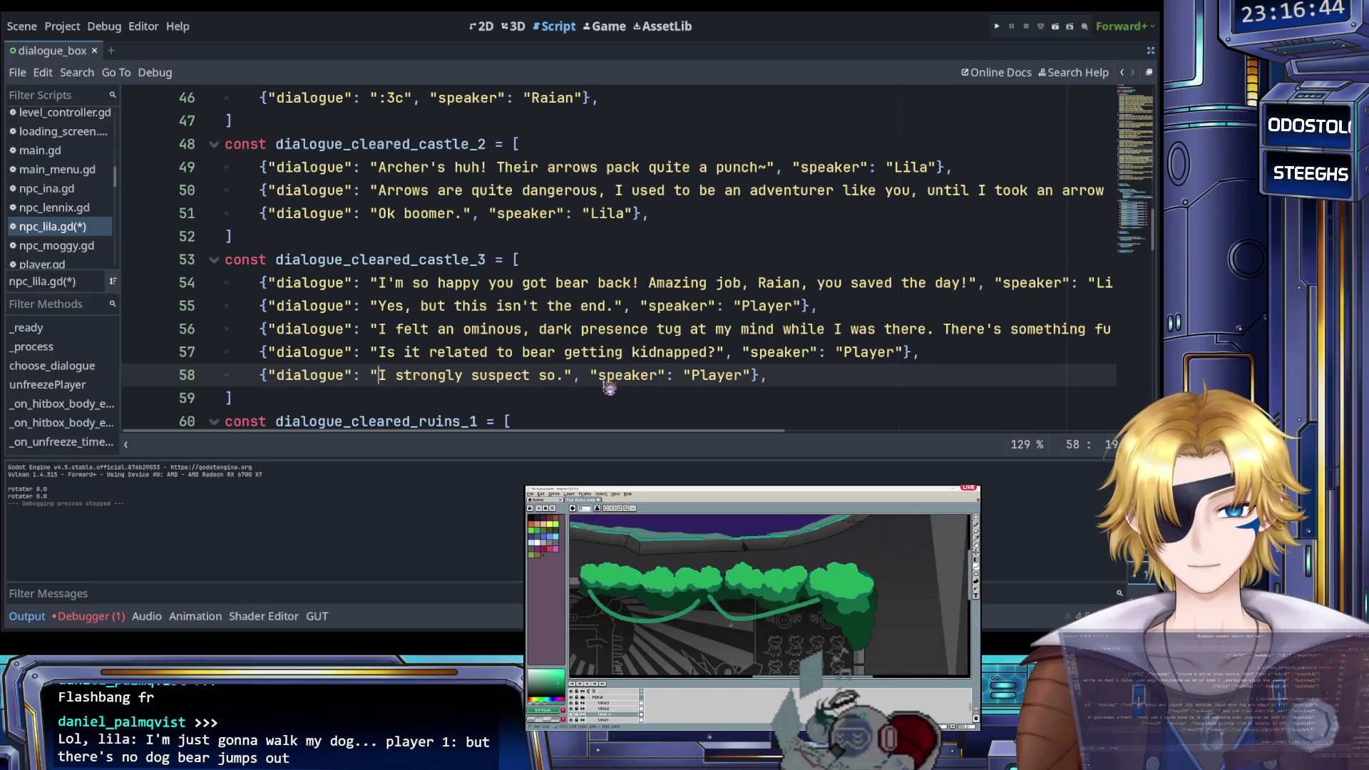
{"action": "key", "text": "ctrl+shift+Right"}
{"action": "key", "text": "ctrl+shift+Right"}
{"action": "key", "text": "ctrl+shift+Right"}
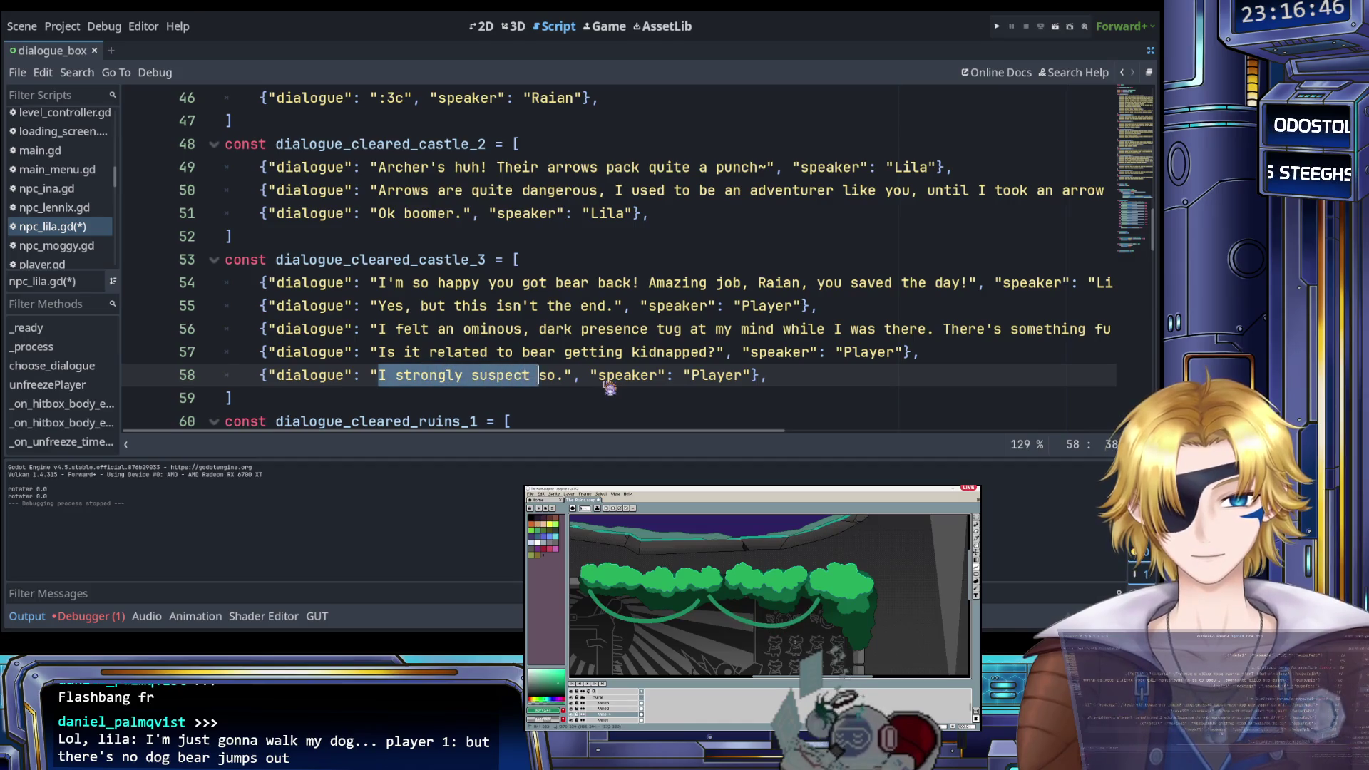
{"action": "type", "text": "It seems "}
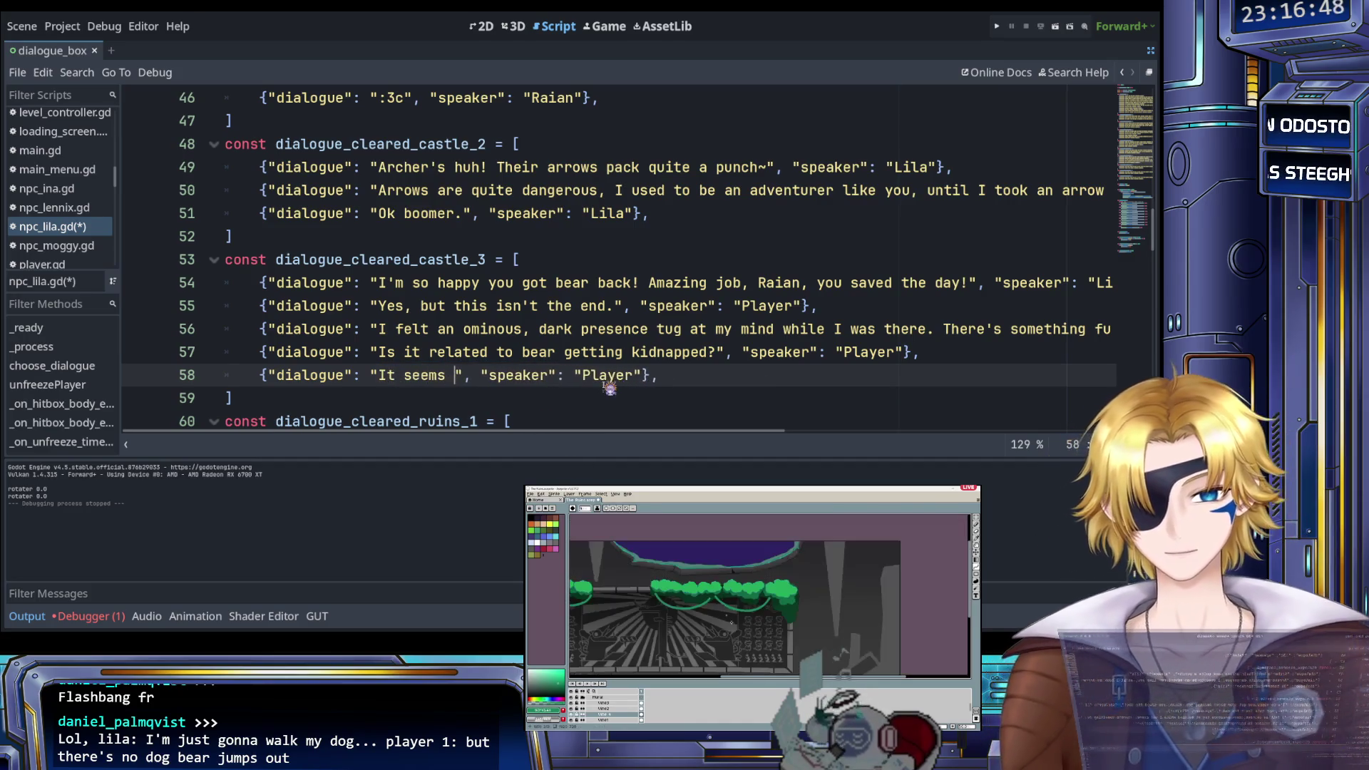
{"action": "type", "text": "highly likely"}
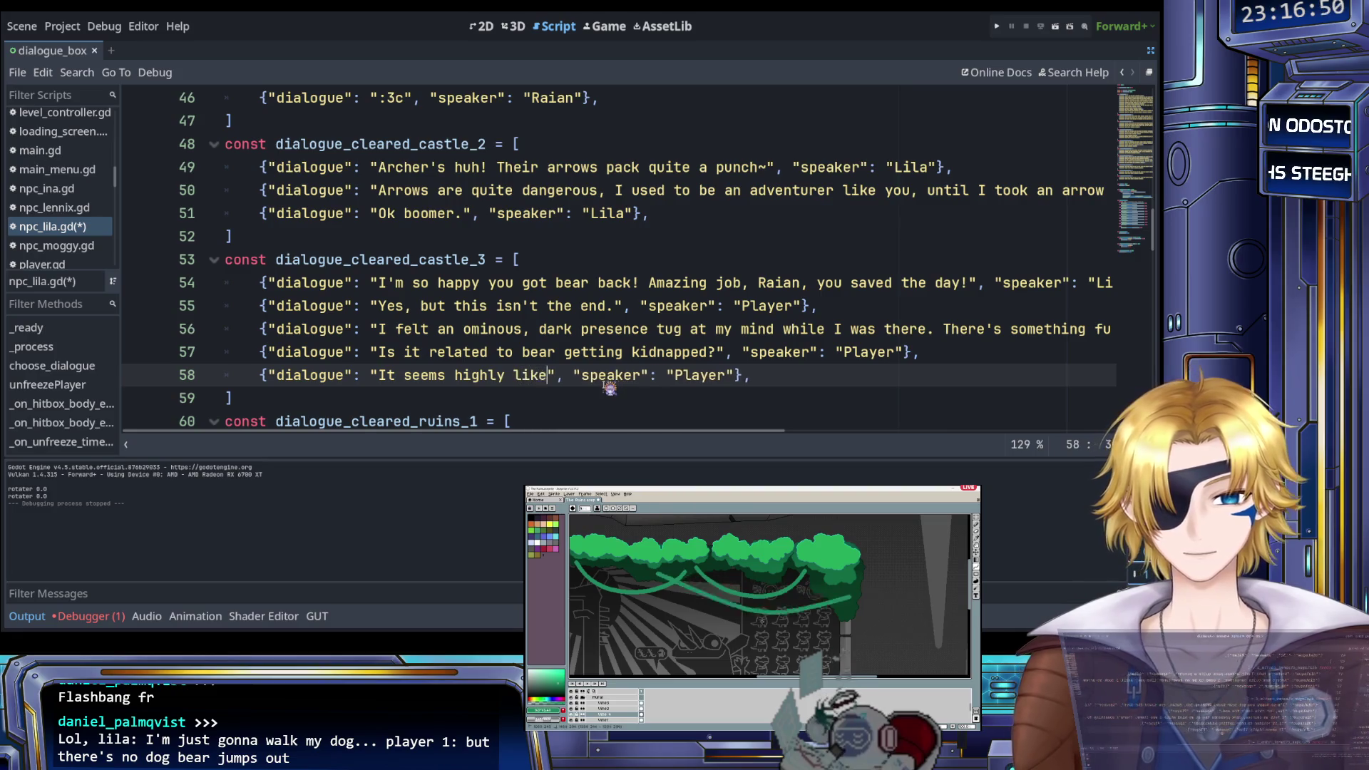
{"action": "type", "text": ". "}
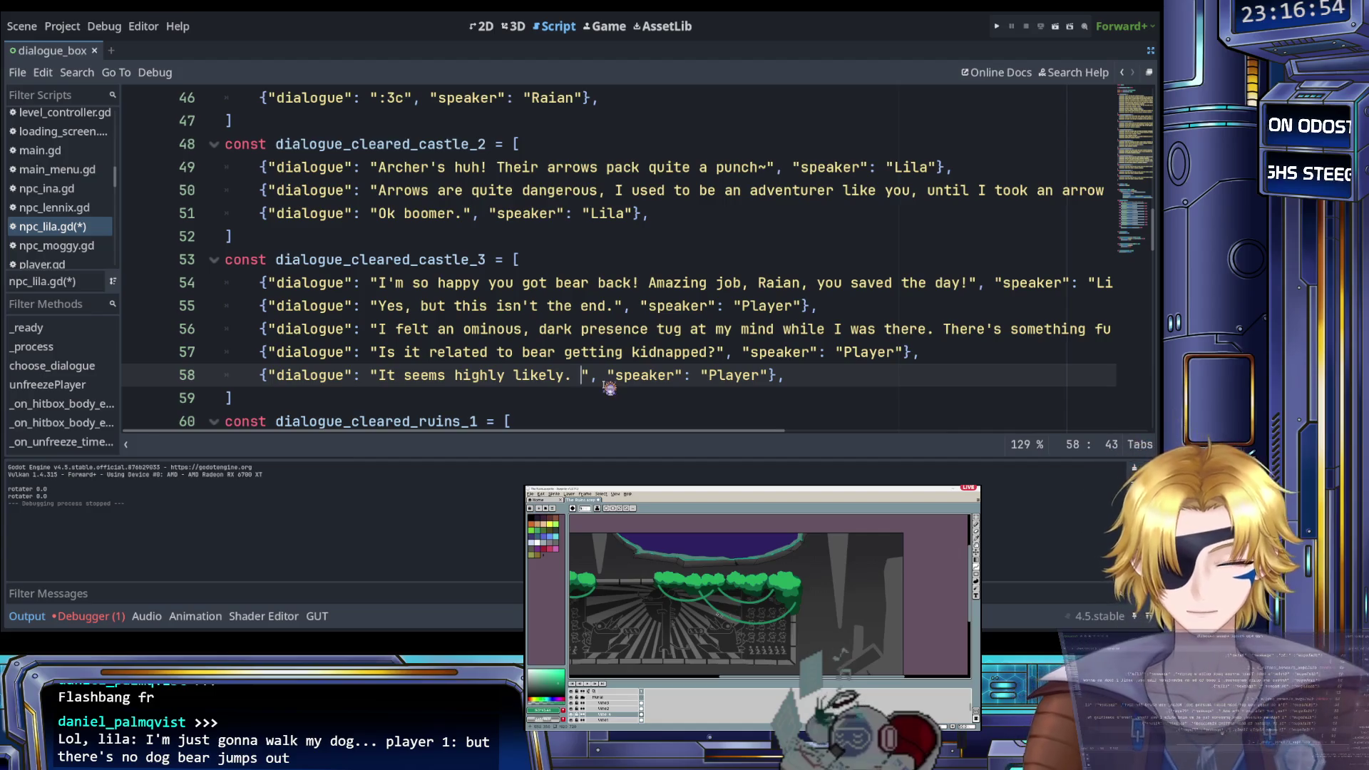
{"action": "type", "text": "Wish "}
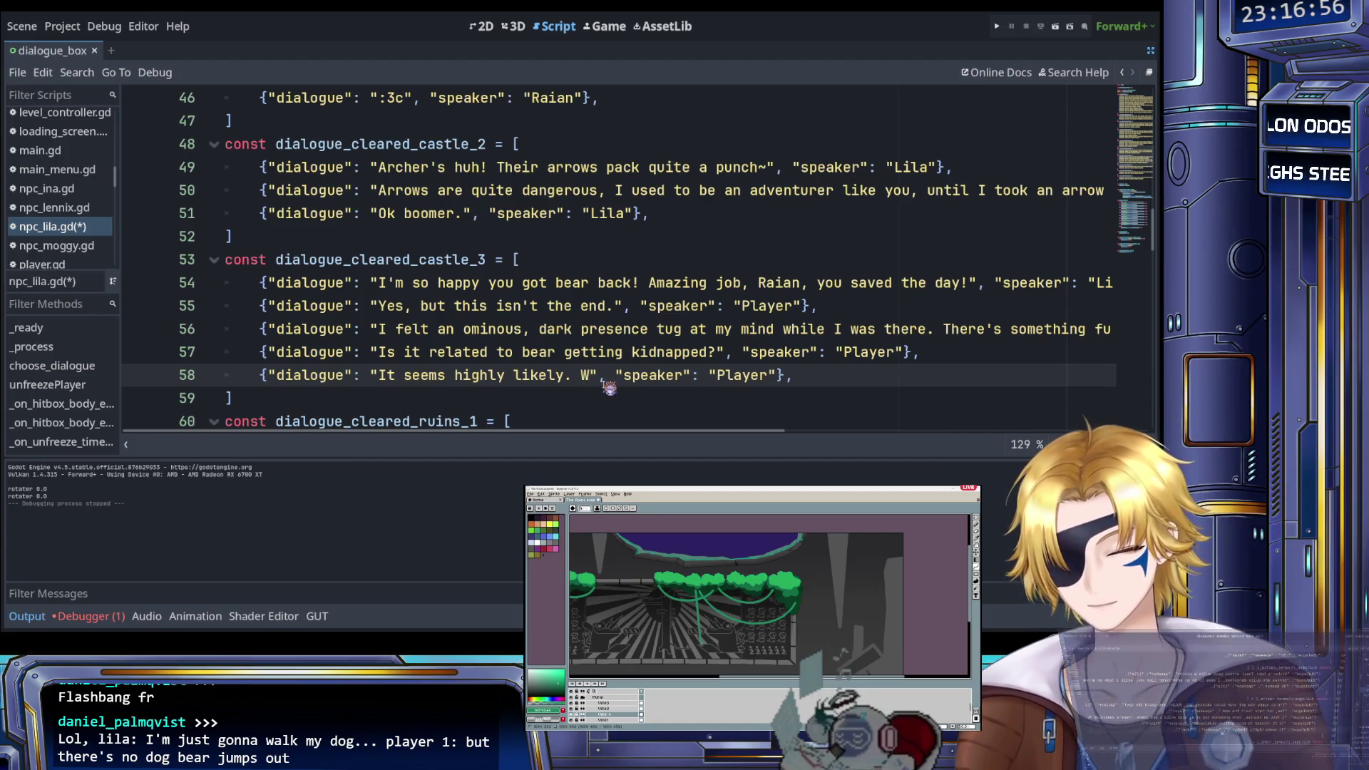
{"action": "type", "text": "me luck, Li"}
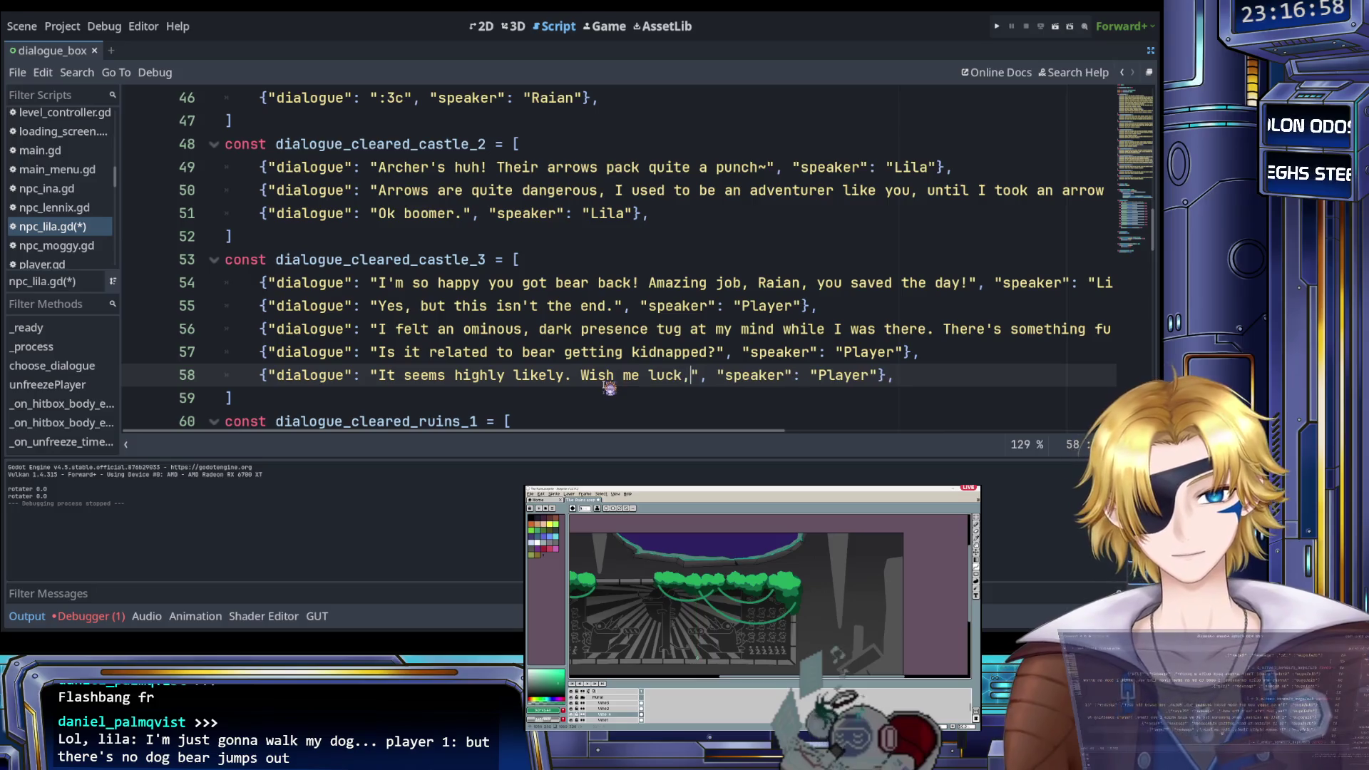
{"action": "type", "text": "la"}
{"action": "type", "text": ","}
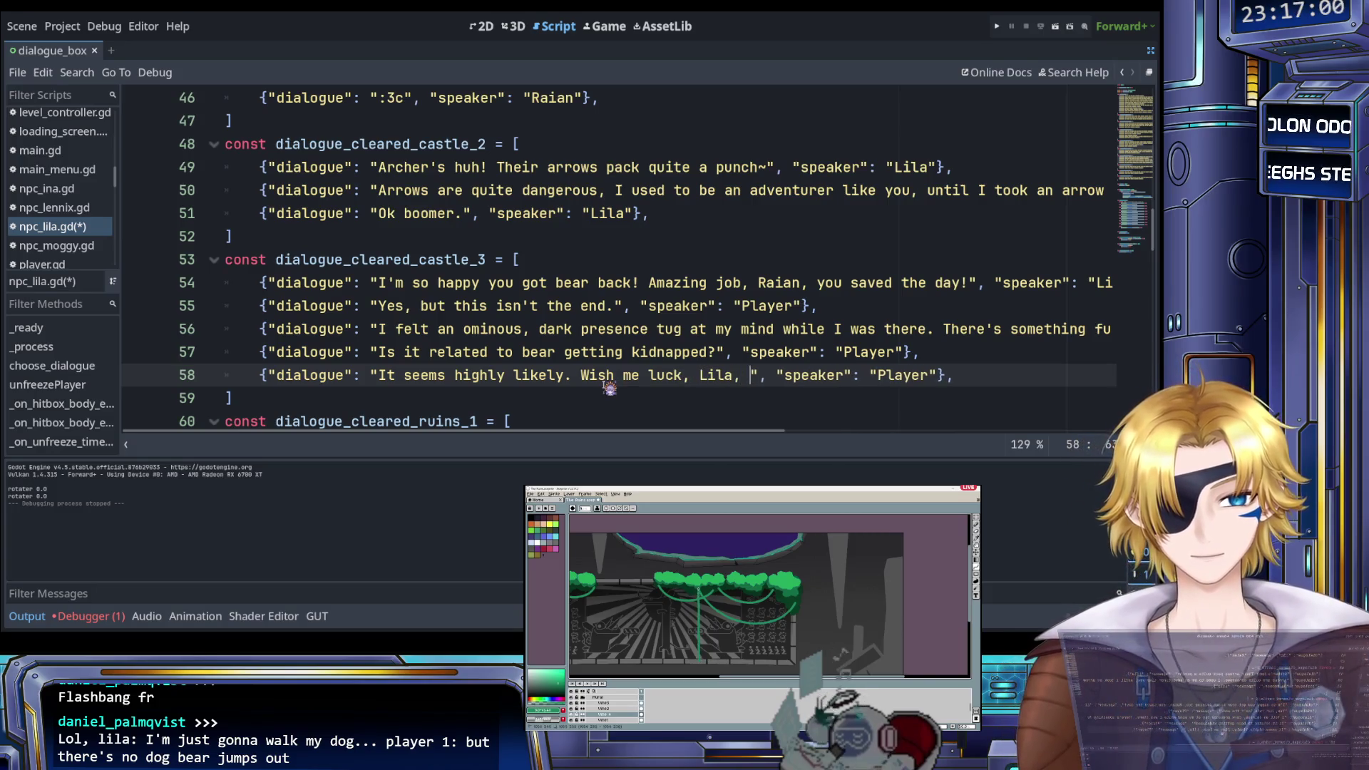
{"action": "type", "text": " I think this will be "}
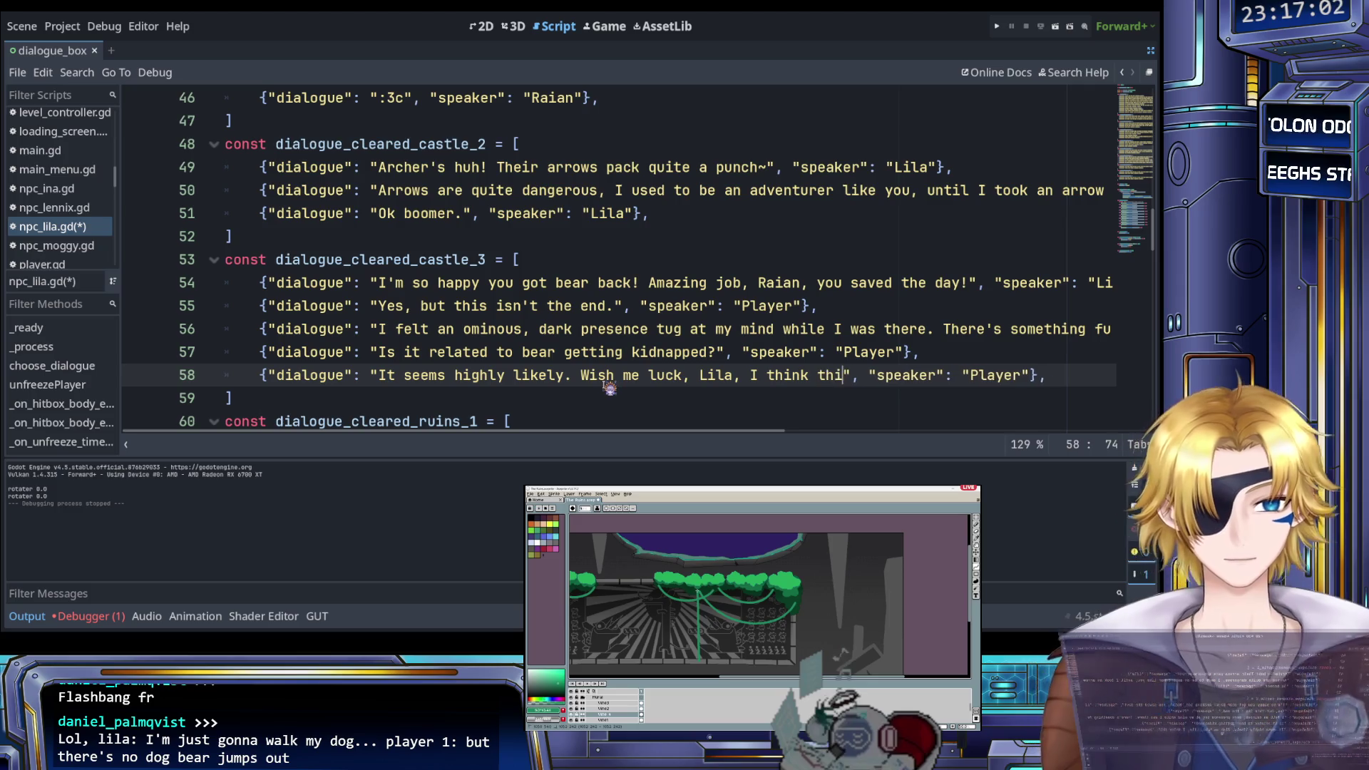
{"action": "type", "text": "even more dangerous."}
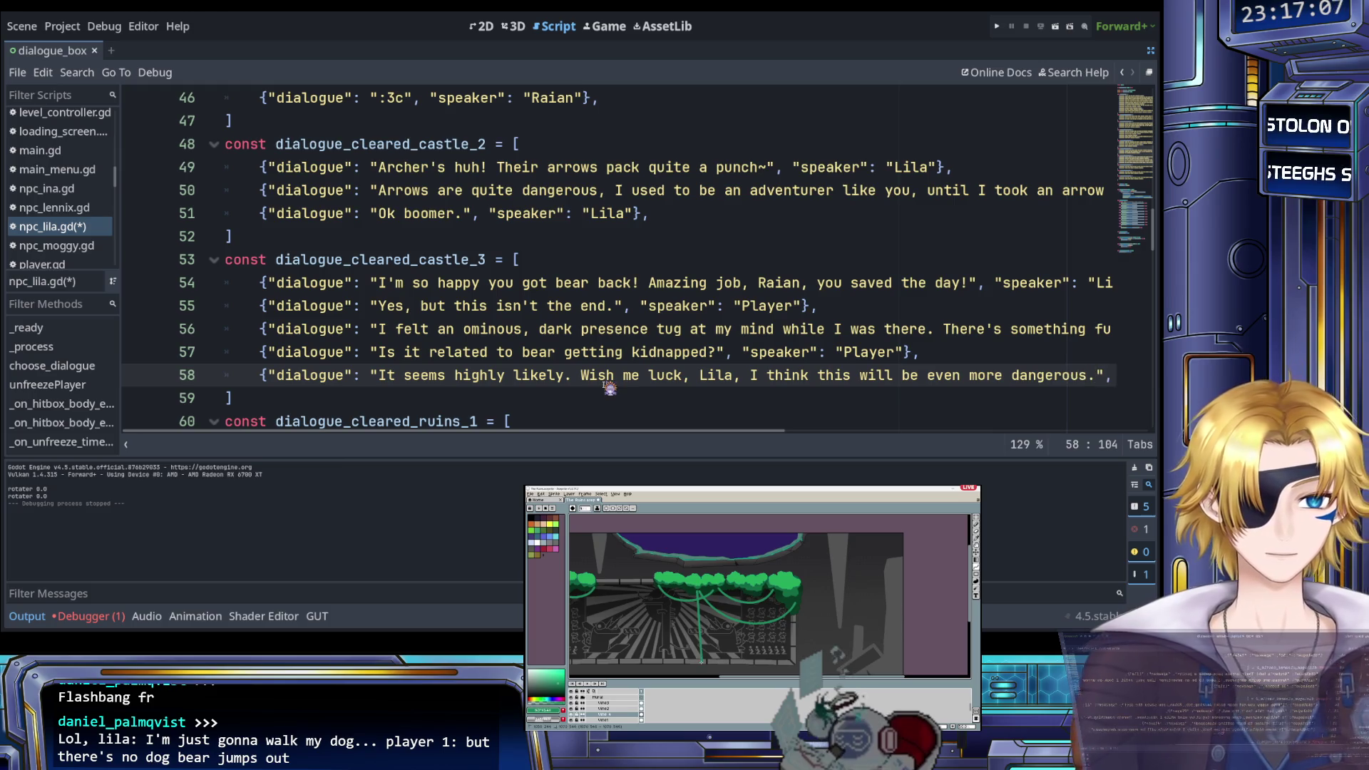
{"action": "scroll", "coordinate": [609, 387], "scroll_direction": "right", "scroll_amount": 5}
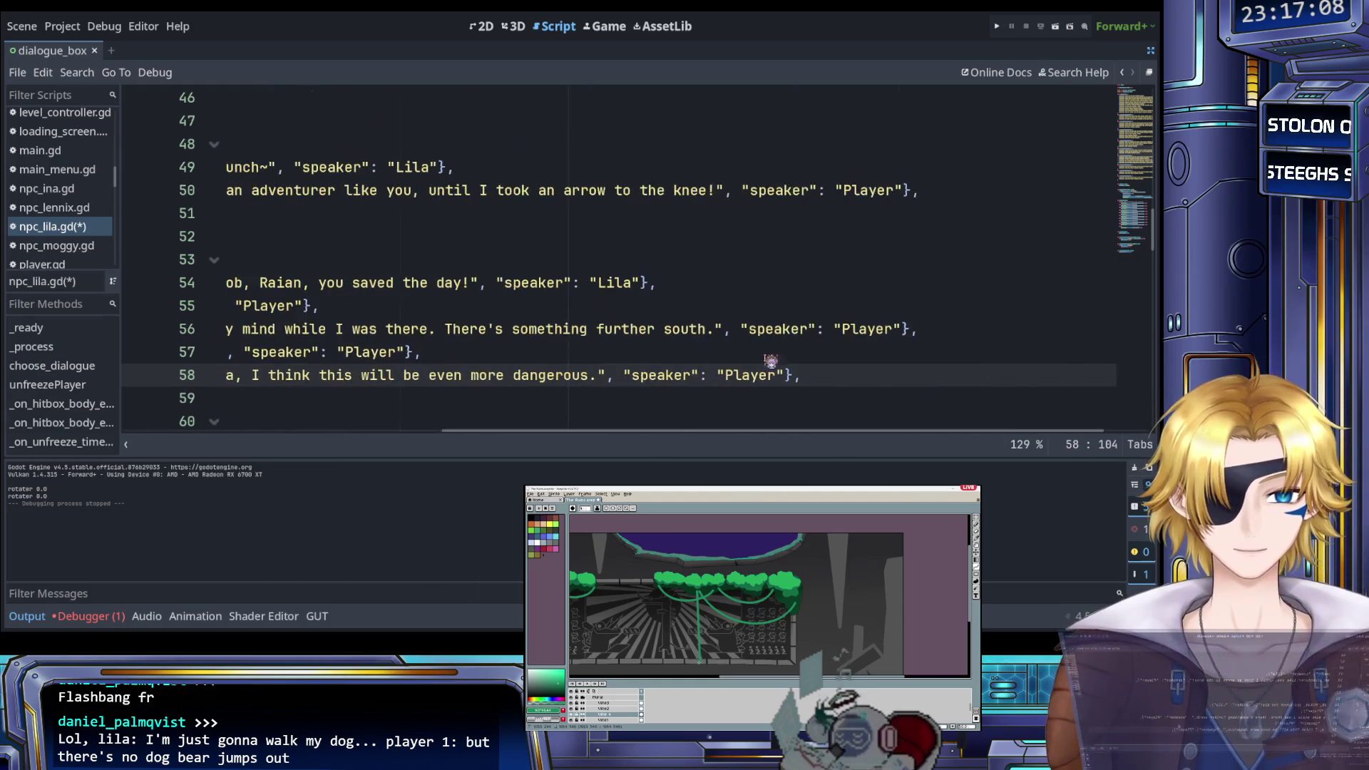
Duplicate line 58 as Lila's reply 'Don't worry, you have my healing to back you up!'
{"action": "key", "text": "shift+Home"}
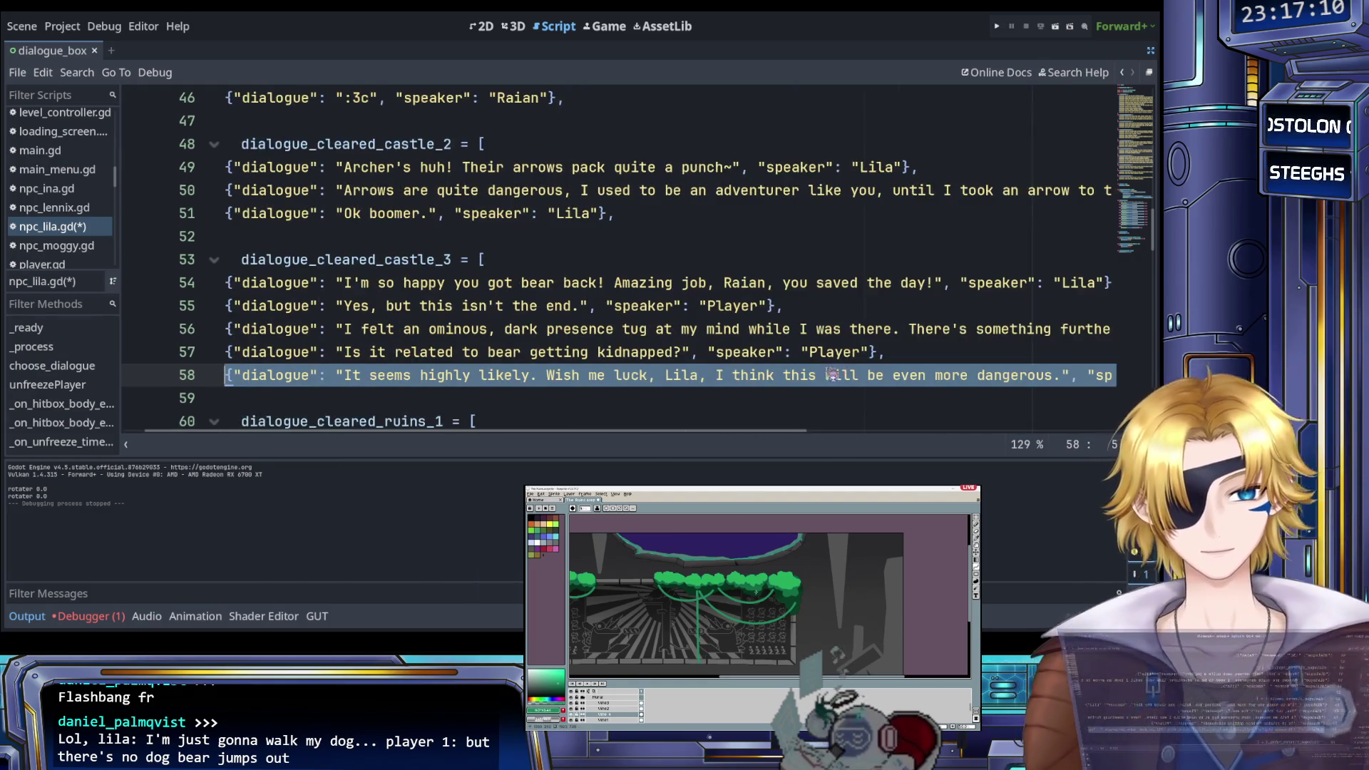
{"action": "key", "text": "ctrl+c"}
{"action": "key", "text": "End"}
{"action": "key", "text": "Return"}
{"action": "key", "text": "ctrl+v"}
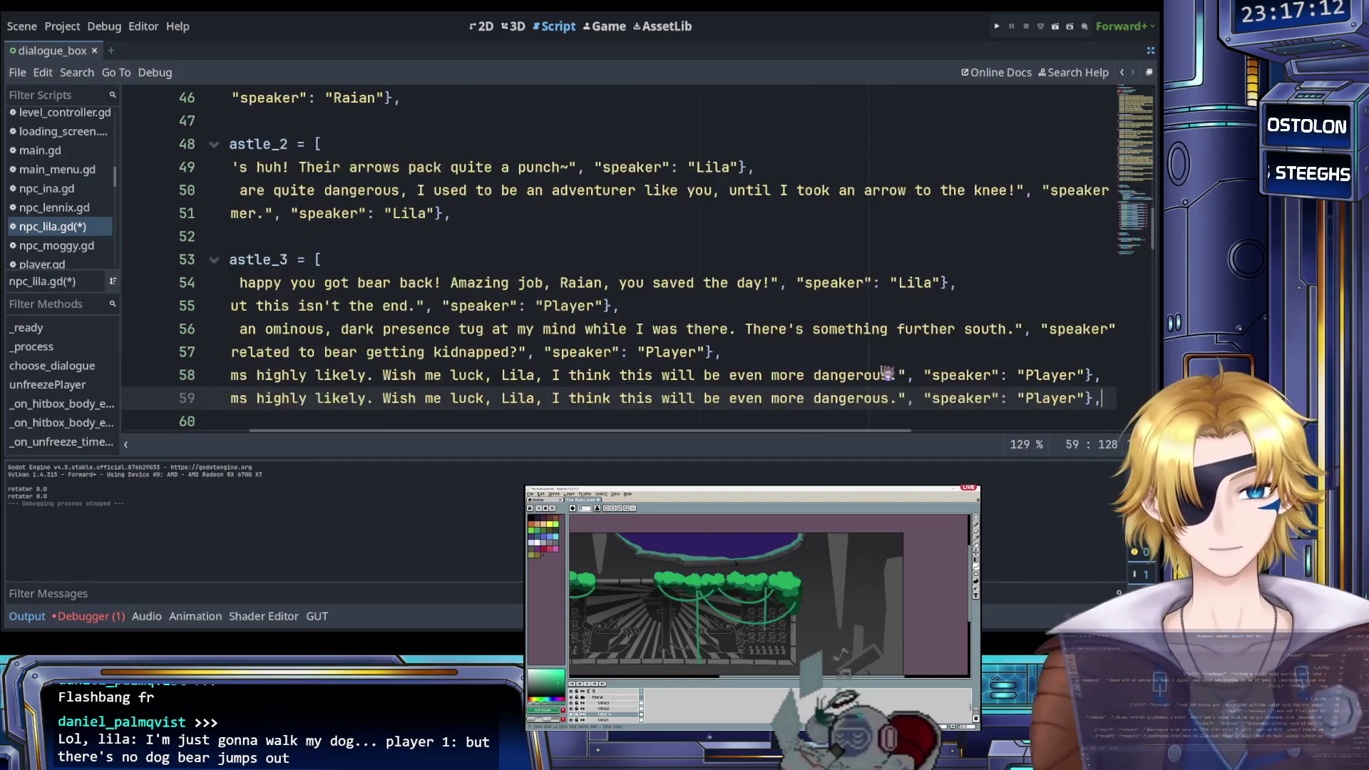
{"action": "scroll", "coordinate": [437, 404], "scroll_direction": "left", "scroll_amount": 5}
{"action": "left_click_drag", "start_coordinate": [383, 398], "coordinate": [773, 407]}
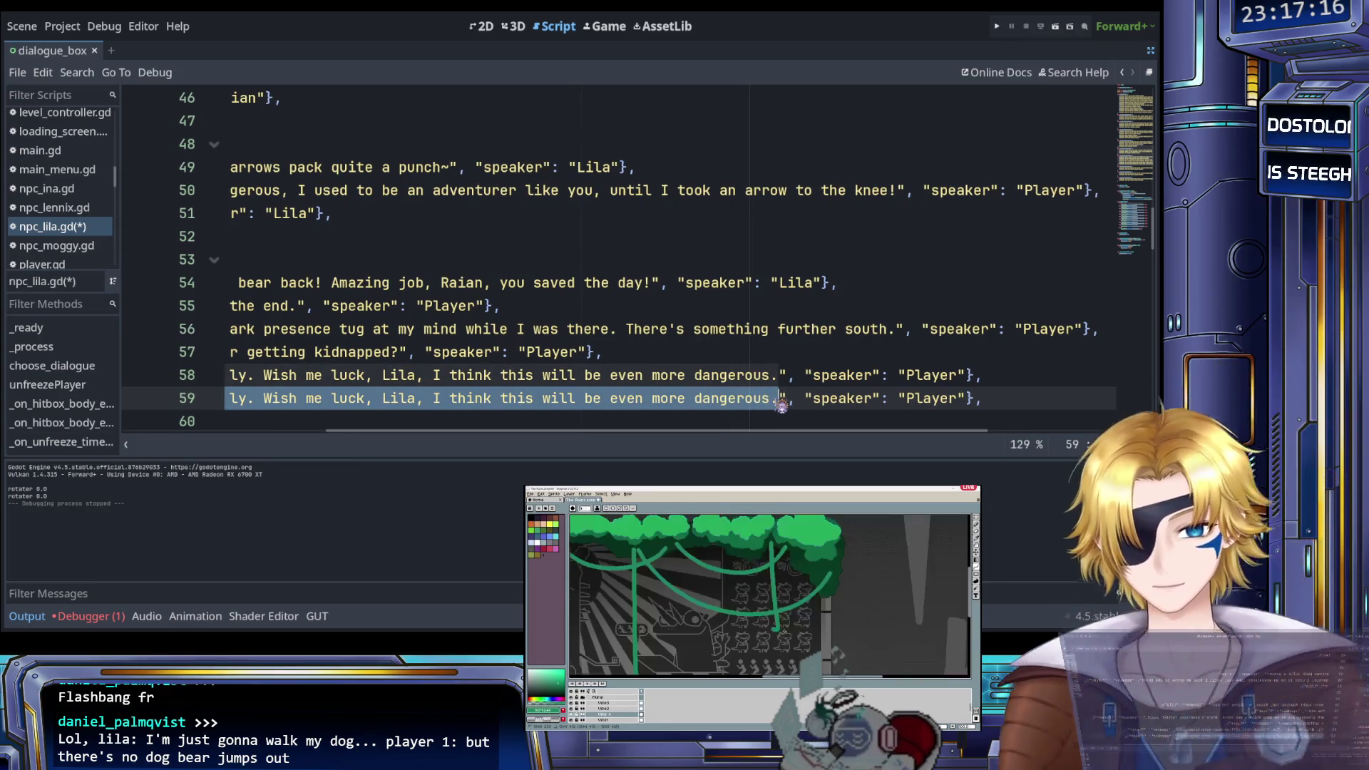
{"action": "type", "text": "Don't"}
{"action": "type", "text": " worry, you h"}
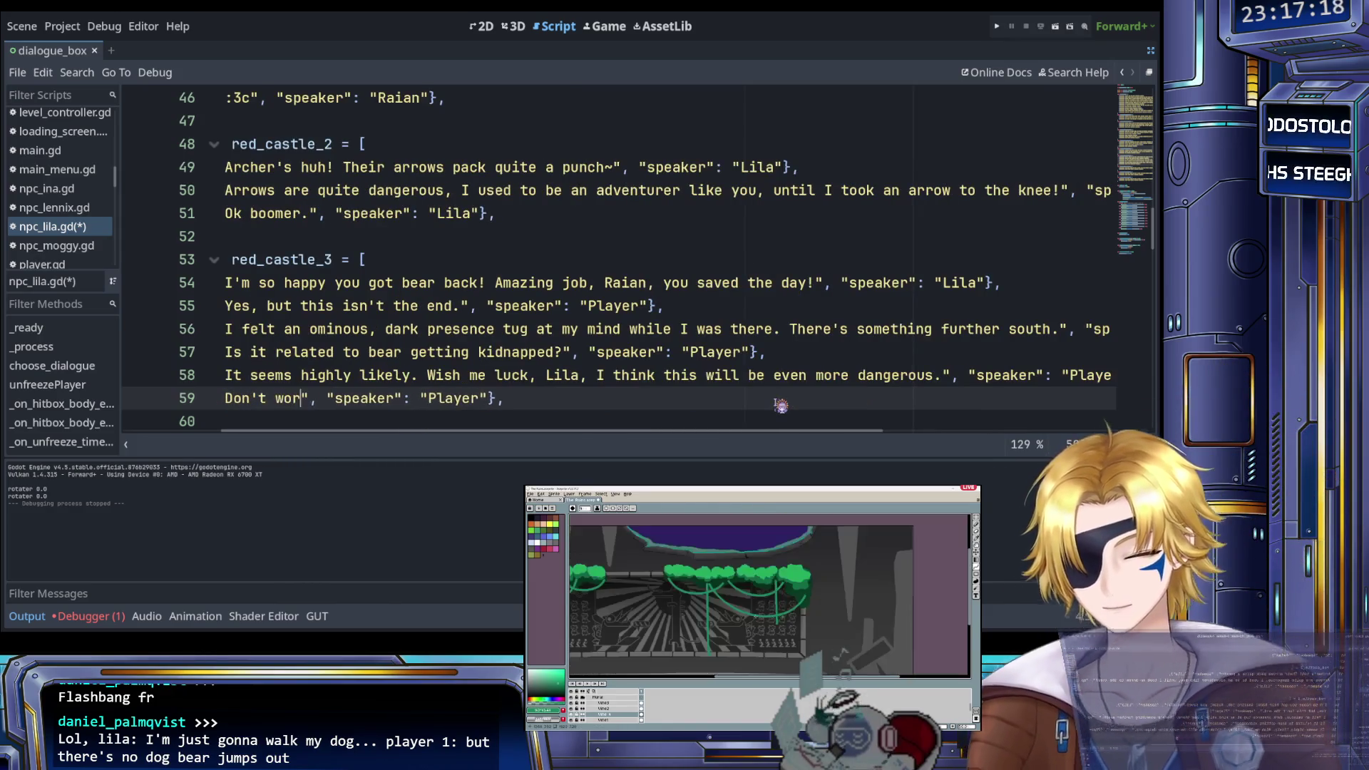
{"action": "type", "text": "ave my healing "}
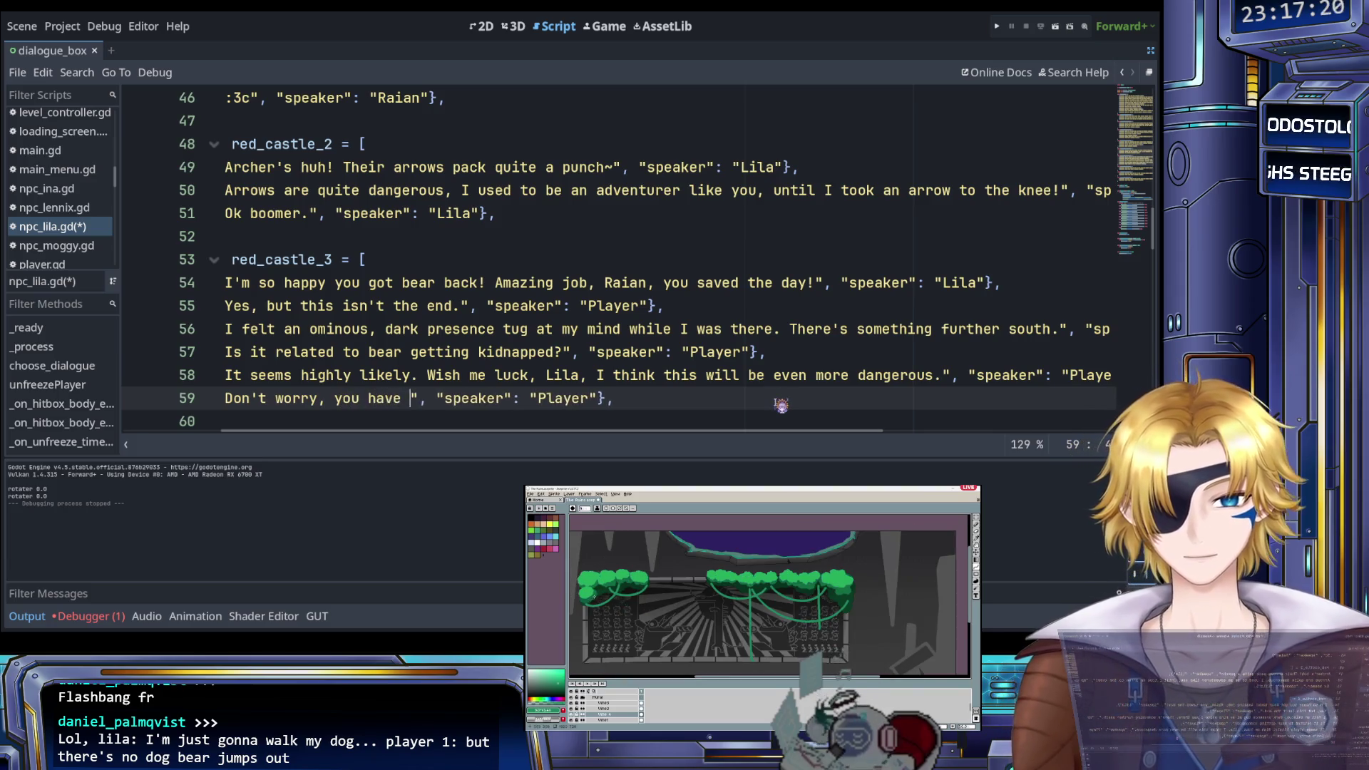
{"action": "type", "text": "to back you up!"}
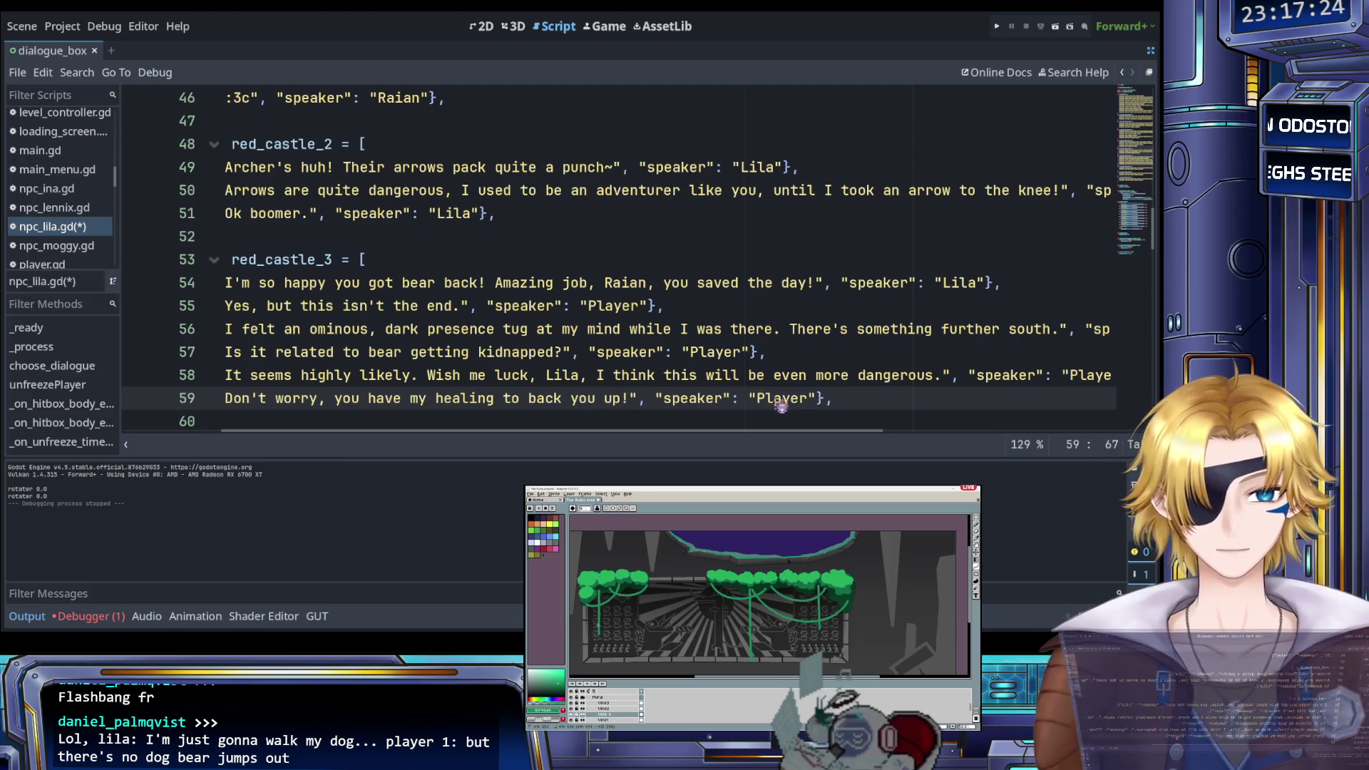
{"action": "double_click", "coordinate": [784, 398]}
{"action": "type", "text": "Lila"}
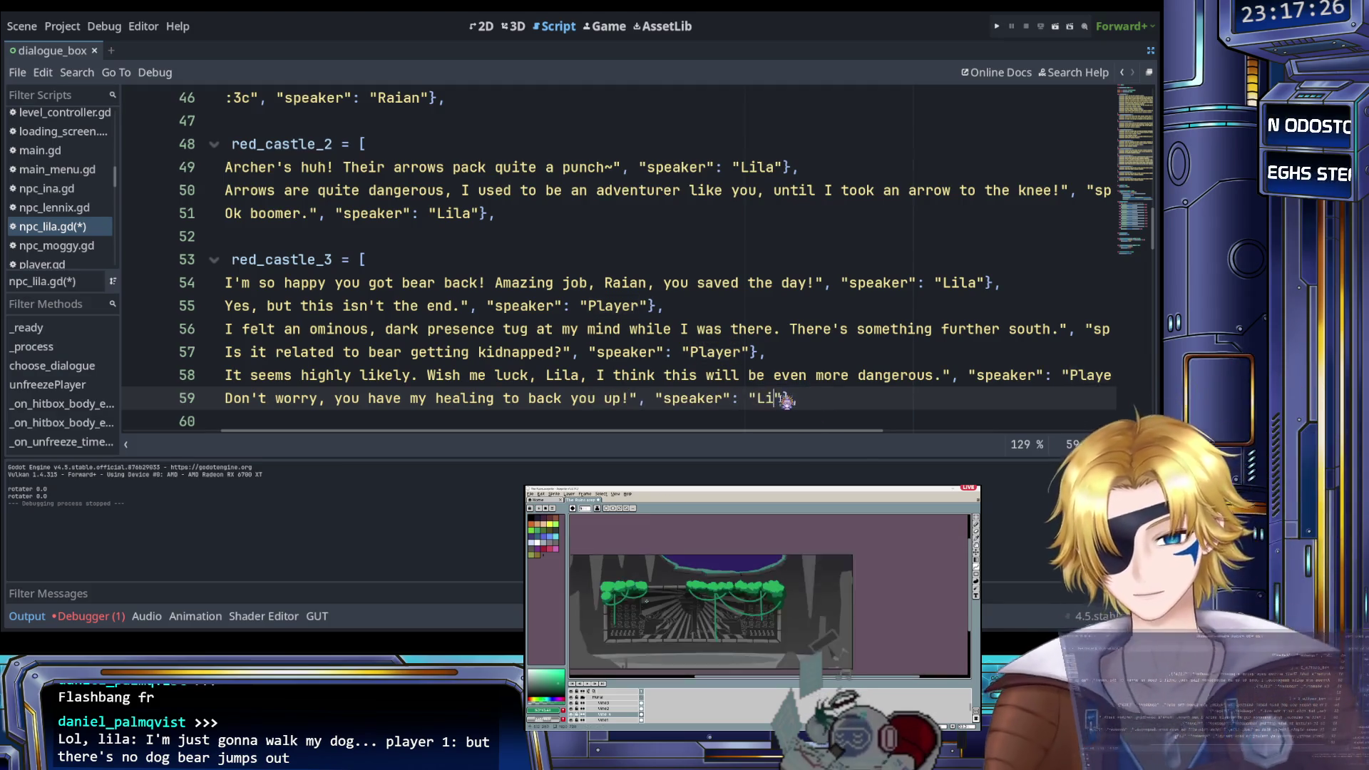
{"action": "left_click", "coordinate": [842, 399]}
{"action": "scroll", "coordinate": [841, 399], "scroll_direction": "left", "scroll_amount": 3}
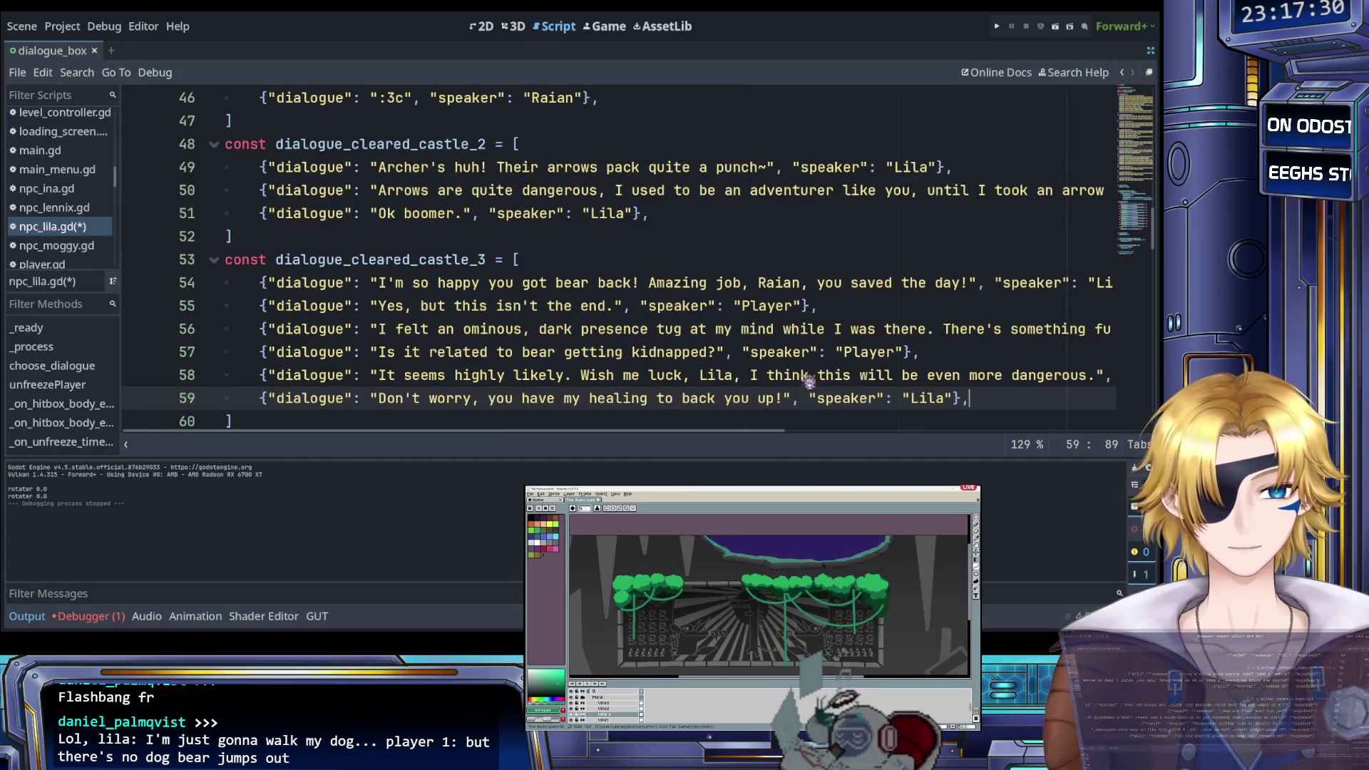
Check the dialogue arrays' last entries and delete the trailing comma on line 32
{"action": "scroll", "coordinate": [799, 375], "scroll_direction": "up", "scroll_amount": 1}
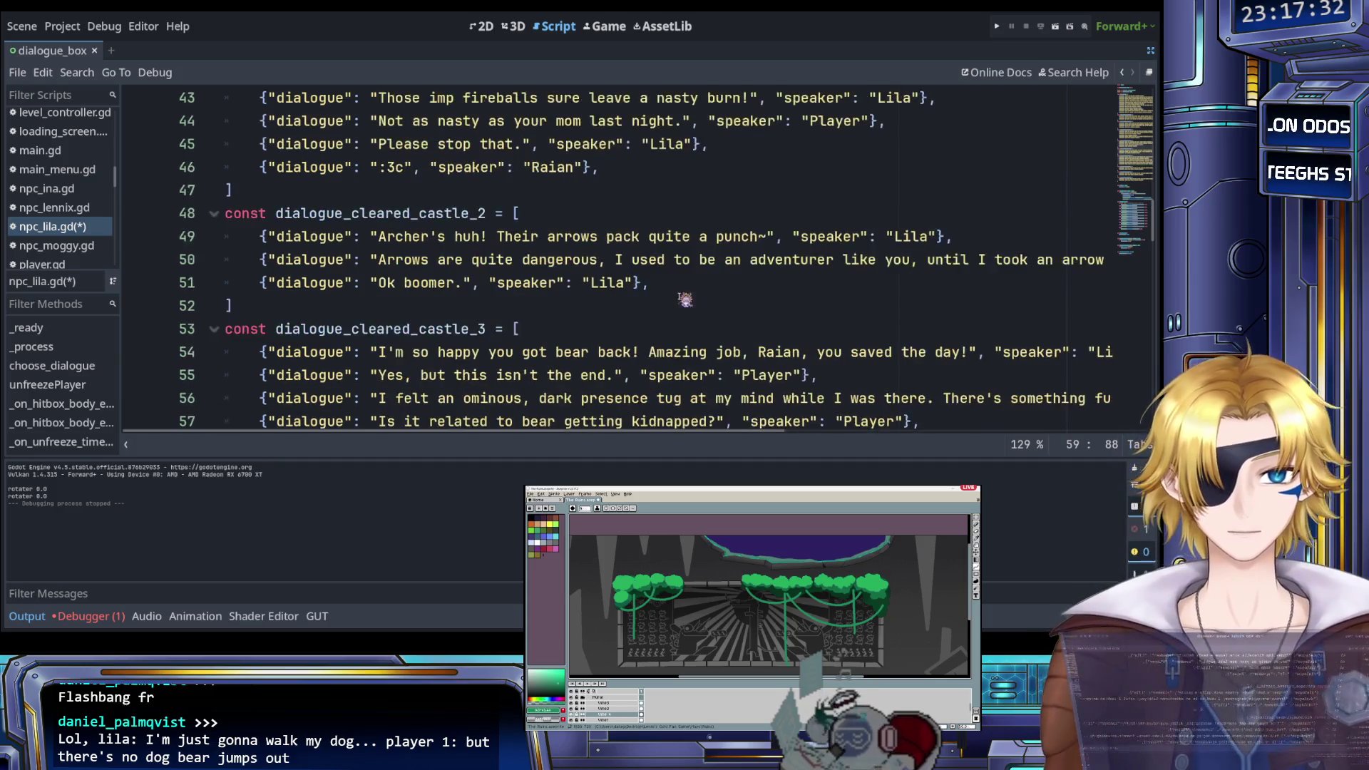
{"action": "left_click", "coordinate": [674, 286]}
{"action": "scroll", "coordinate": [675, 286], "scroll_direction": "up", "scroll_amount": 2}
{"action": "left_click", "coordinate": [645, 311]}
{"action": "scroll", "coordinate": [649, 335], "scroll_direction": "up", "scroll_amount": 3}
{"action": "left_click", "coordinate": [655, 375]}
{"action": "scroll", "coordinate": [677, 302], "scroll_direction": "up", "scroll_amount": 2}
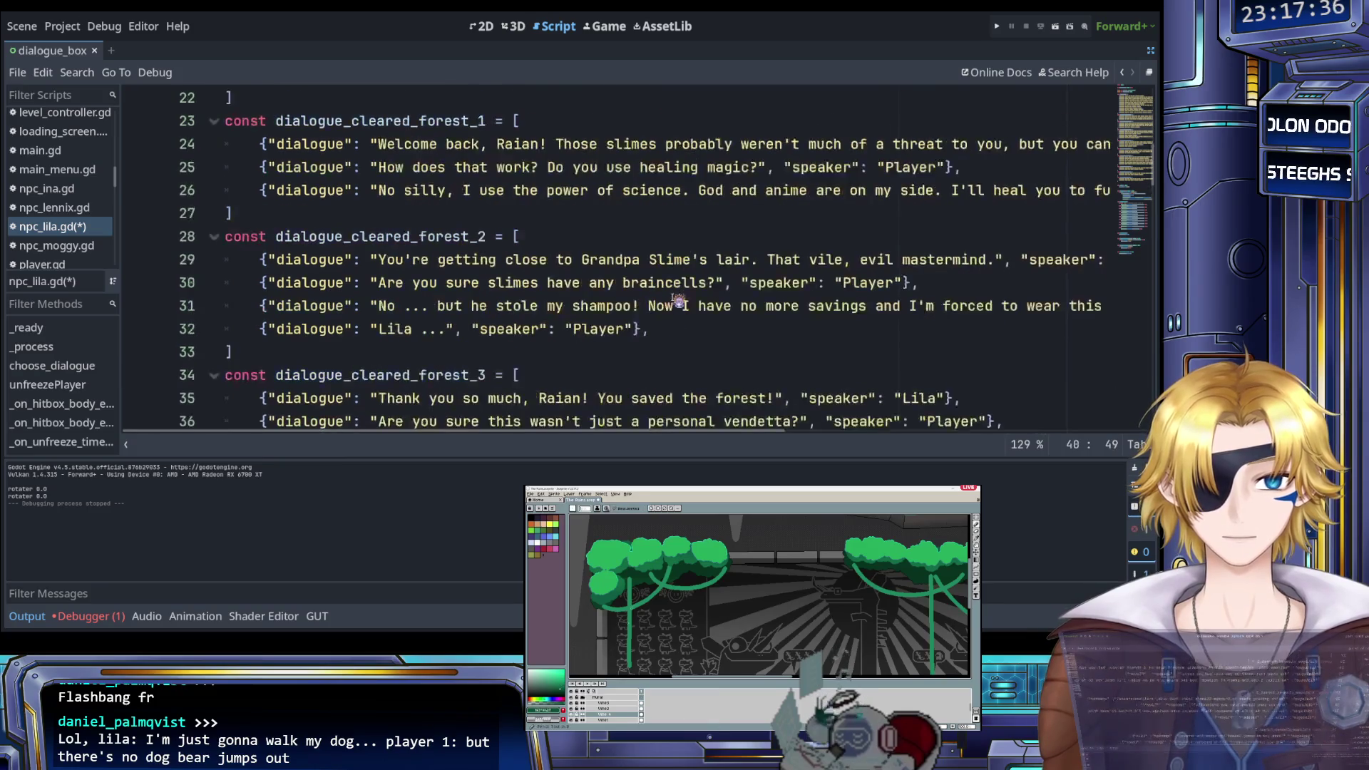
{"action": "left_click", "coordinate": [671, 328]}
{"action": "key", "text": "BackSpace"}
Review the script and save npc_lila.gd
{"action": "scroll", "coordinate": [668, 333], "scroll_direction": "up", "scroll_amount": 1}
{"action": "scroll", "coordinate": [665, 311], "scroll_direction": "right", "scroll_amount": 5}
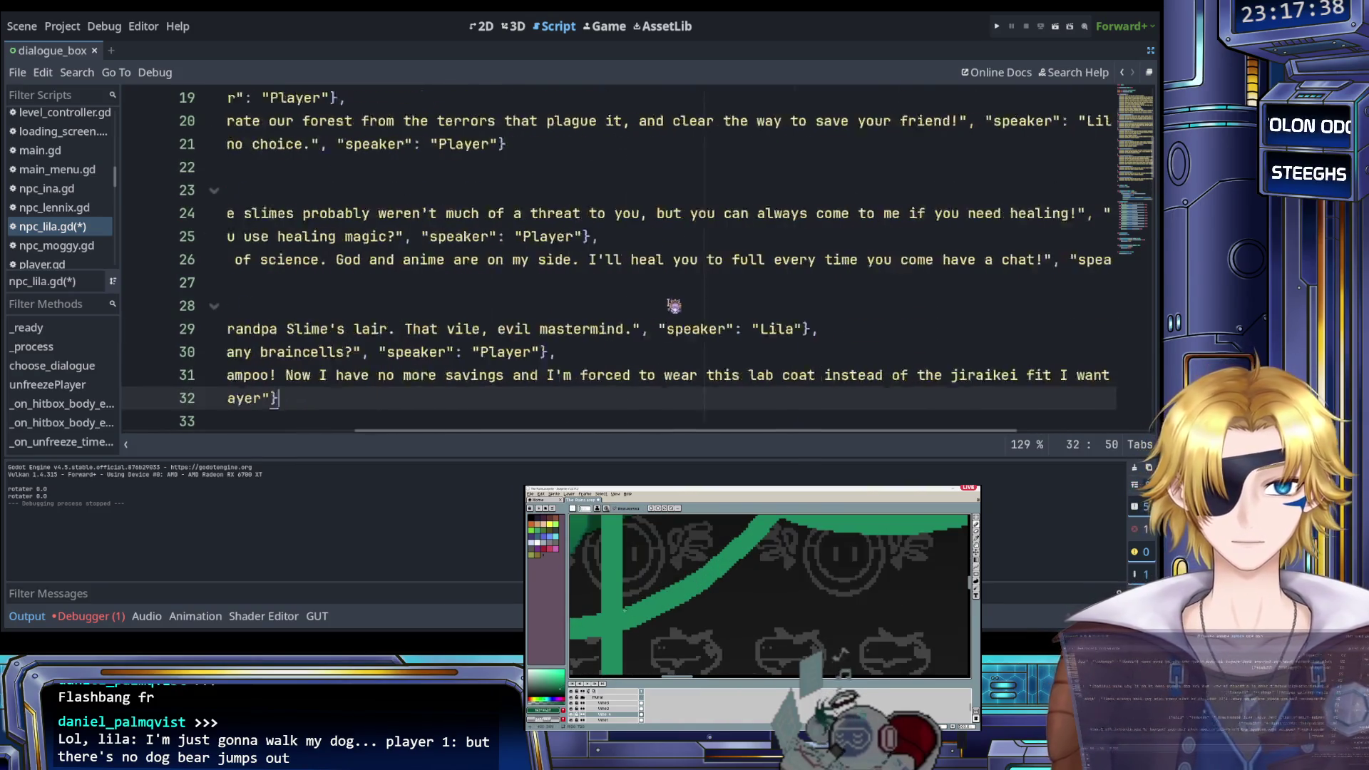
{"action": "scroll", "coordinate": [722, 306], "scroll_direction": "left", "scroll_amount": 4}
{"action": "scroll", "coordinate": [722, 306], "scroll_direction": "up", "scroll_amount": 5}
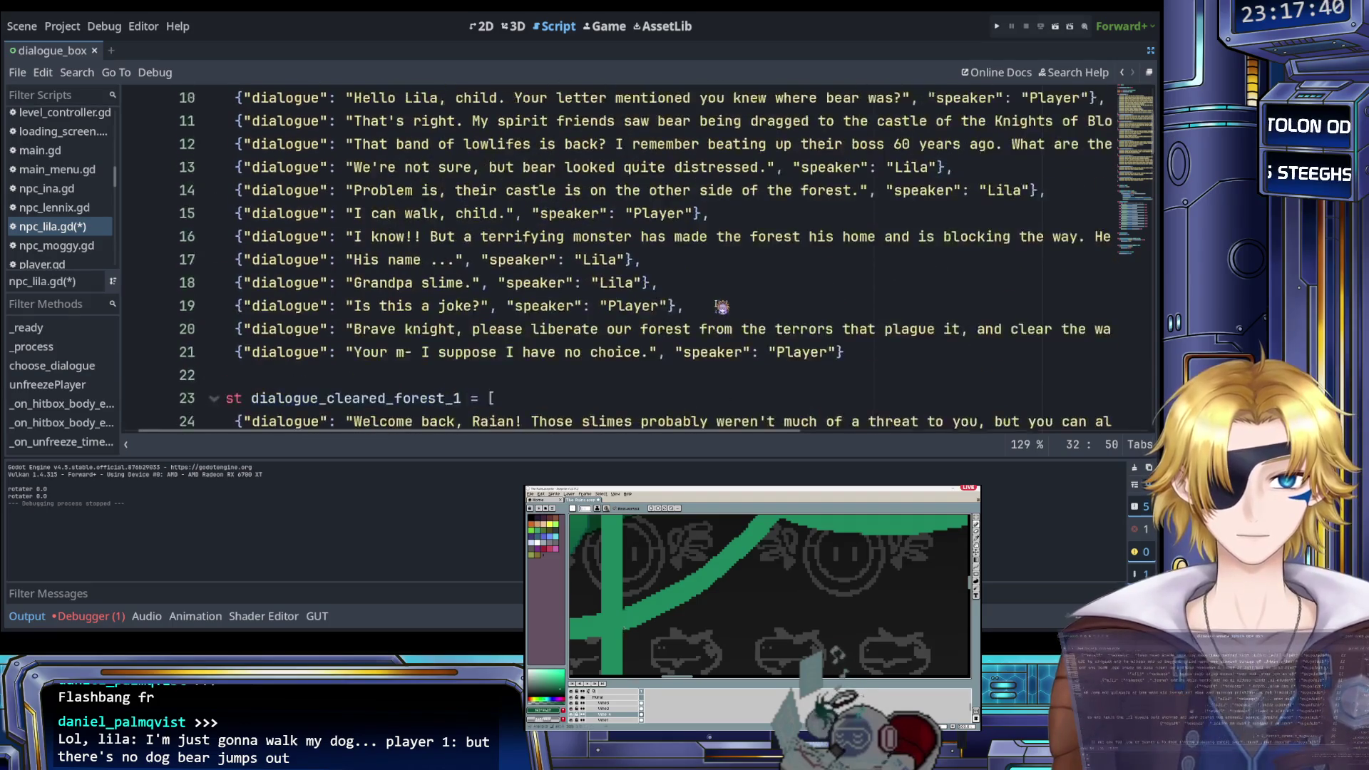
{"action": "scroll", "coordinate": [723, 307], "scroll_direction": "down", "scroll_amount": 12}
{"action": "key", "text": "ctrl+s"}
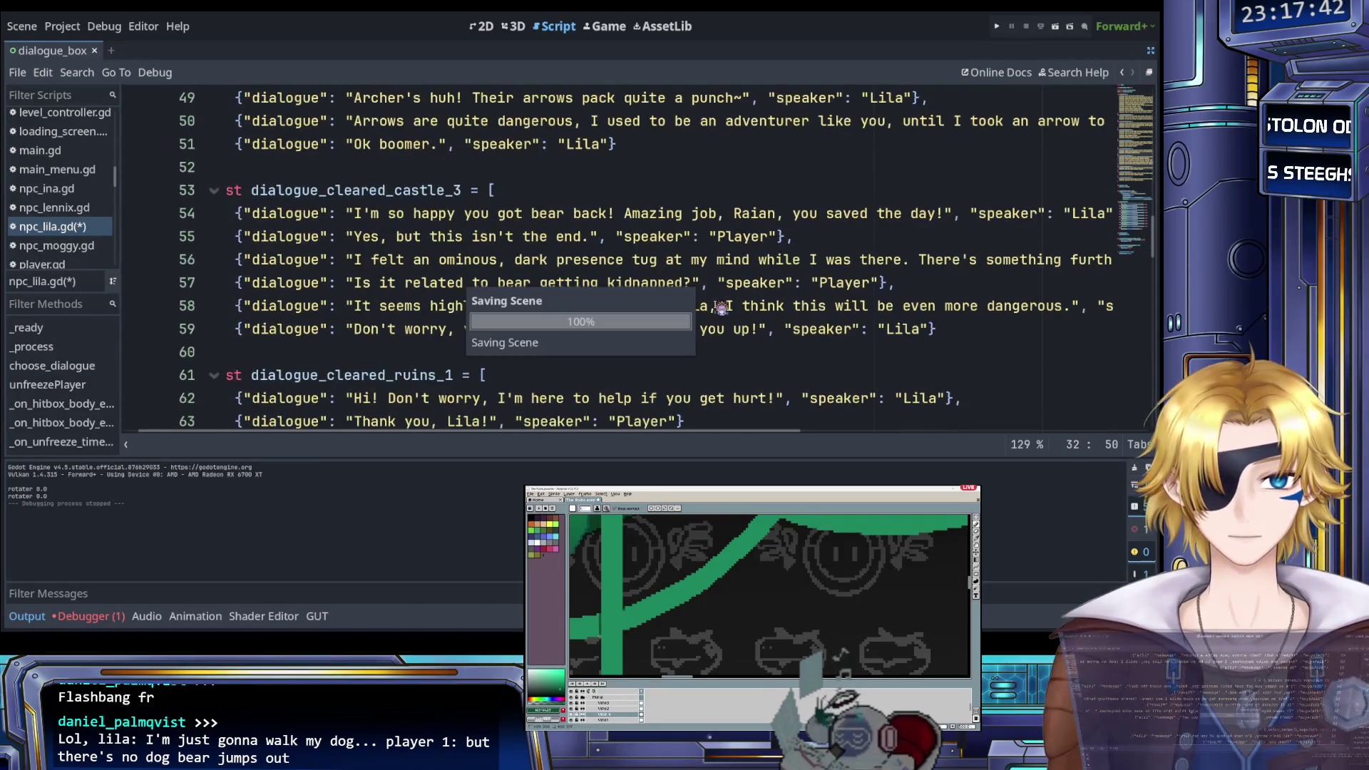
{"action": "scroll", "coordinate": [556, 293], "scroll_direction": "down", "scroll_amount": 3}
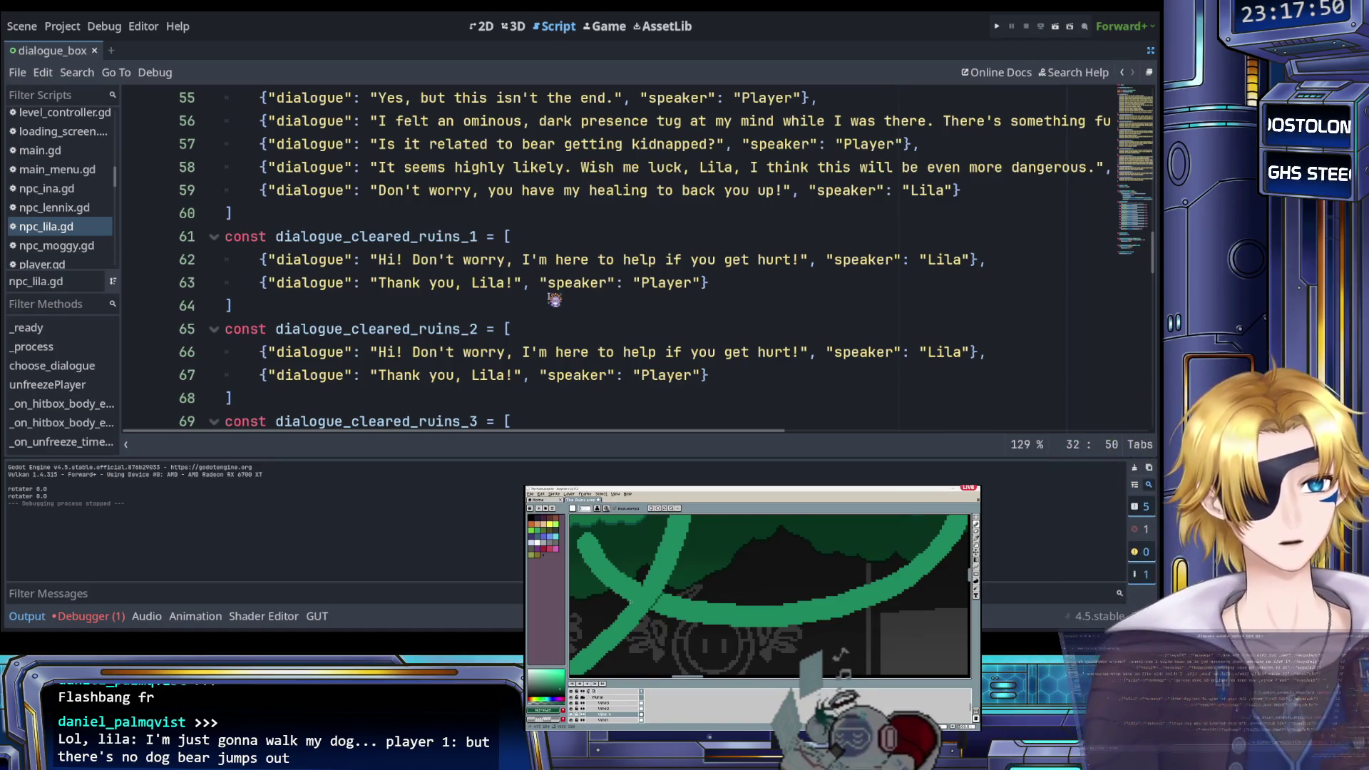
{"action": "scroll", "coordinate": [552, 308], "scroll_direction": "down", "scroll_amount": 2}
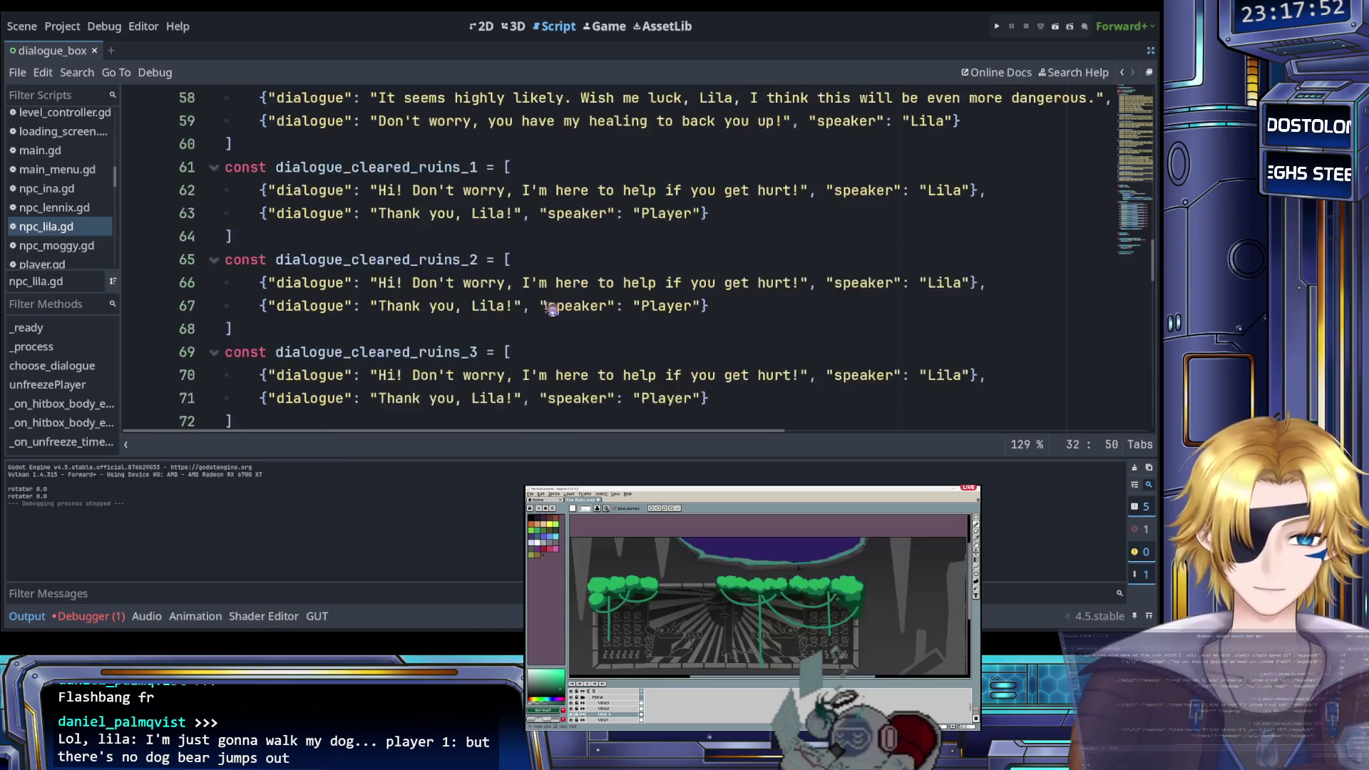
{"action": "scroll", "coordinate": [552, 310], "scroll_direction": "up", "scroll_amount": 1}
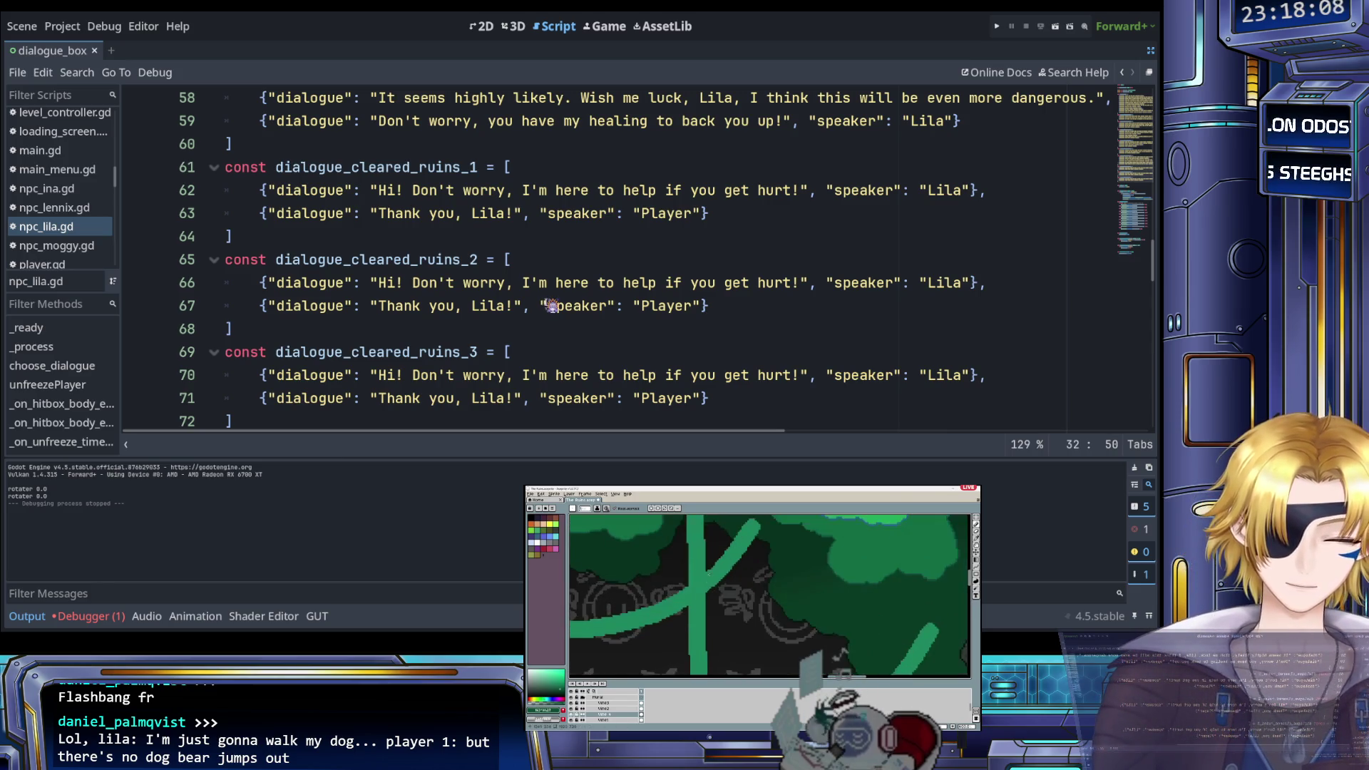
{"action": "scroll", "coordinate": [553, 305], "scroll_direction": "up", "scroll_amount": 2}
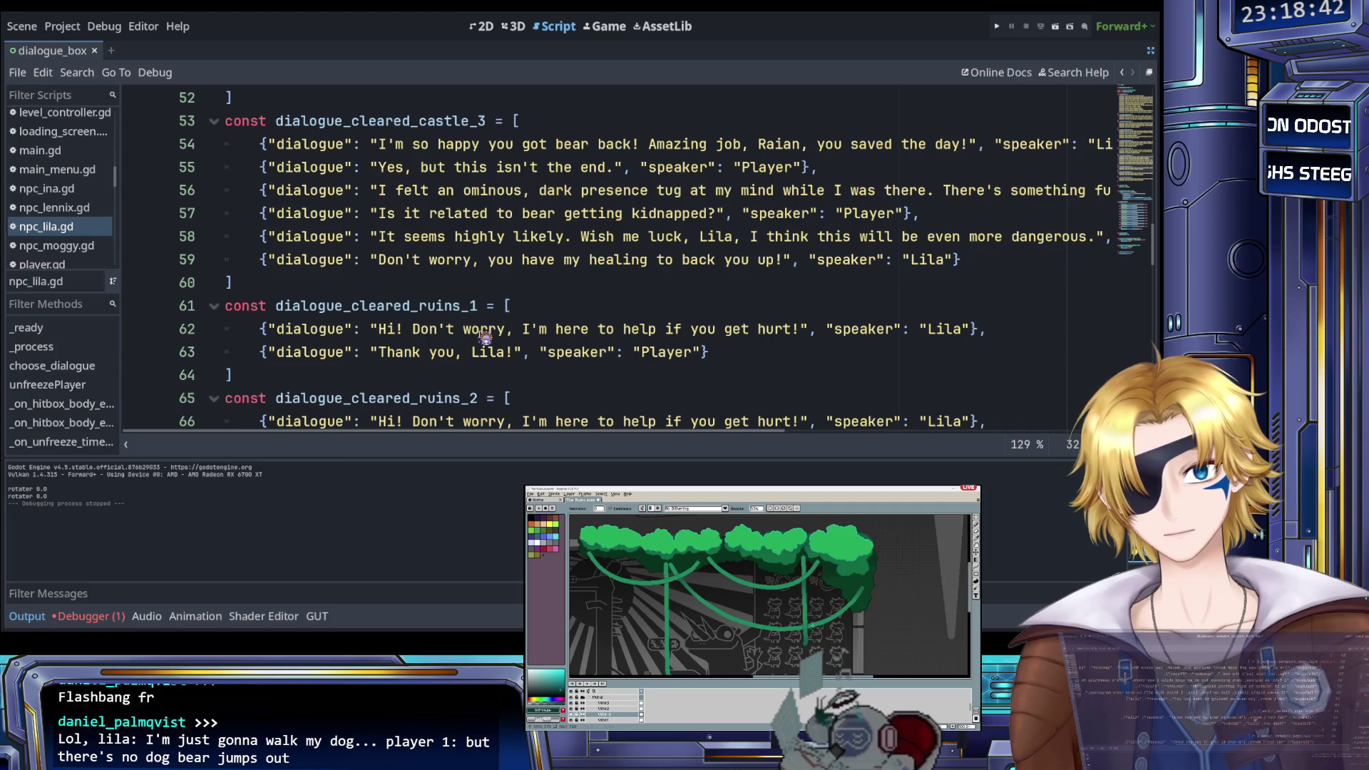
{"action": "key", "text": "ctrl+a"}
{"action": "key", "text": "g"}
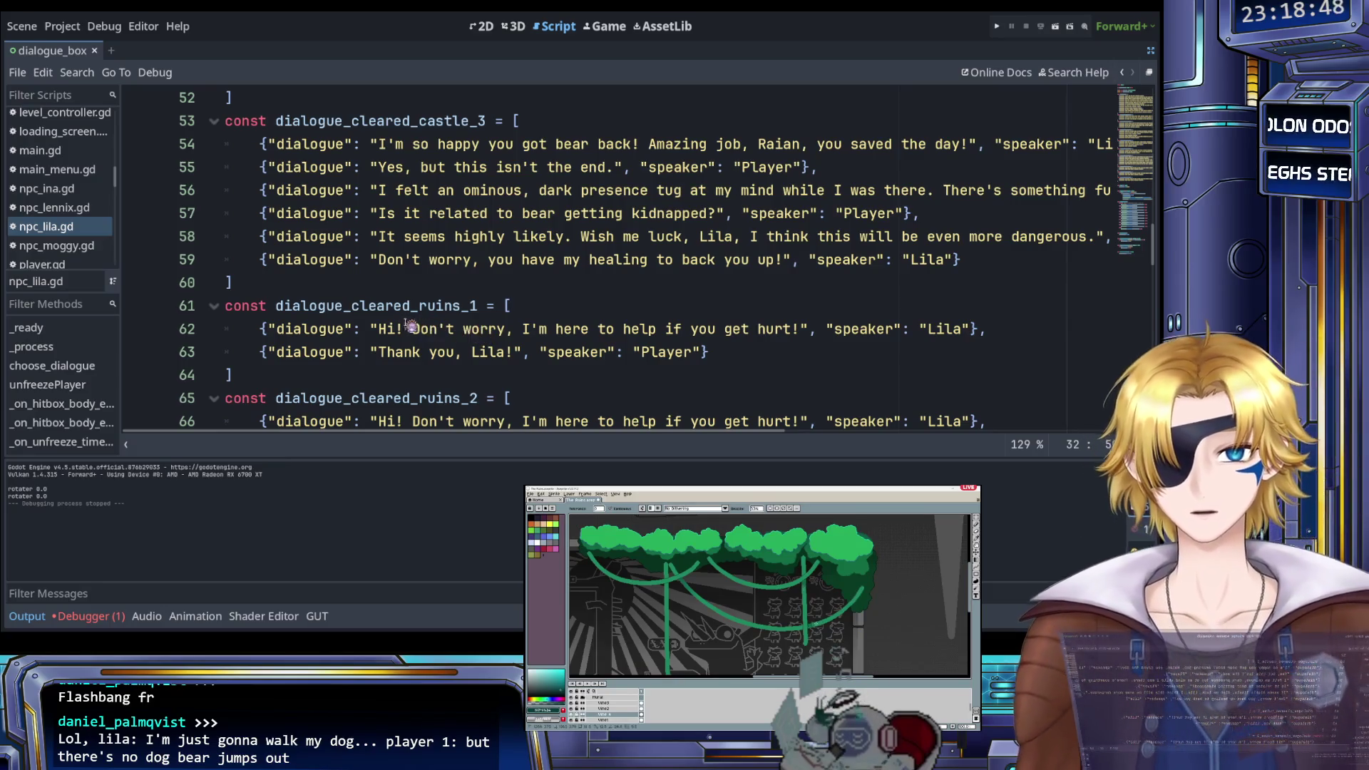
{"action": "left_click_drag", "start_coordinate": [378, 329], "coordinate": [796, 341]}
Have Lila ask 'How can incorporeal beings even touch you, much less wound you?' and Player answer 'I'm not sure, honestly.'
{"action": "type", "text": "How can"}
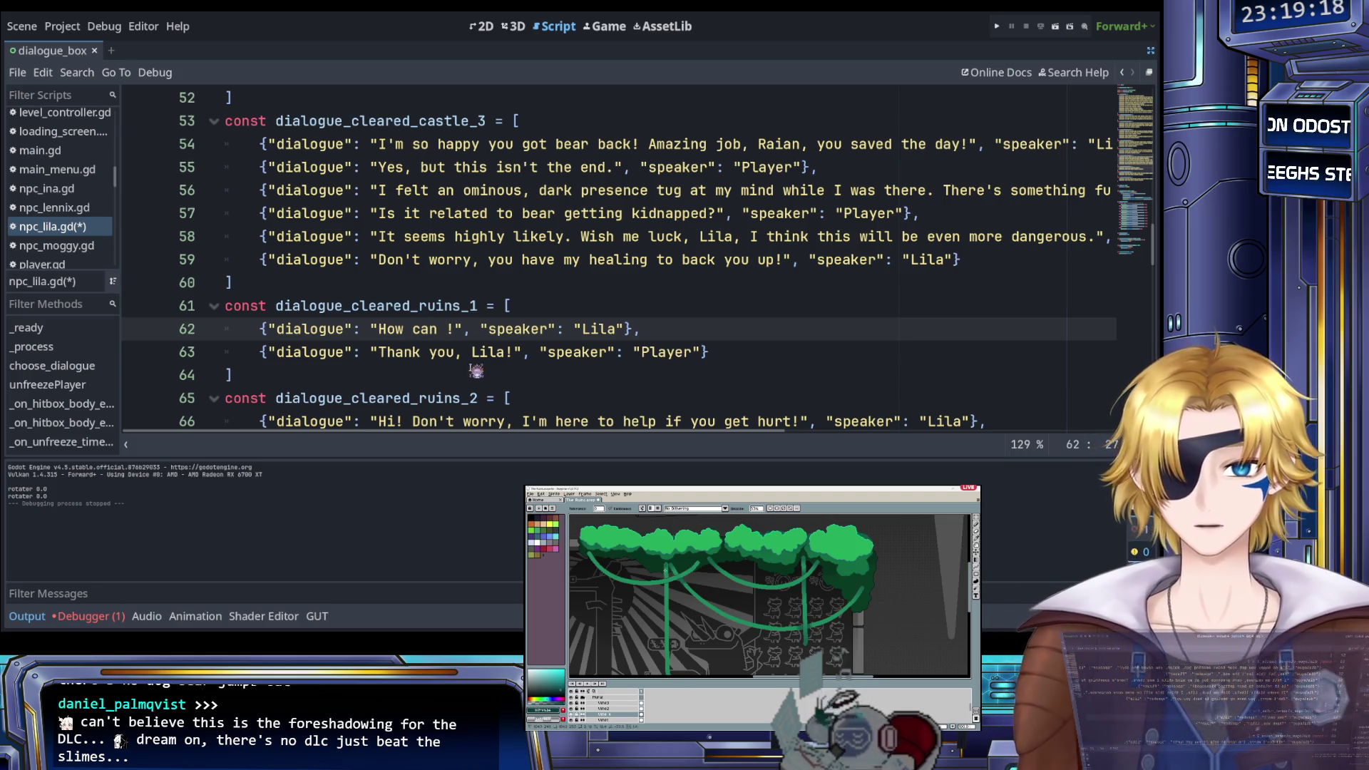
{"action": "type", "text": "incorporeal "}
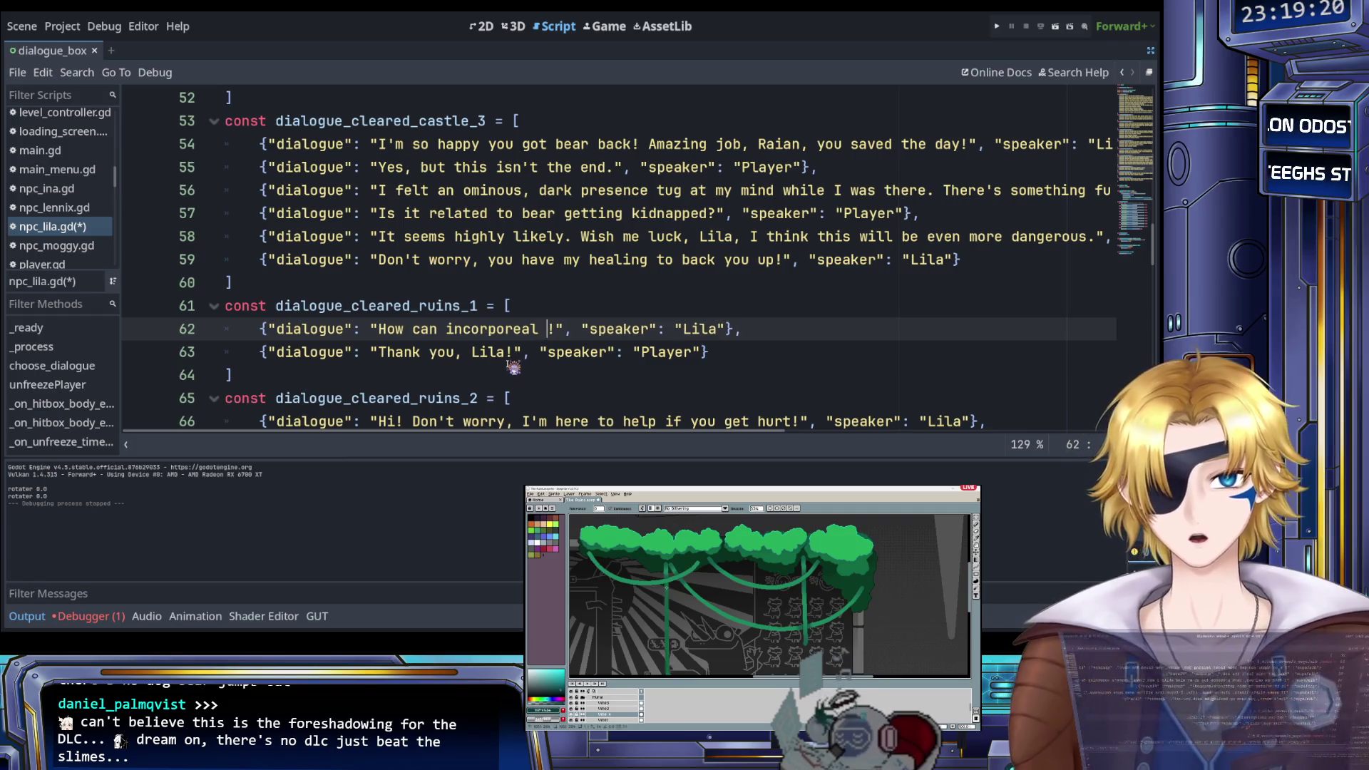
{"action": "type", "text": "beings even "}
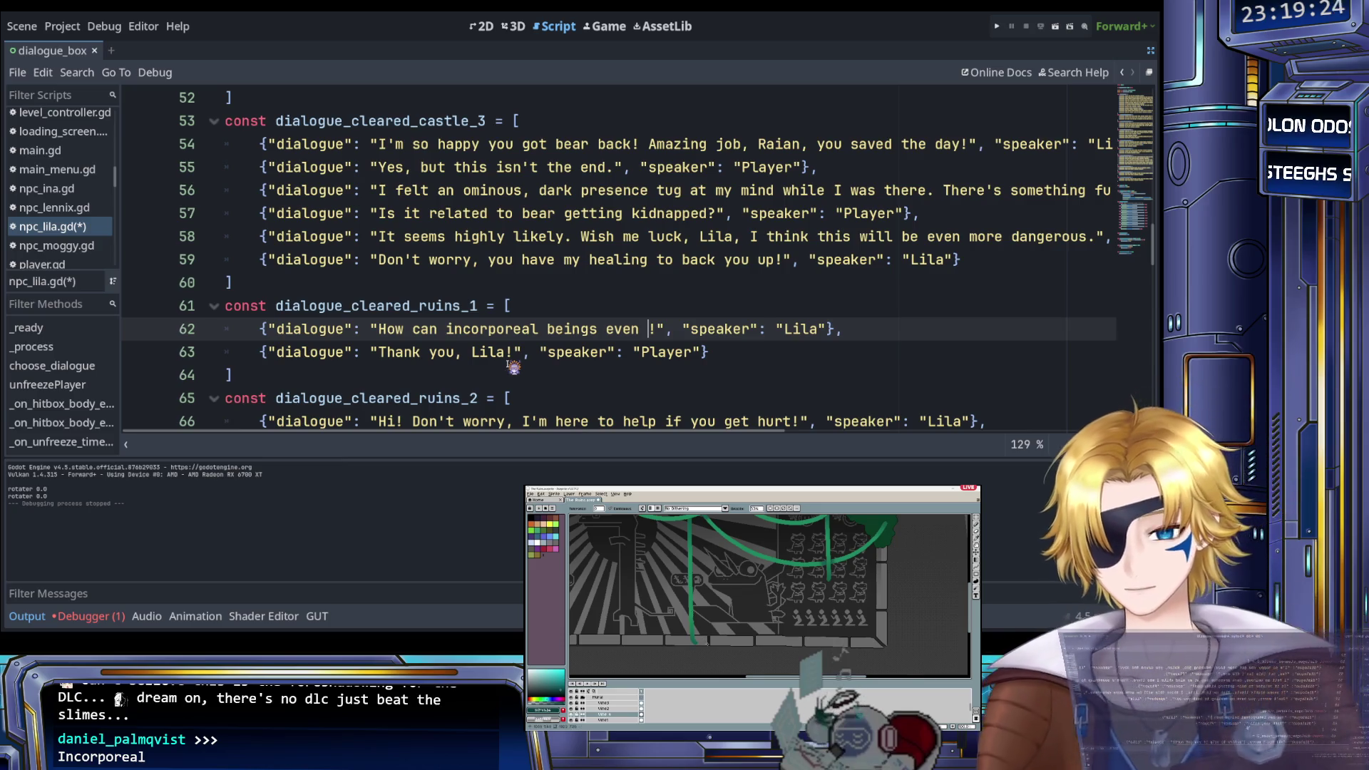
{"action": "type", "text": "touch you,"}
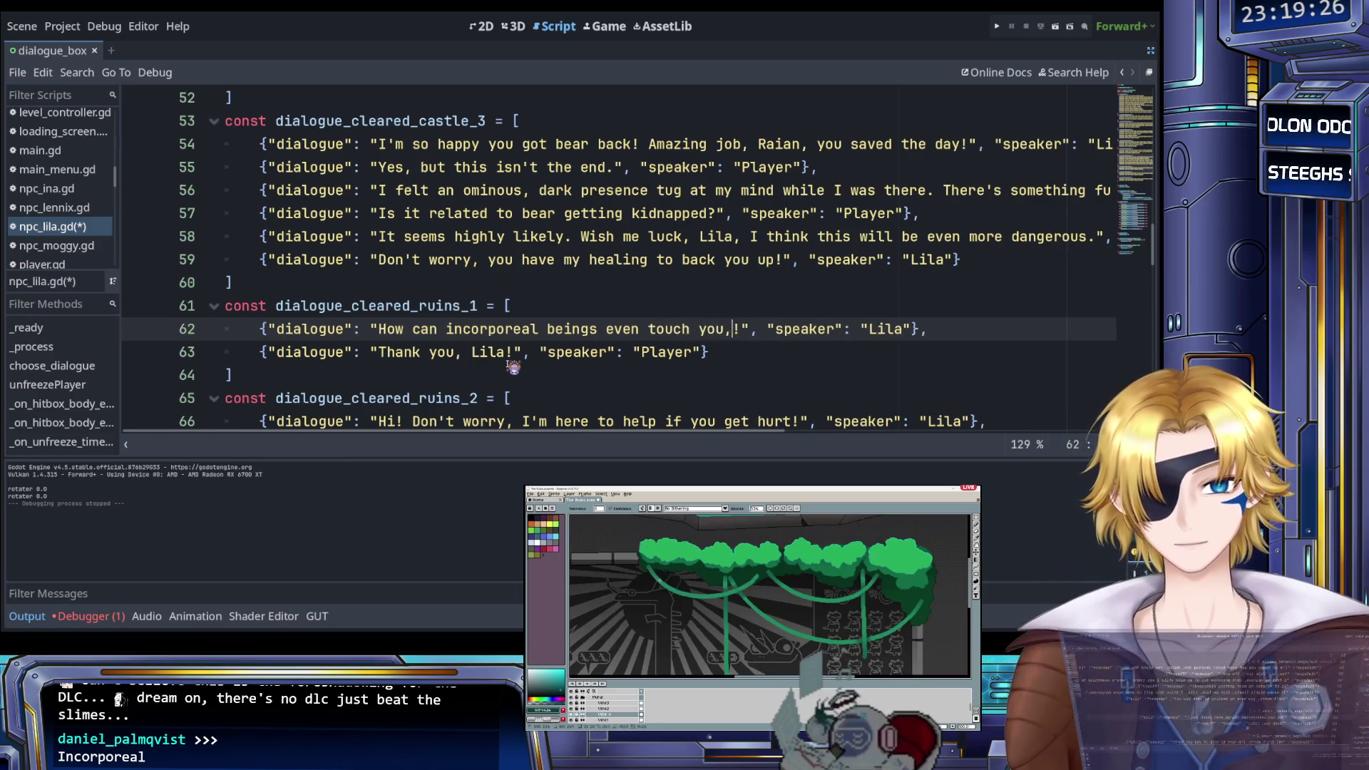
{"action": "type", "text": " much less wo"}
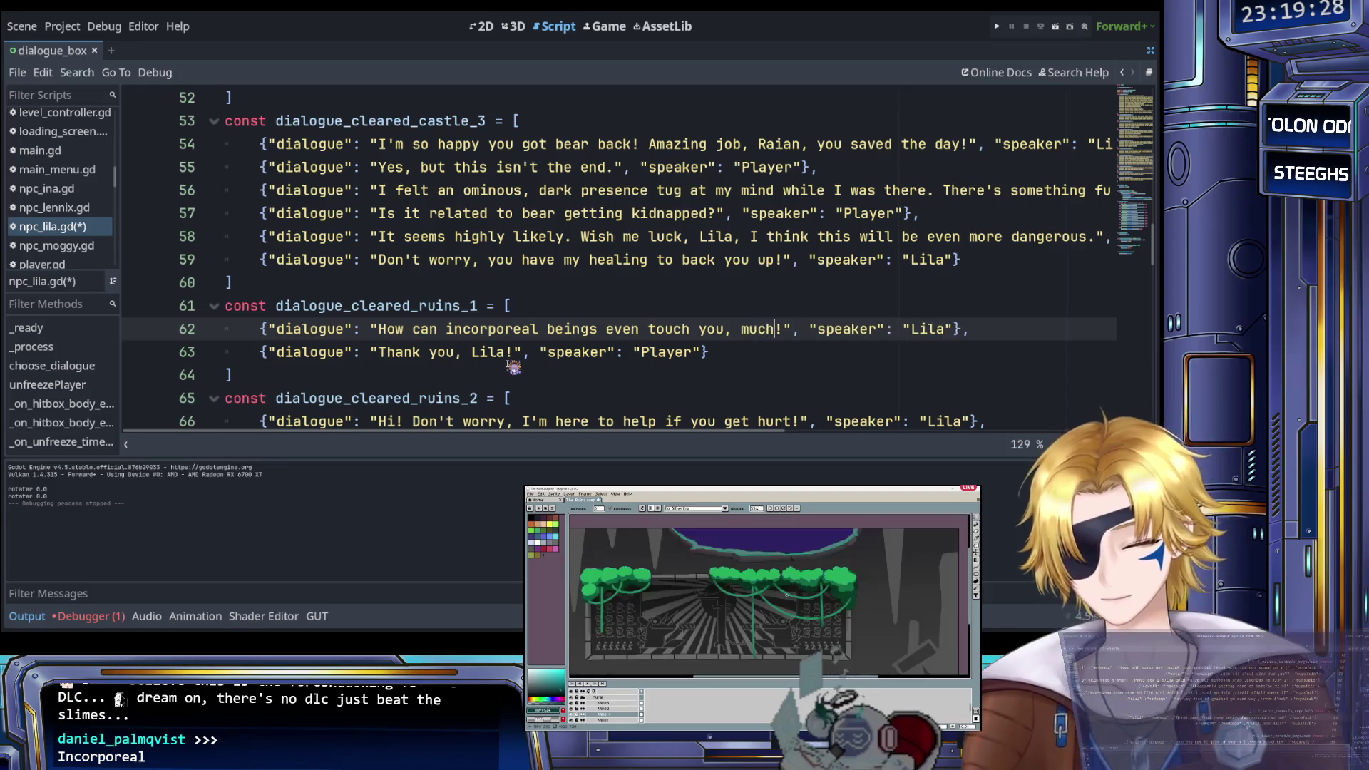
{"action": "type", "text": "und you"}
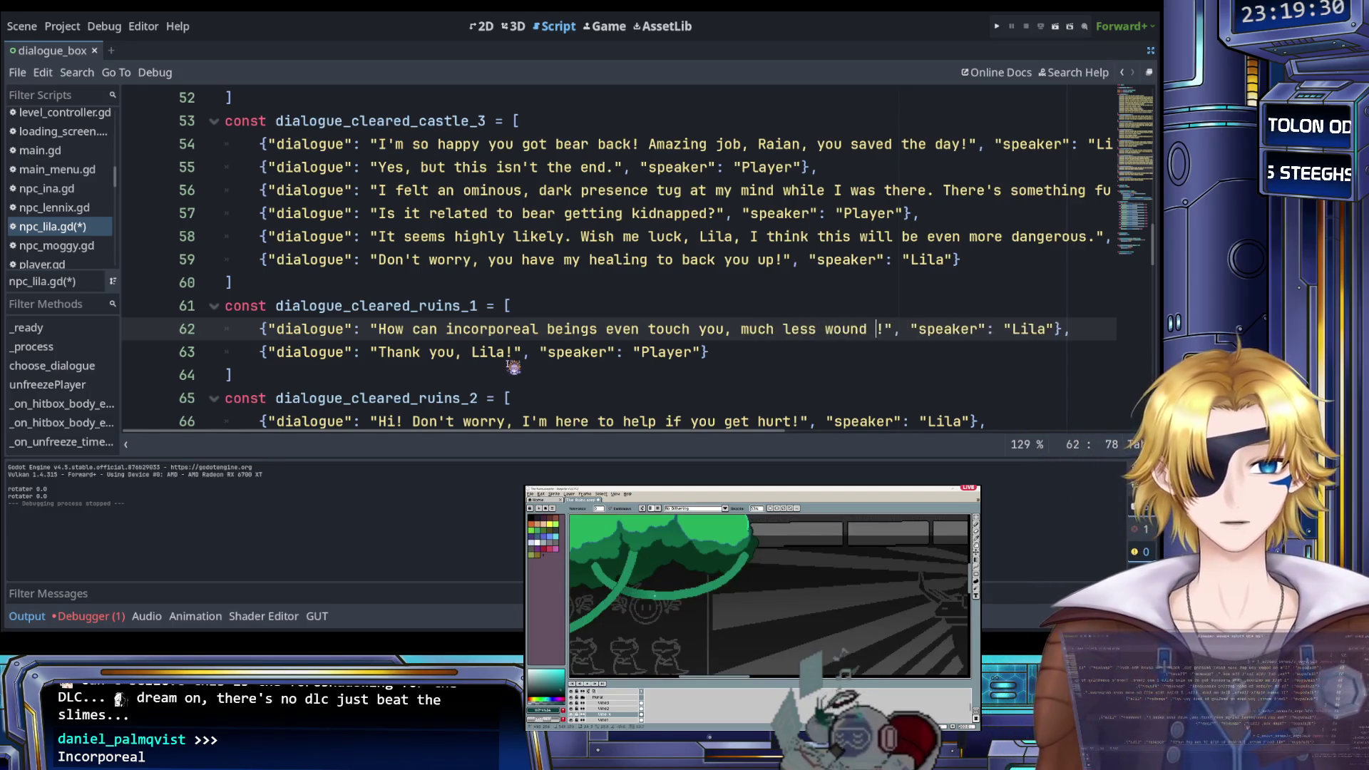
{"action": "key", "text": "Delete"}
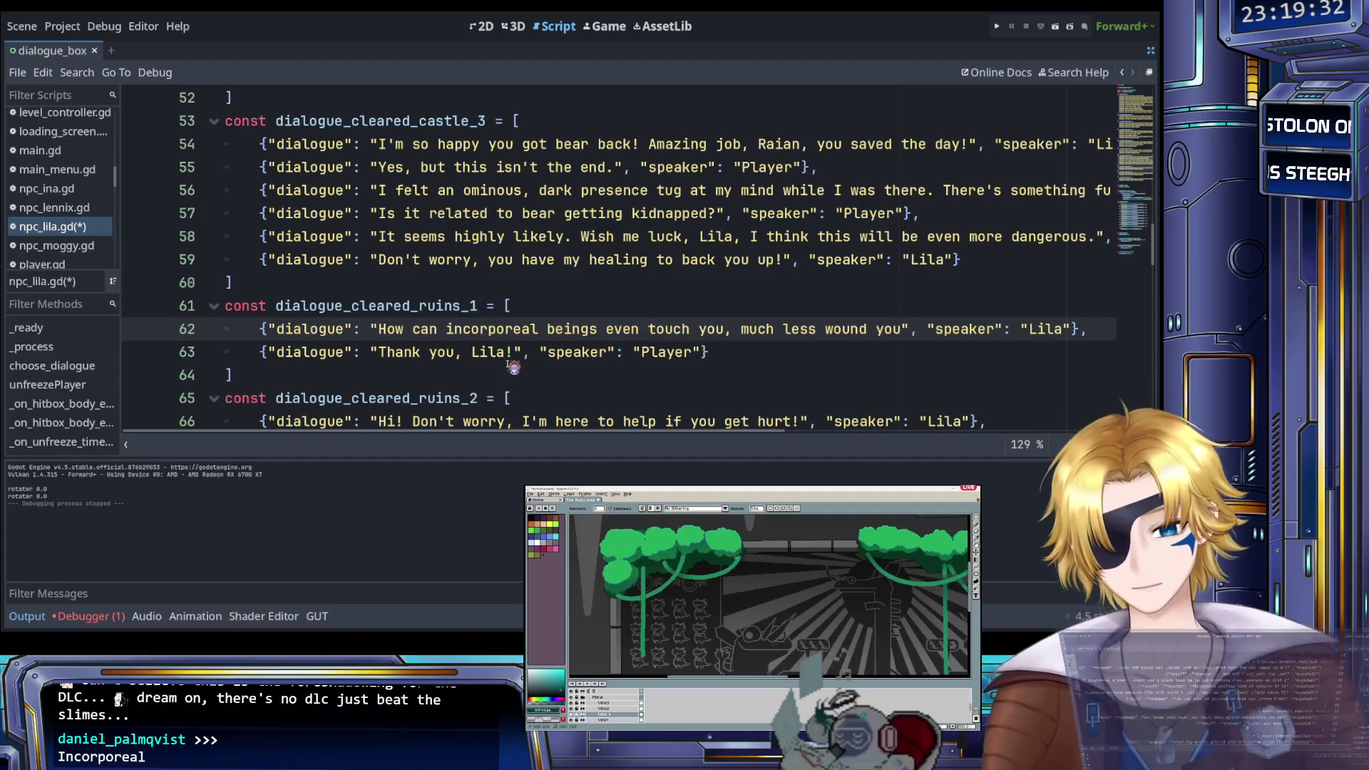
{"action": "type", "text": "?"}
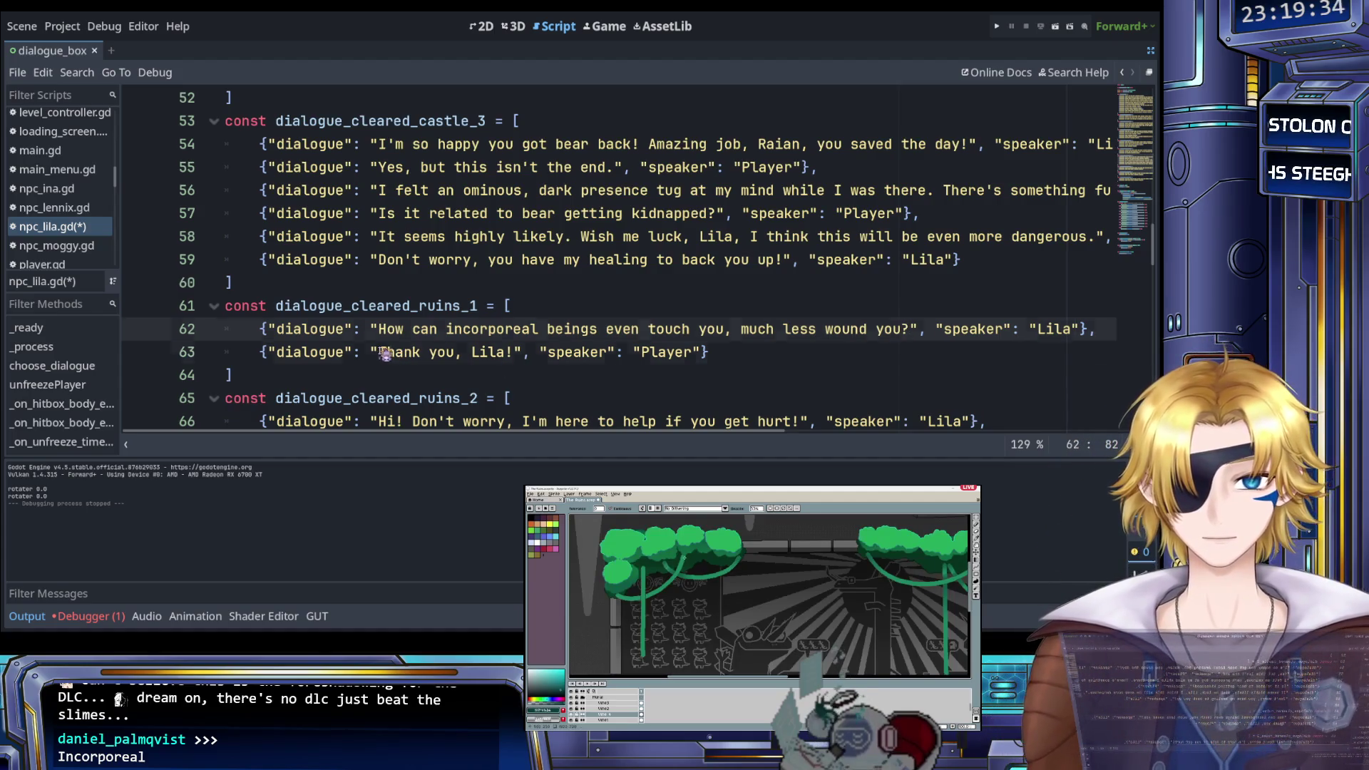
{"action": "left_click_drag", "start_coordinate": [379, 352], "coordinate": [515, 352]}
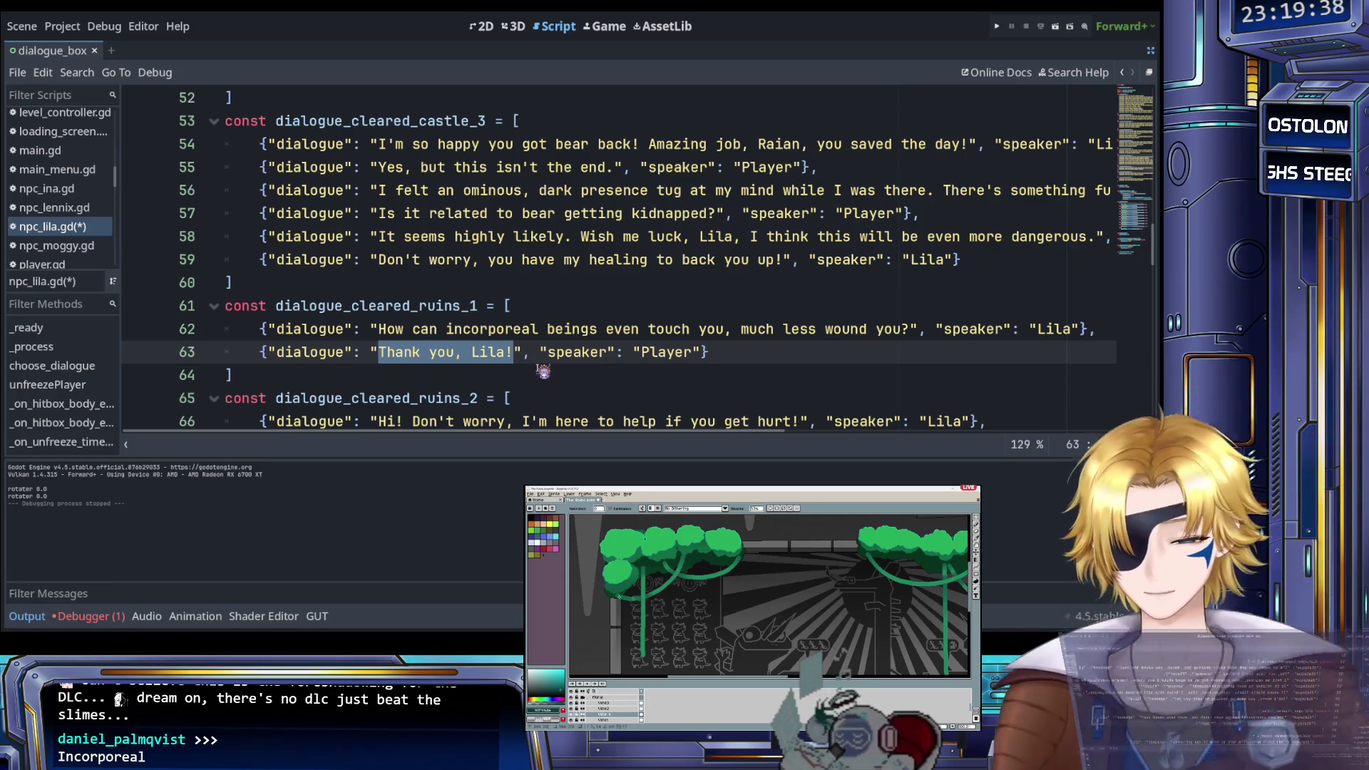
{"action": "type", "text": "I'm not "}
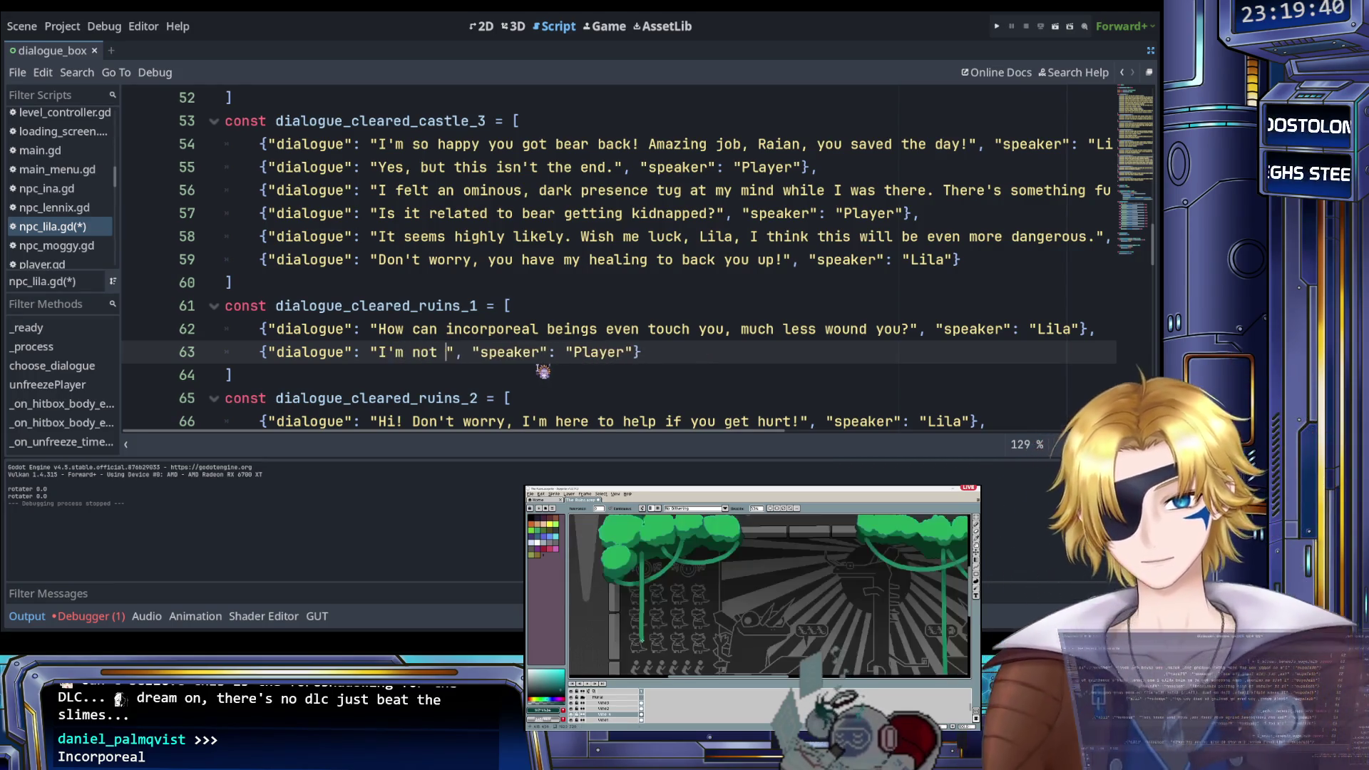
{"action": "type", "text": "sure"}
{"action": "type", "text": ", honestly"}
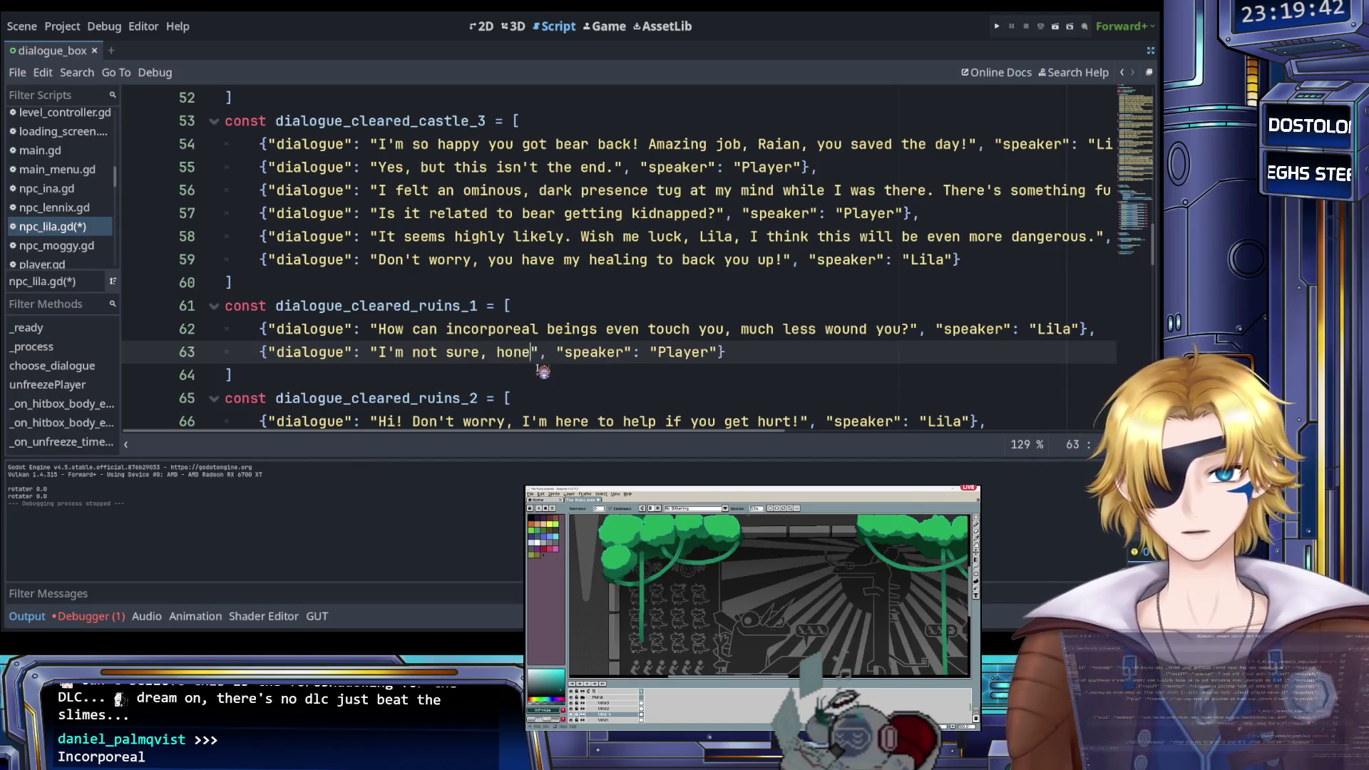
{"action": "type", "text": "."}
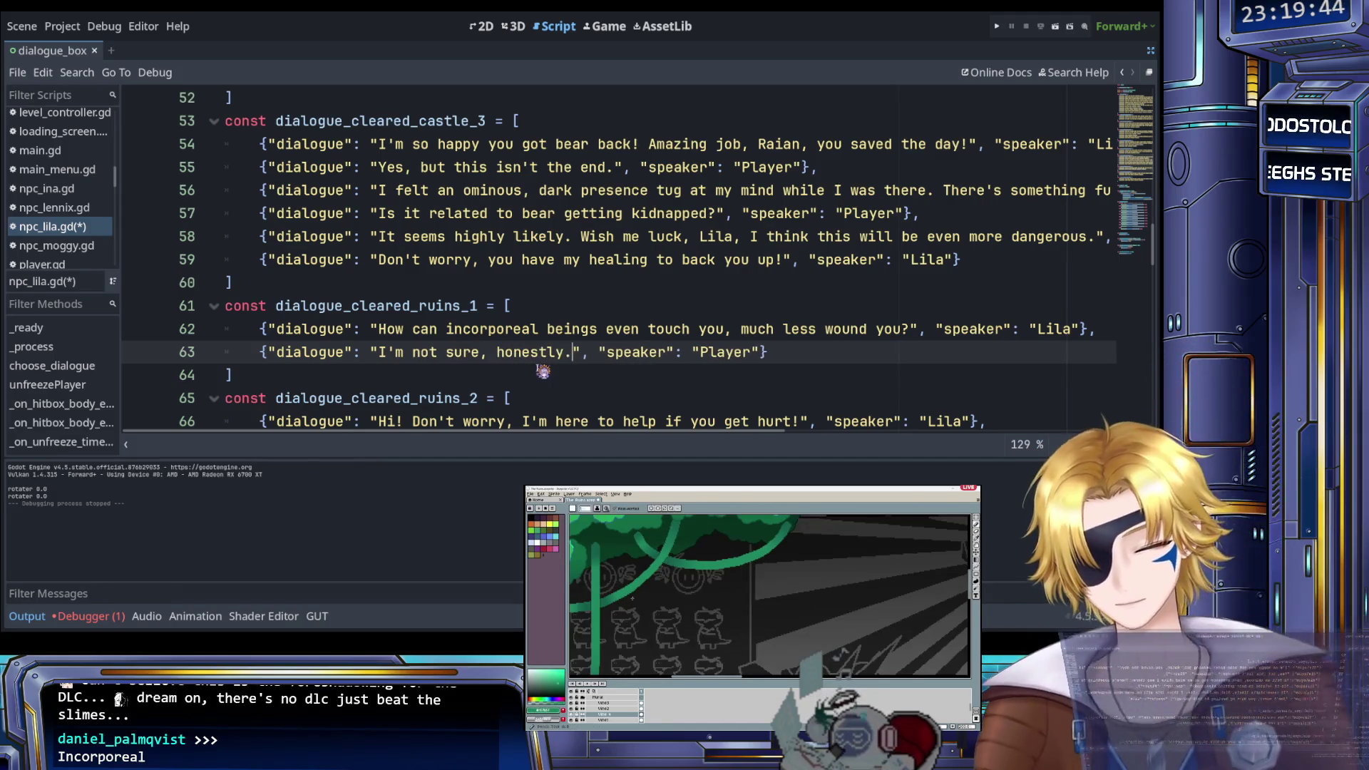
Add a Player entry asking 'Since when can you use big boy words like incorporeal?'
{"action": "key", "text": "shift+Home"}
{"action": "key", "text": "ctrl+c"}
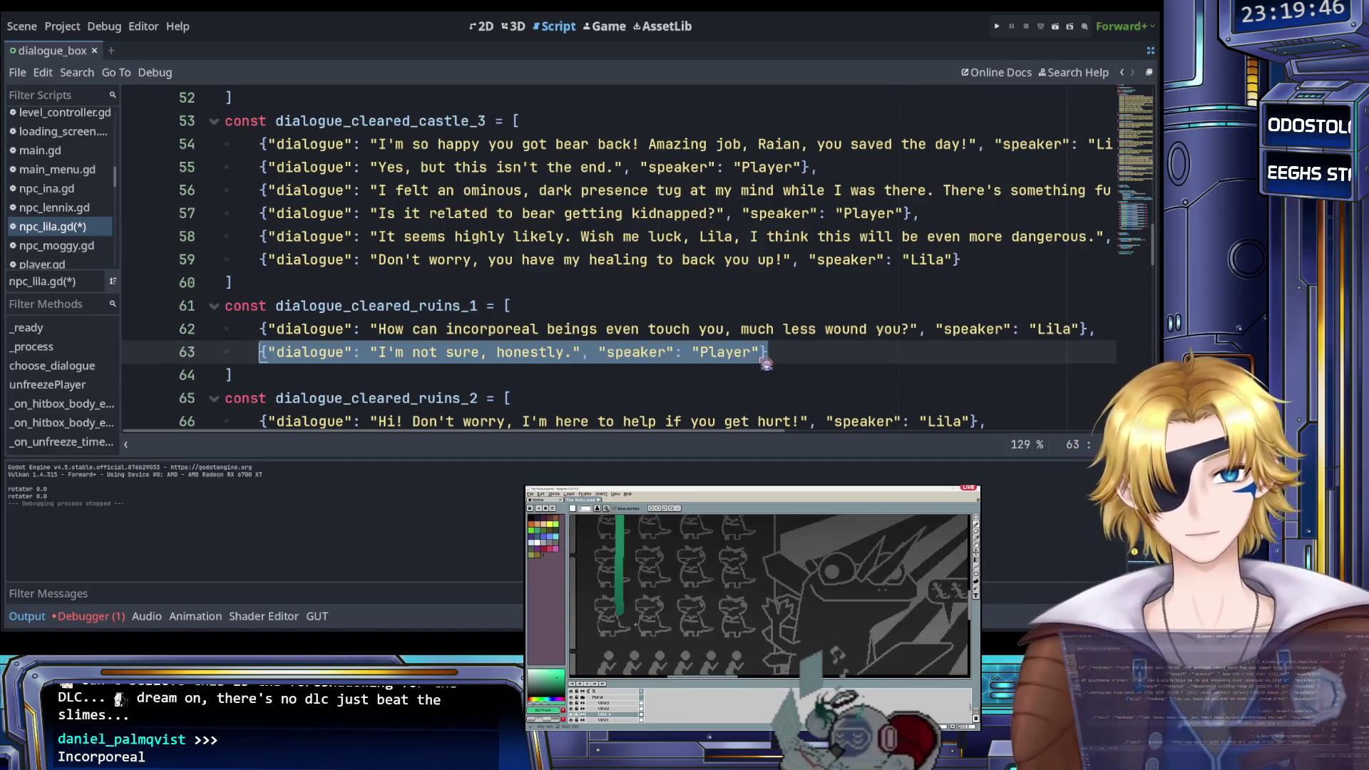
{"action": "left_click", "coordinate": [784, 353]}
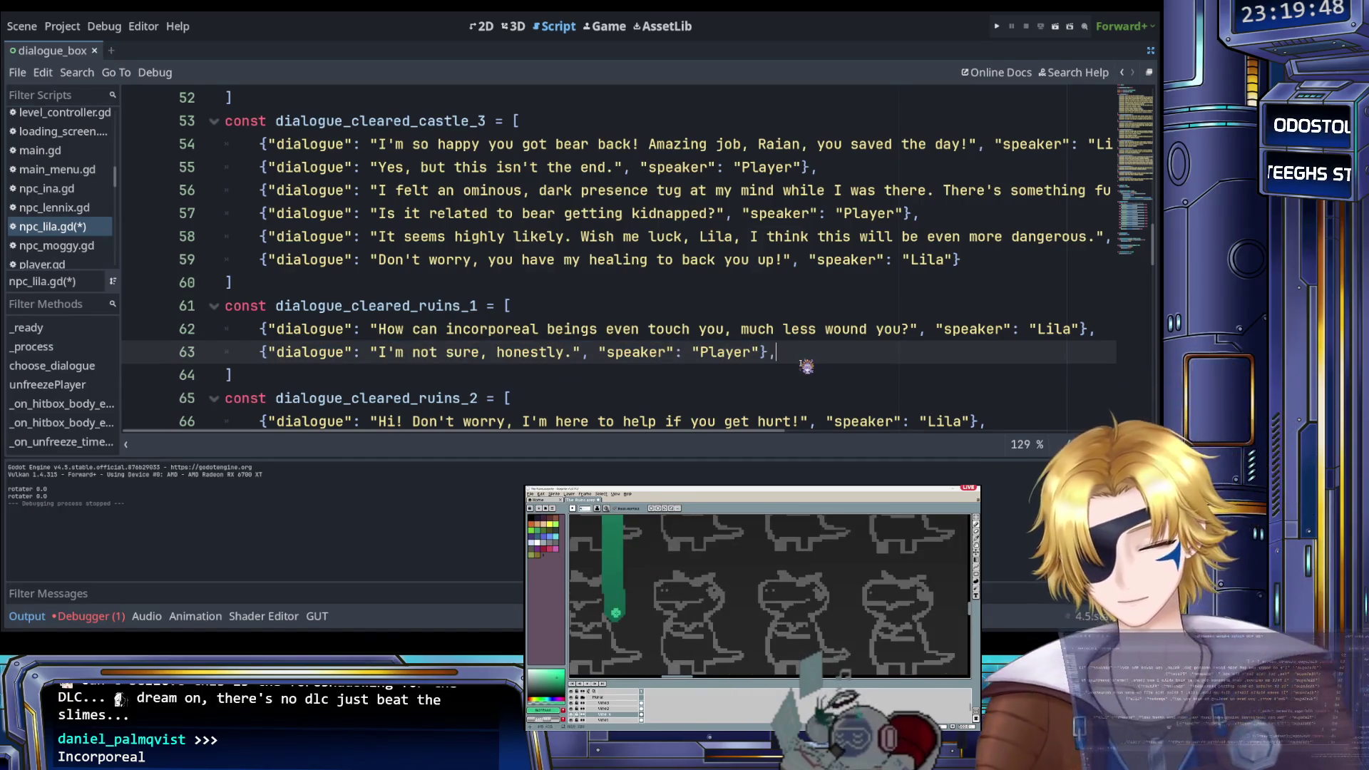
{"action": "key", "text": "Return"}
{"action": "key", "text": "ctrl+v"}
{"action": "left_click_drag", "start_coordinate": [378, 375], "coordinate": [574, 378]}
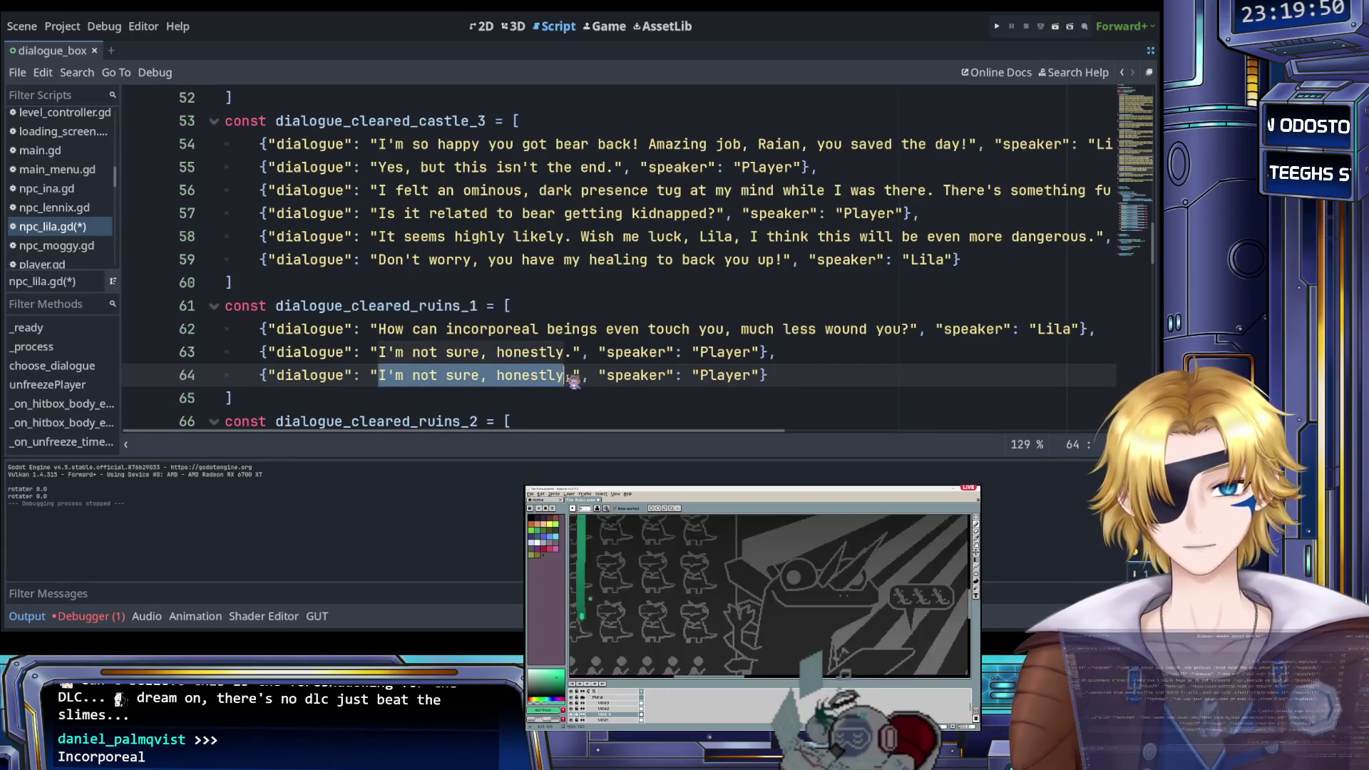
{"action": "type", "text": "Since w"}
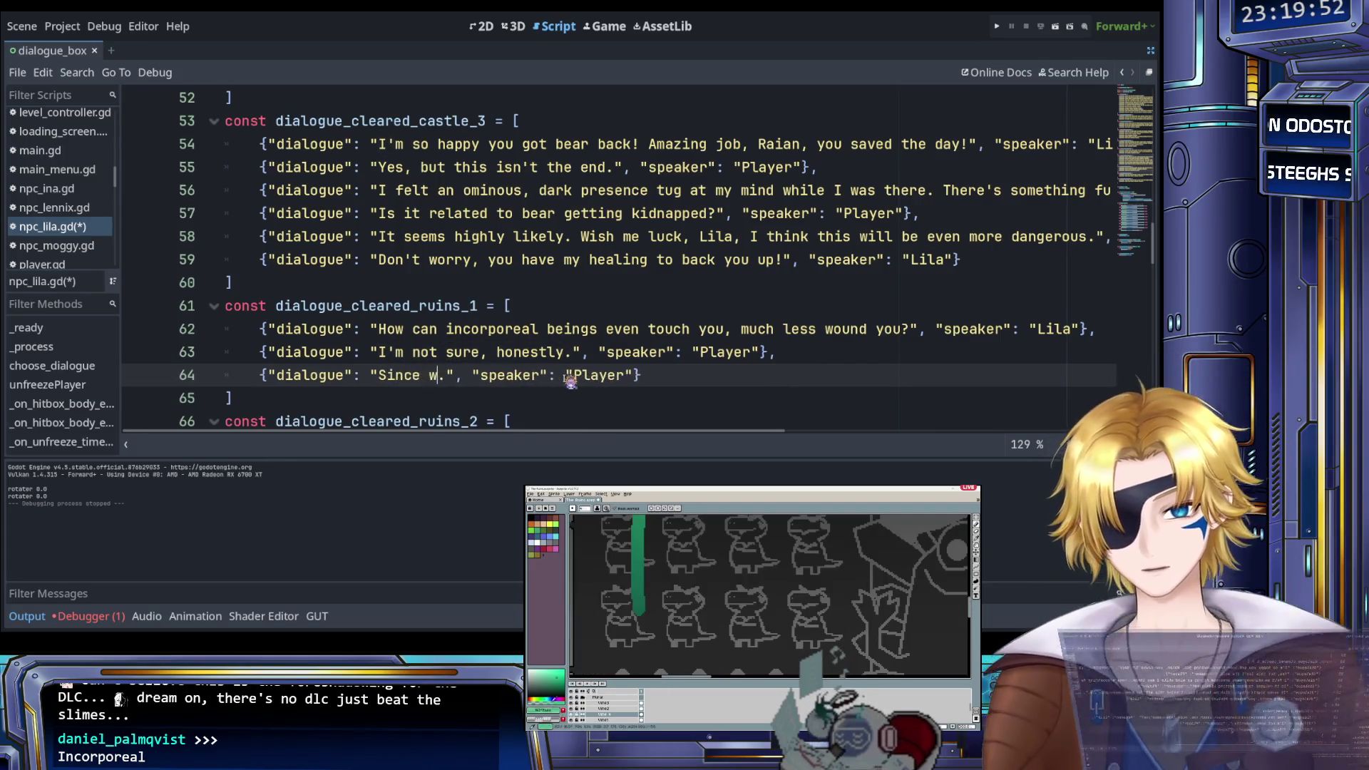
{"action": "type", "text": "hen can you use big boy words like incorpor"}
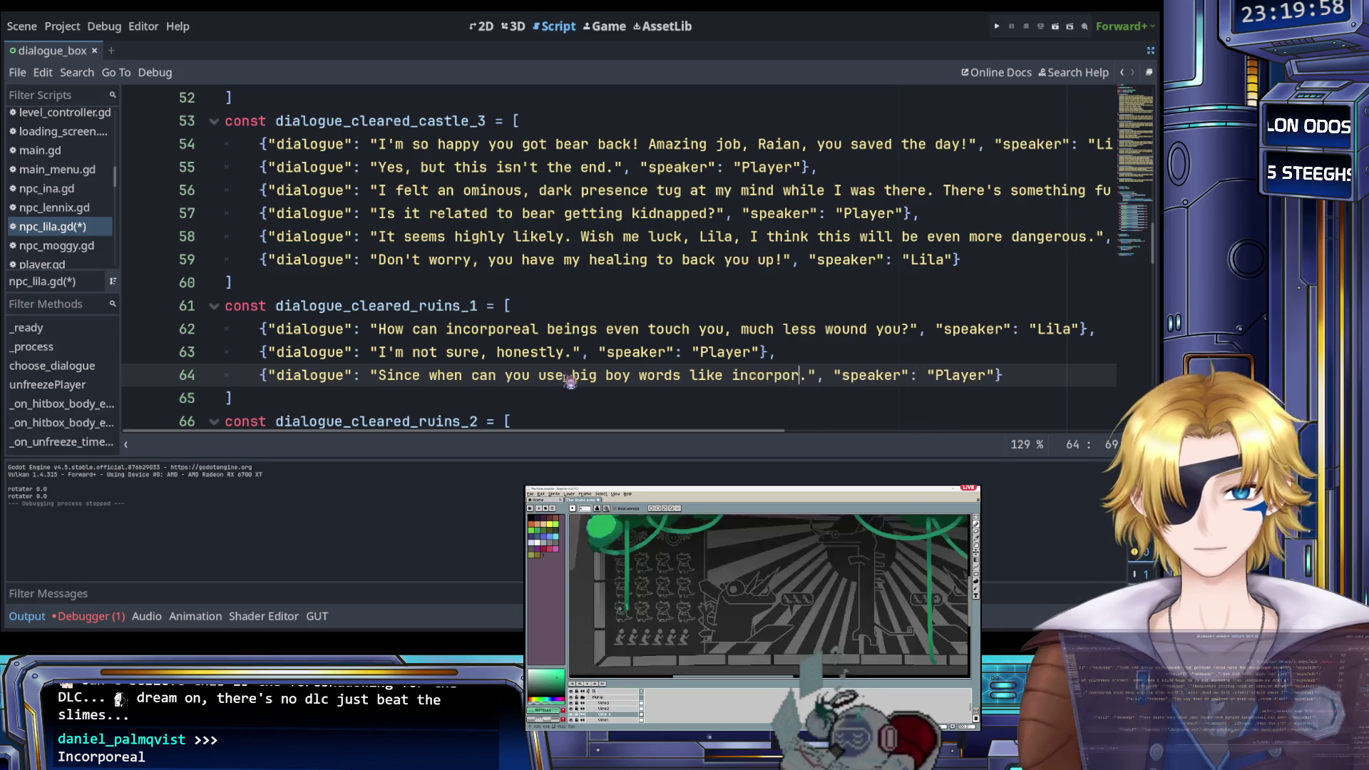
{"action": "type", "text": "eal"}
{"action": "key", "text": "Delete"}
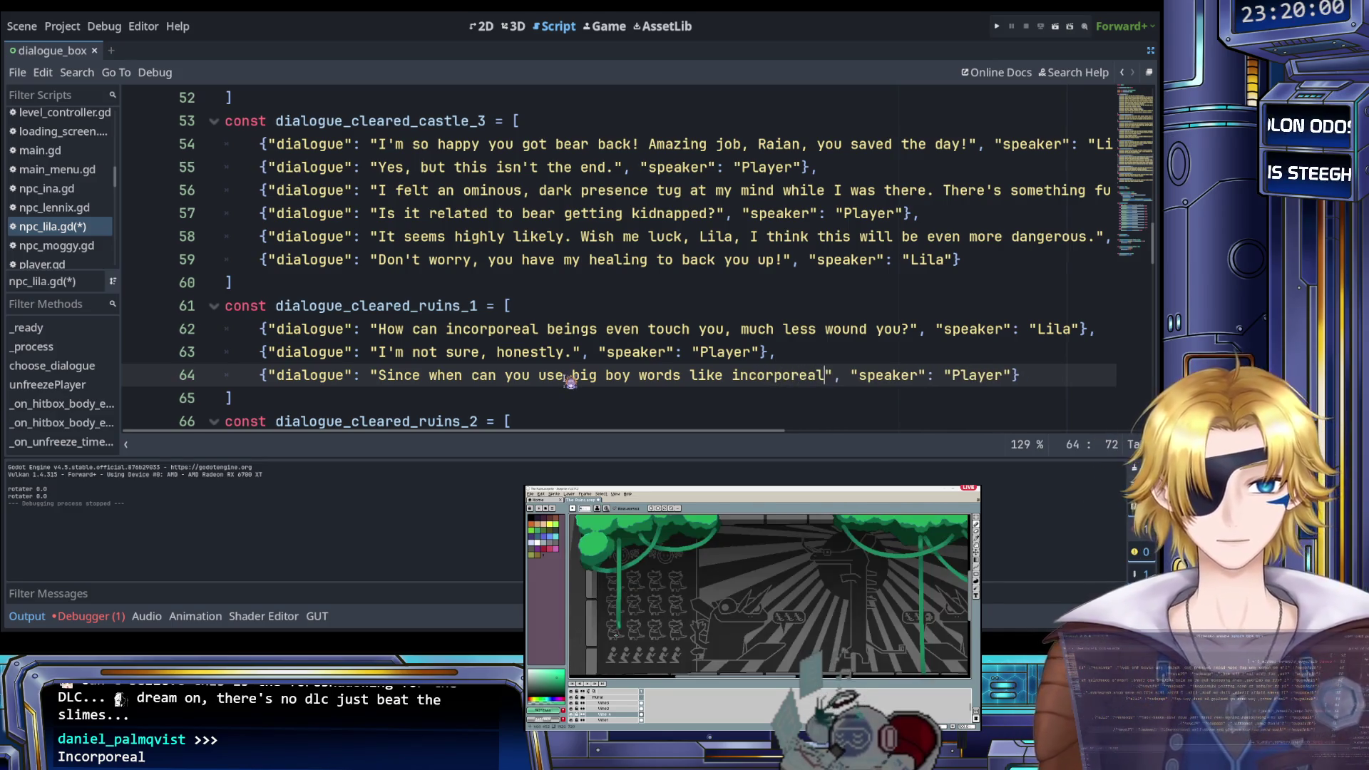
{"action": "type", "text": "?"}
{"action": "left_click", "coordinate": [1051, 377]}
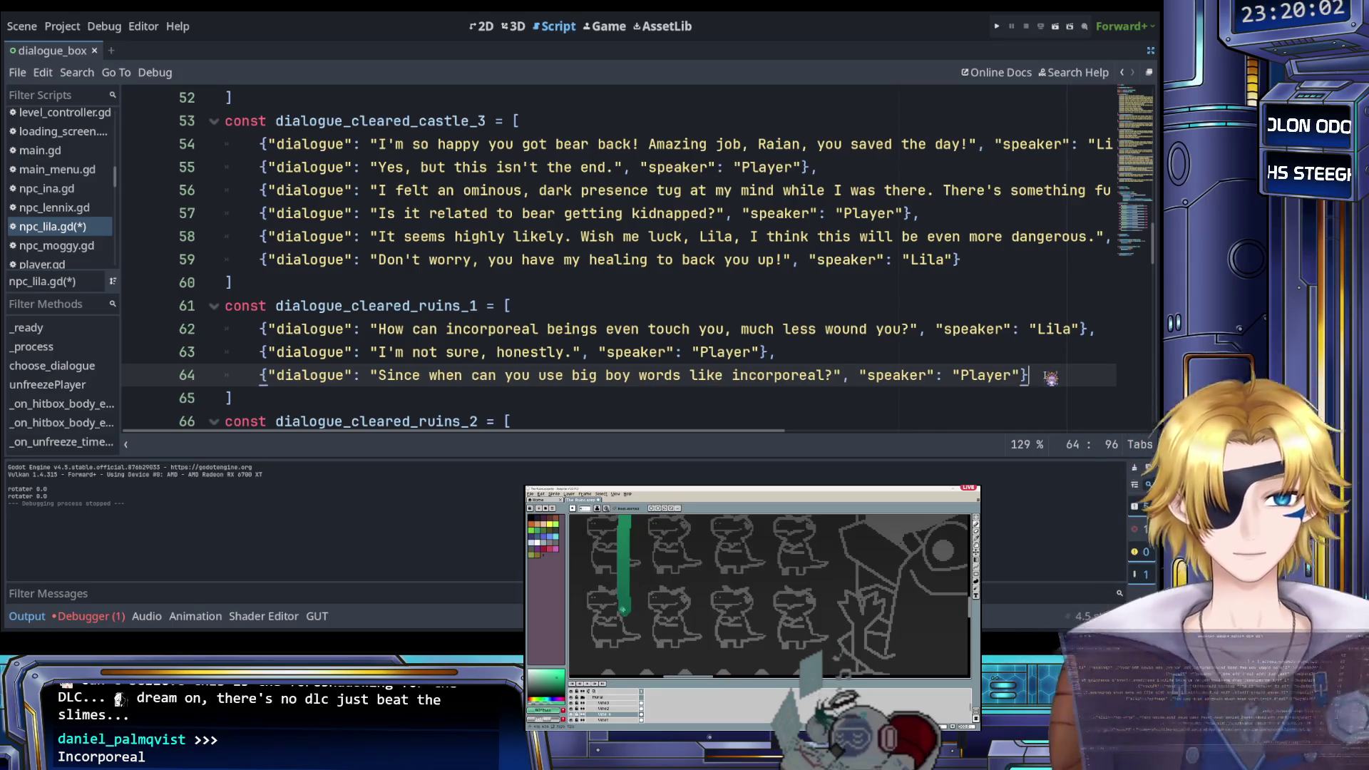
{"action": "type", "text": ","}
Add Lila's reply 'Wordle.' on the next line and save the script
{"action": "key", "text": "Return"}
{"action": "key", "text": "ctrl+v"}
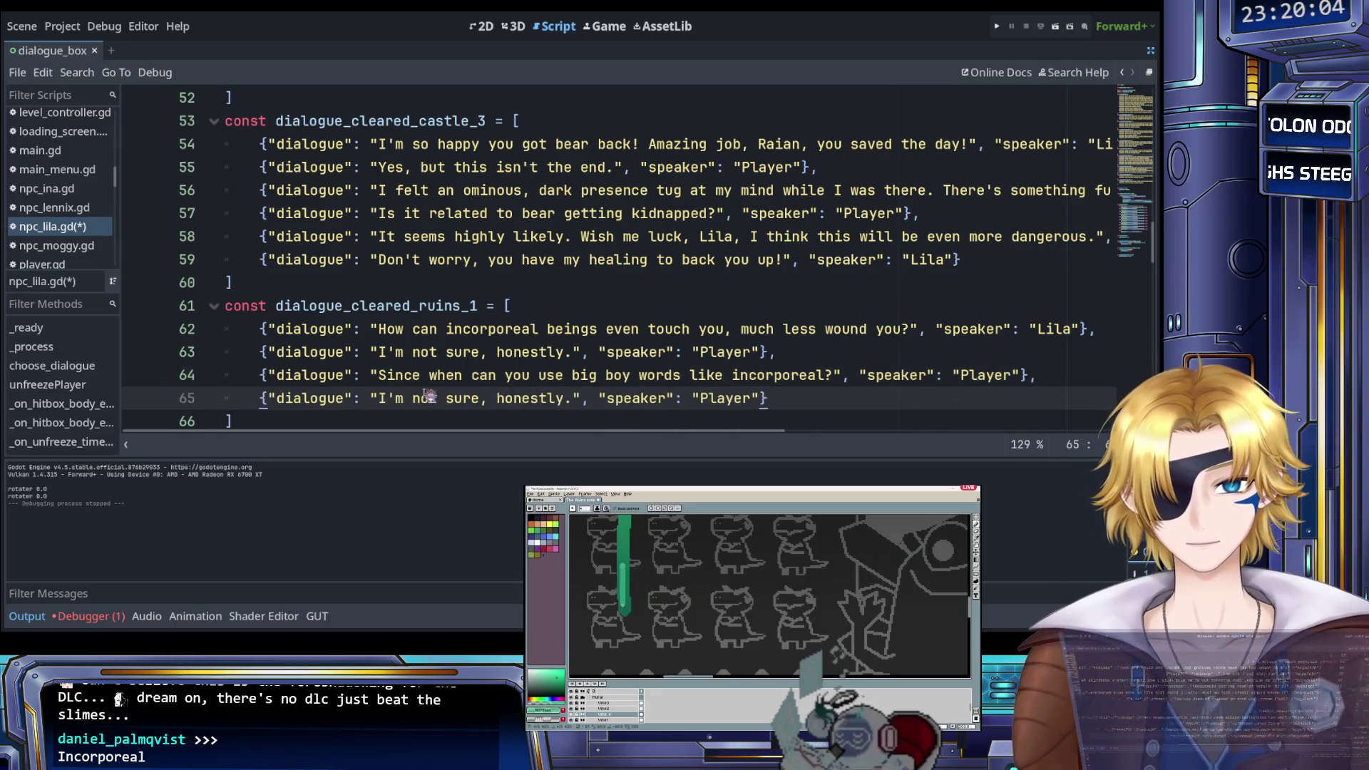
{"action": "left_click_drag", "start_coordinate": [378, 398], "coordinate": [575, 403]}
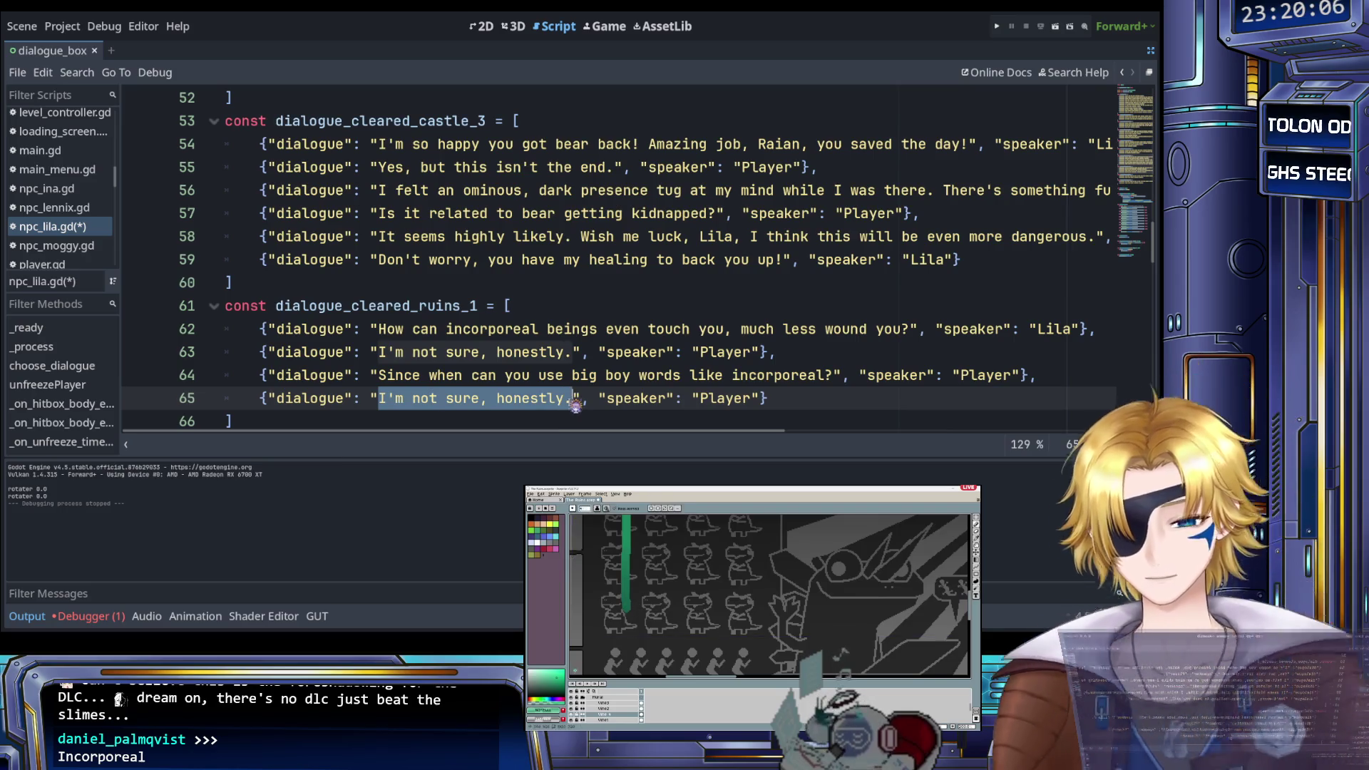
{"action": "type", "text": "Wordle."}
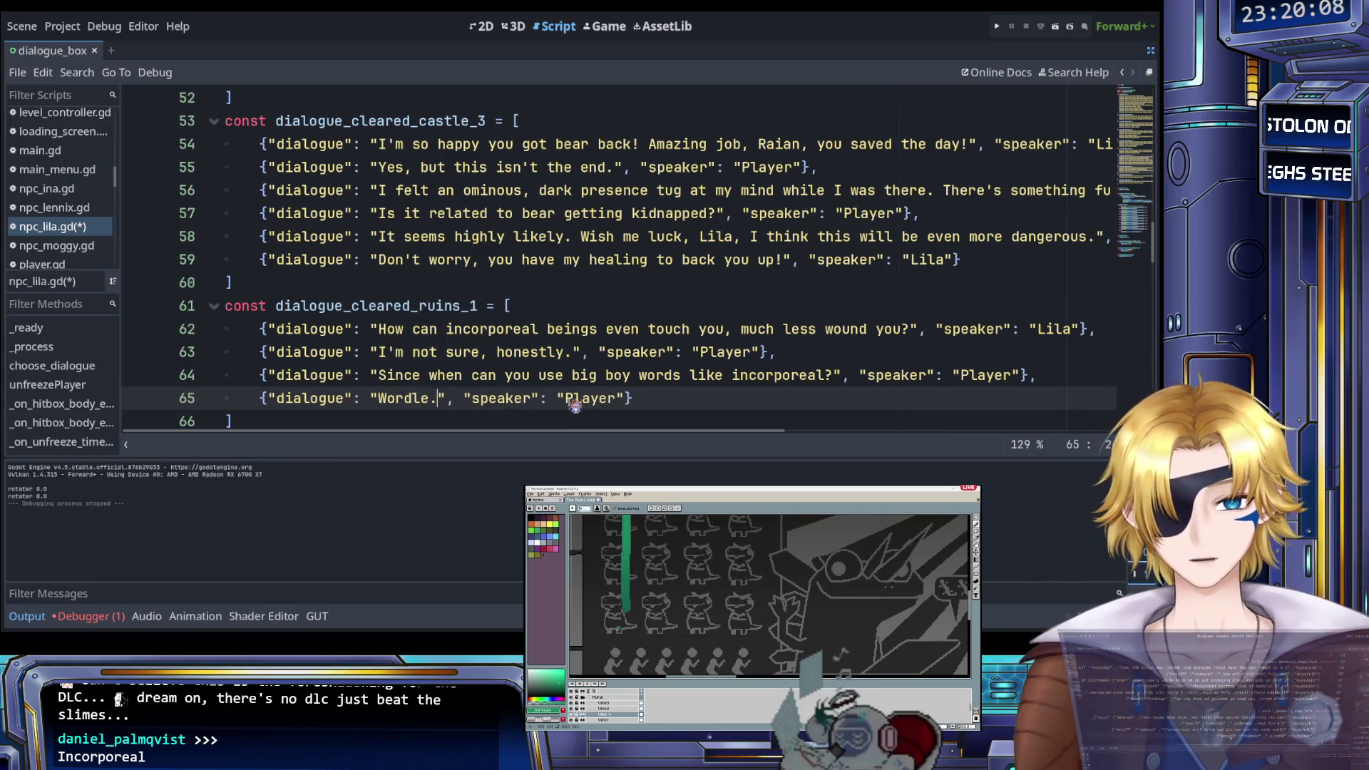
{"action": "double_click", "coordinate": [591, 399]}
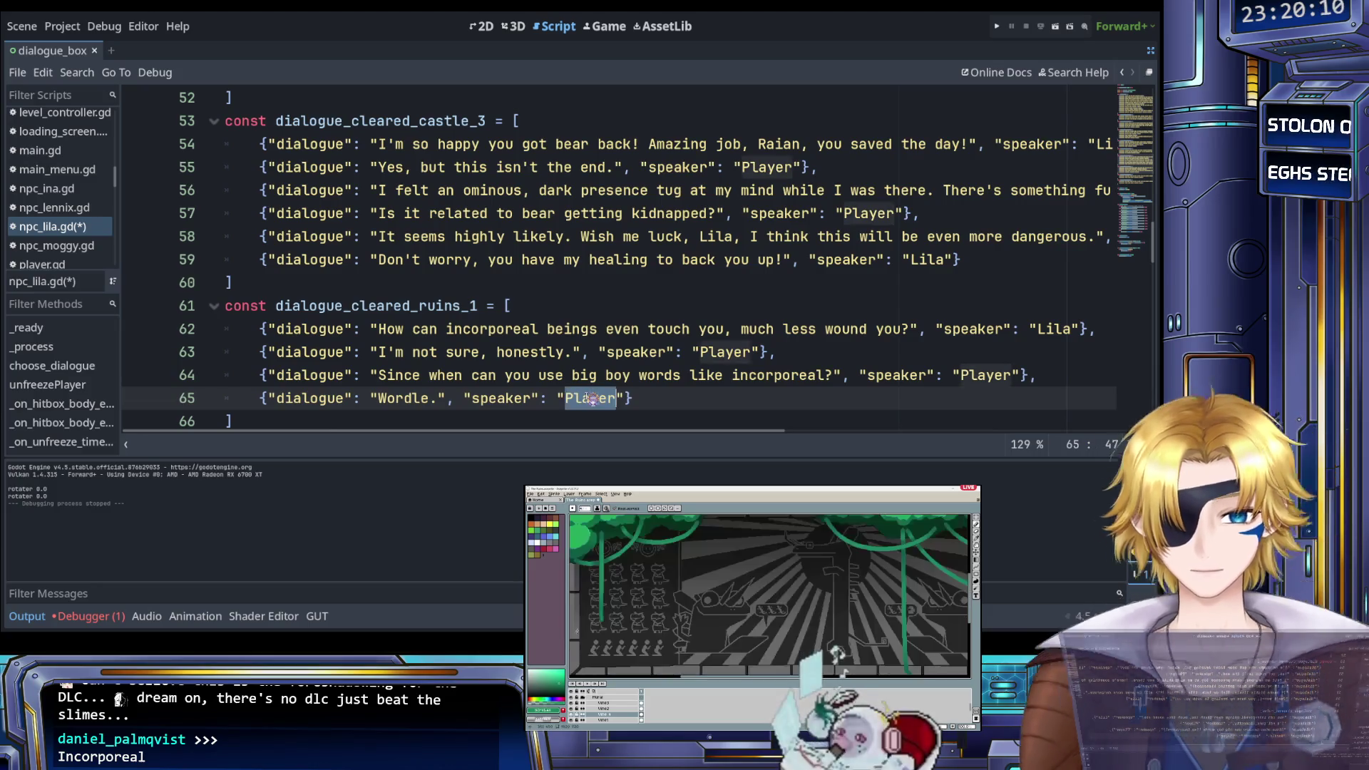
{"action": "type", "text": "Lila"}
{"action": "key", "text": "ctrl+s"}
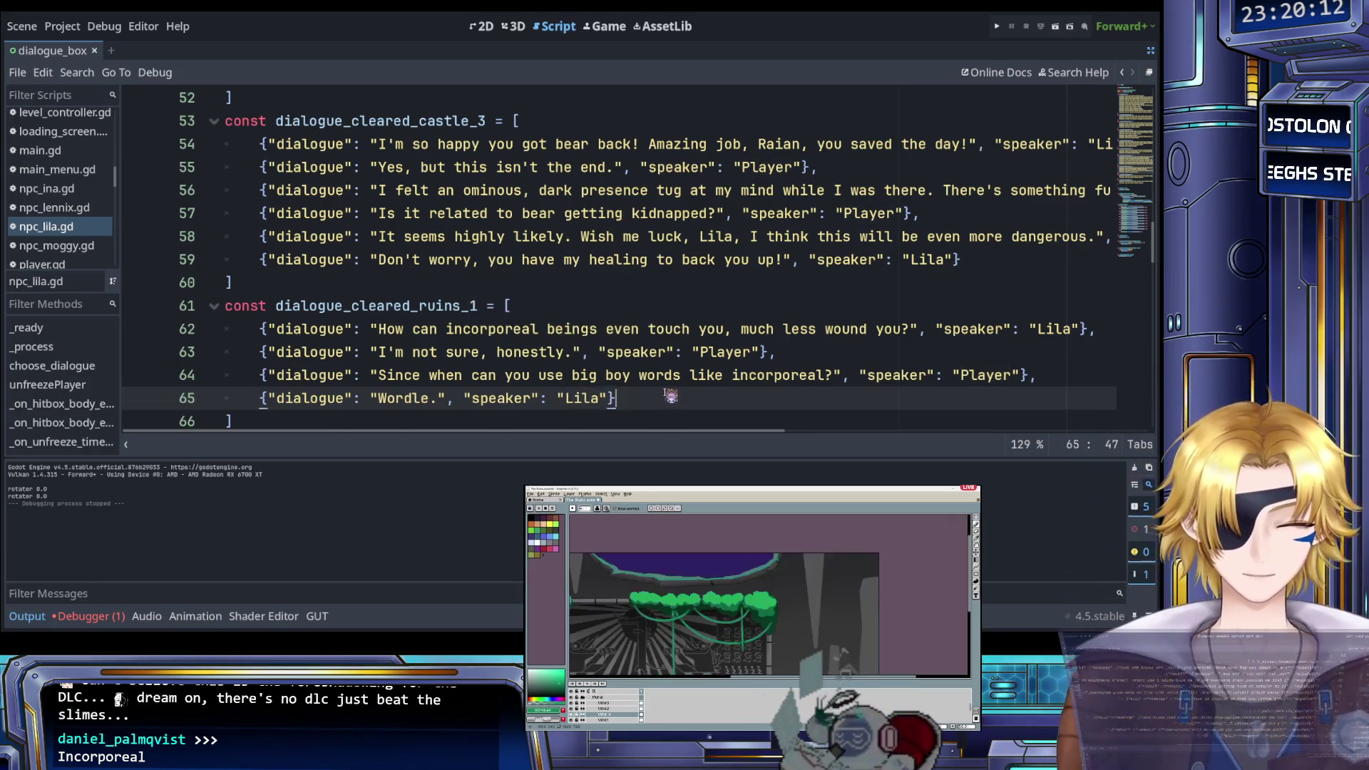
{"action": "scroll", "coordinate": [670, 396], "scroll_direction": "down", "scroll_amount": 2}
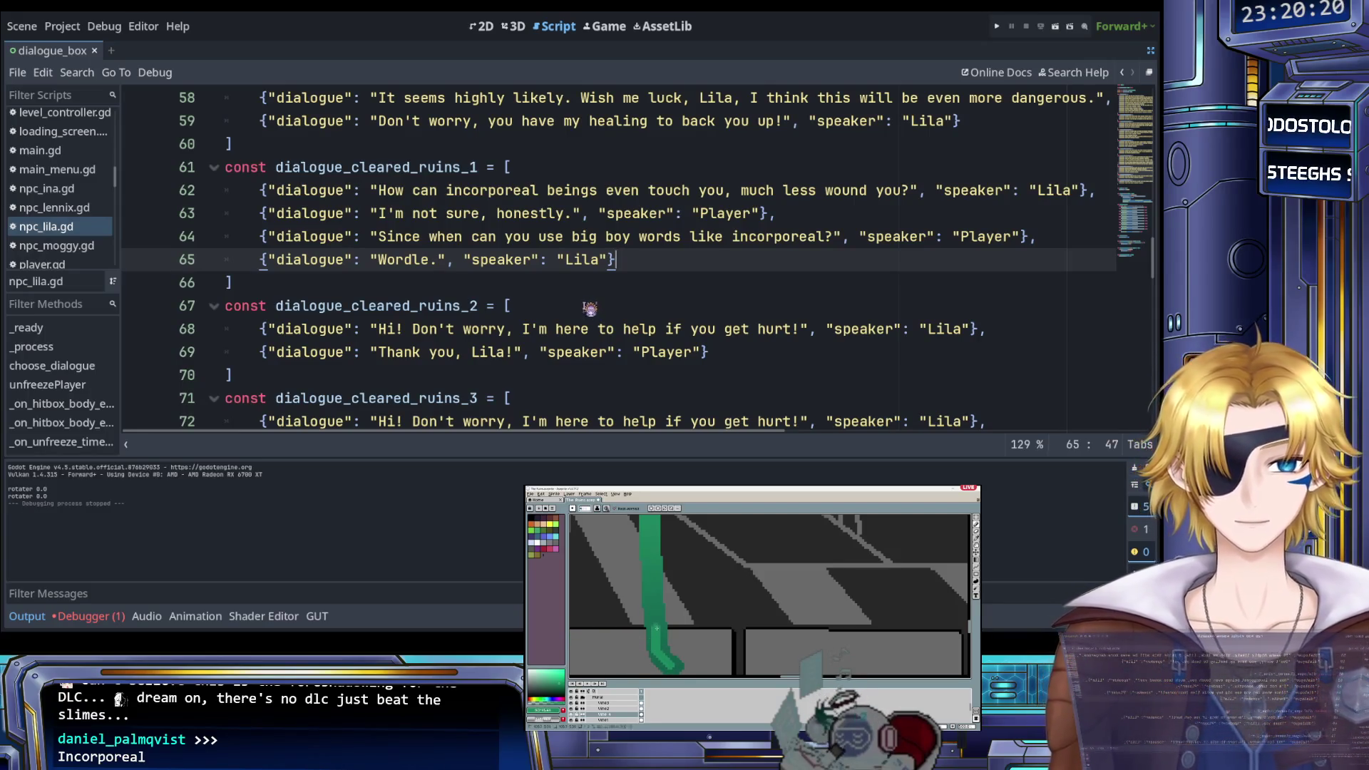
{"action": "scroll", "coordinate": [581, 303], "scroll_direction": "down", "scroll_amount": 1}
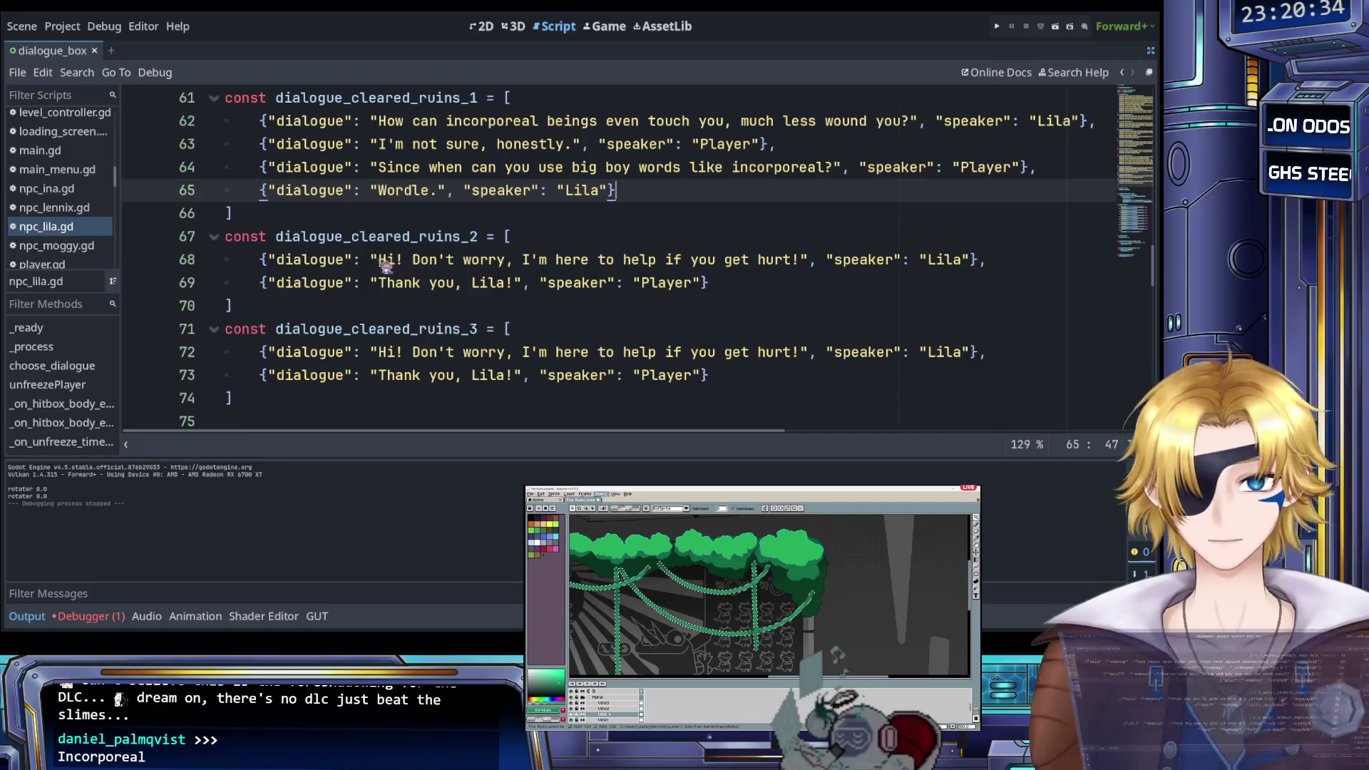
Replace Lila's line 68 with 'Those lasers were really scary! I'm glad you got back safely. Let me patch you up.'
{"action": "left_click_drag", "start_coordinate": [379, 260], "coordinate": [798, 264]}
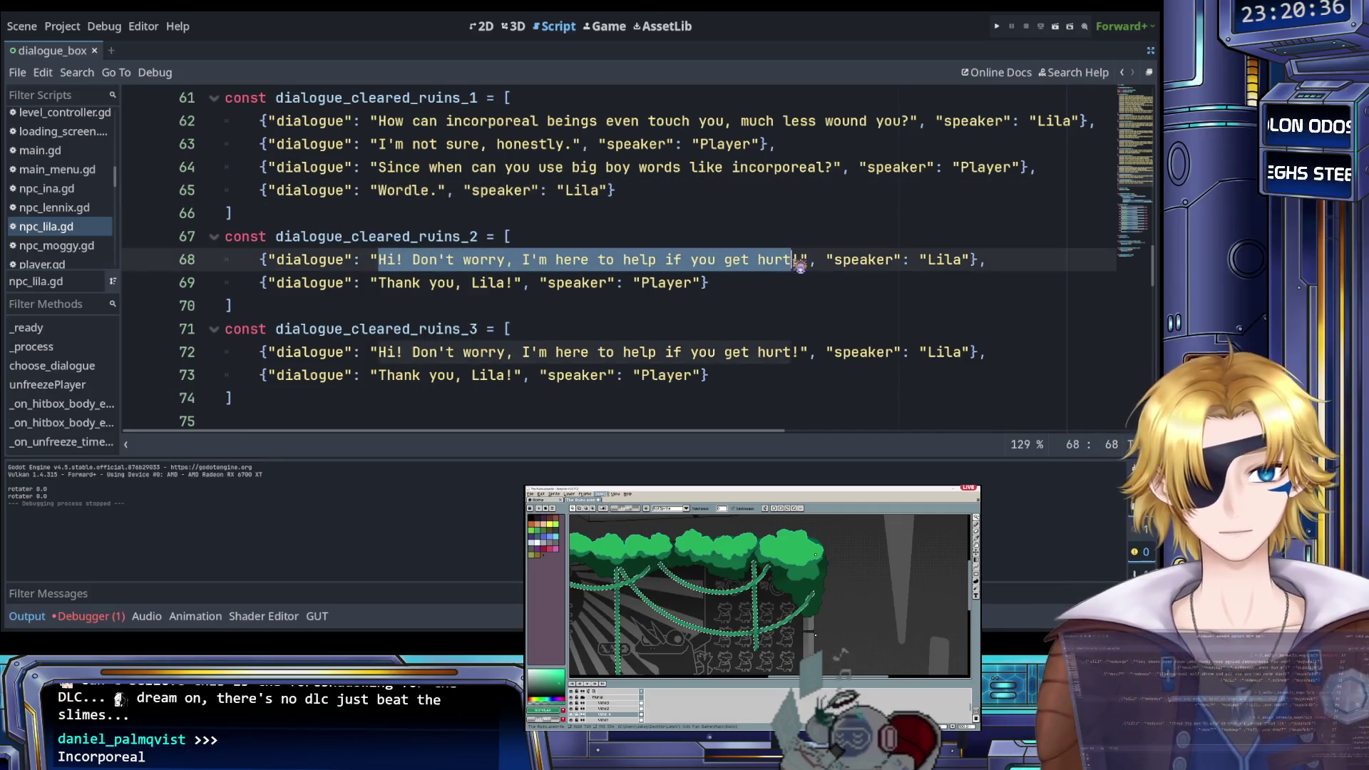
{"action": "type", "text": "Those lasers"}
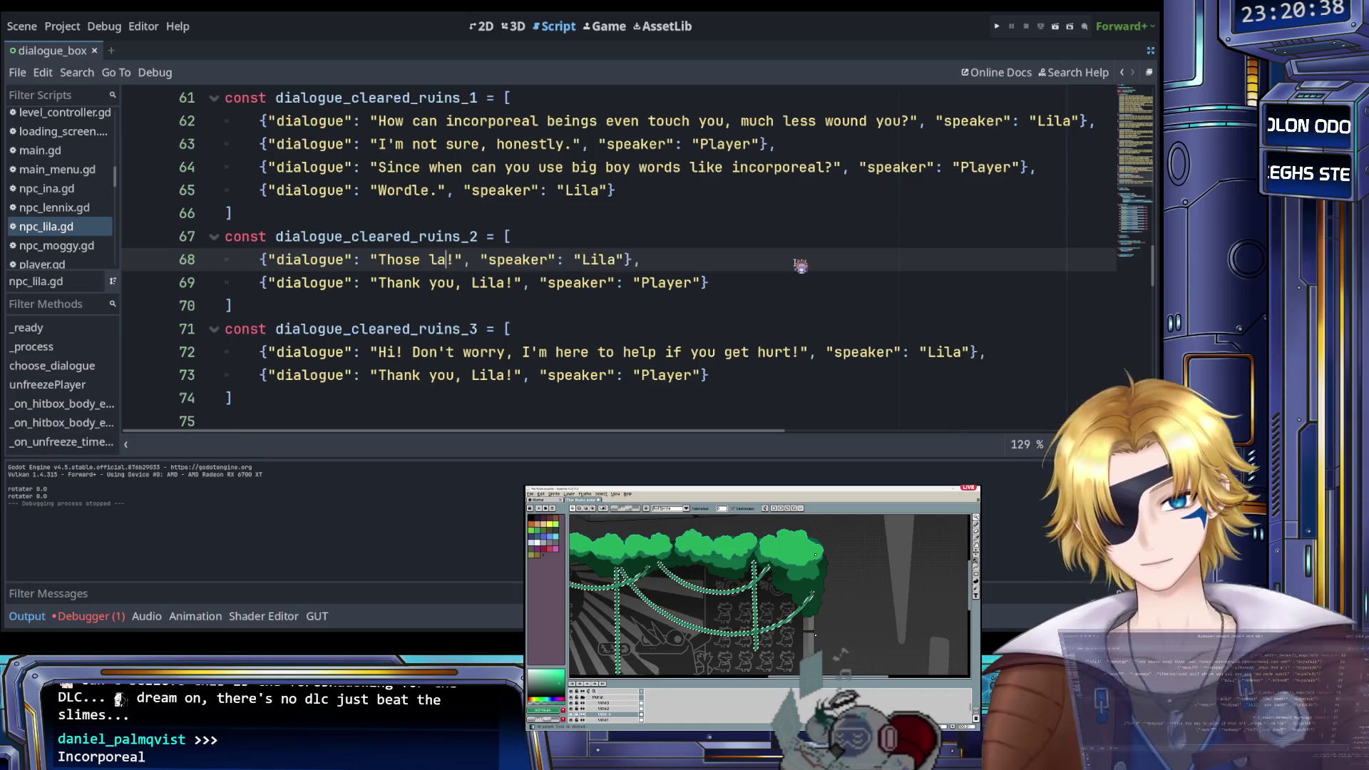
{"action": "type", "text": " were really scar"}
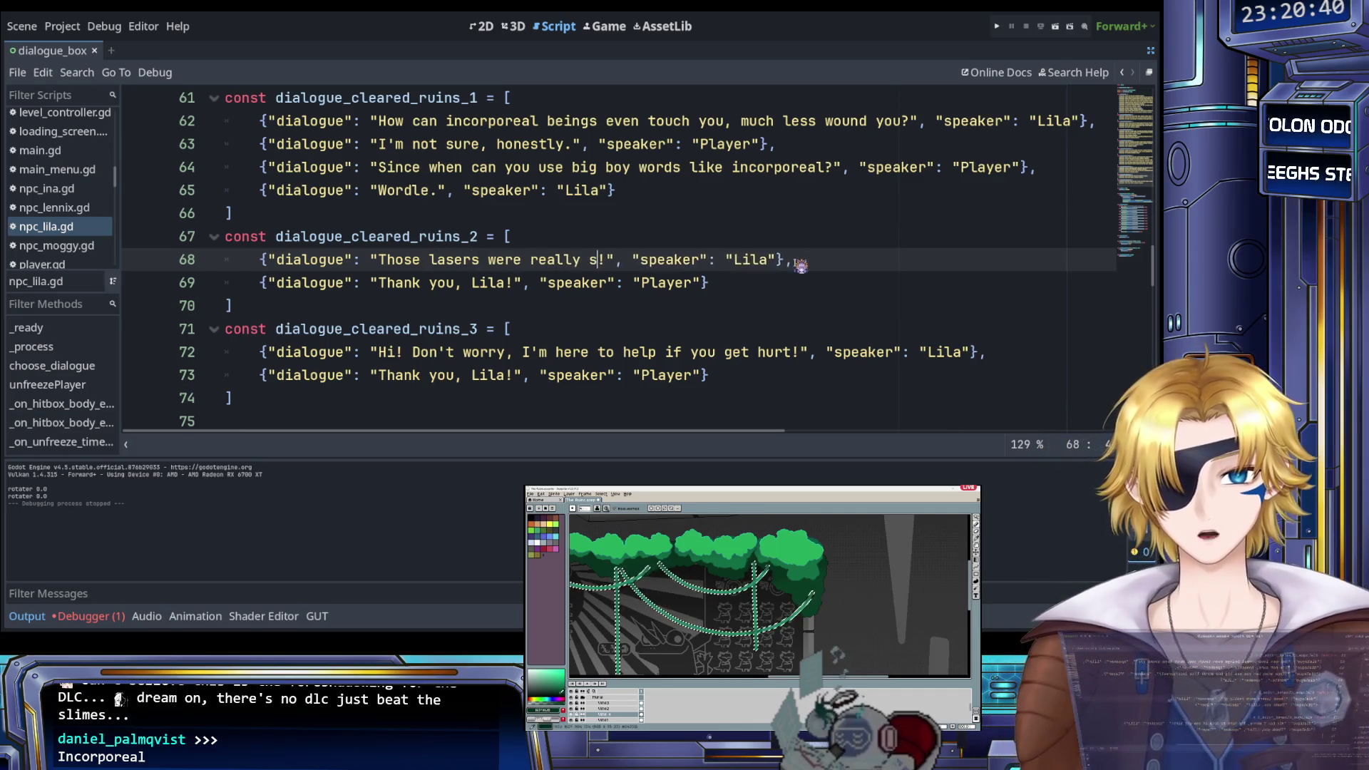
{"action": "type", "text": "y"}
{"action": "key", "text": "Right"}
{"action": "type", "text": "I'"}
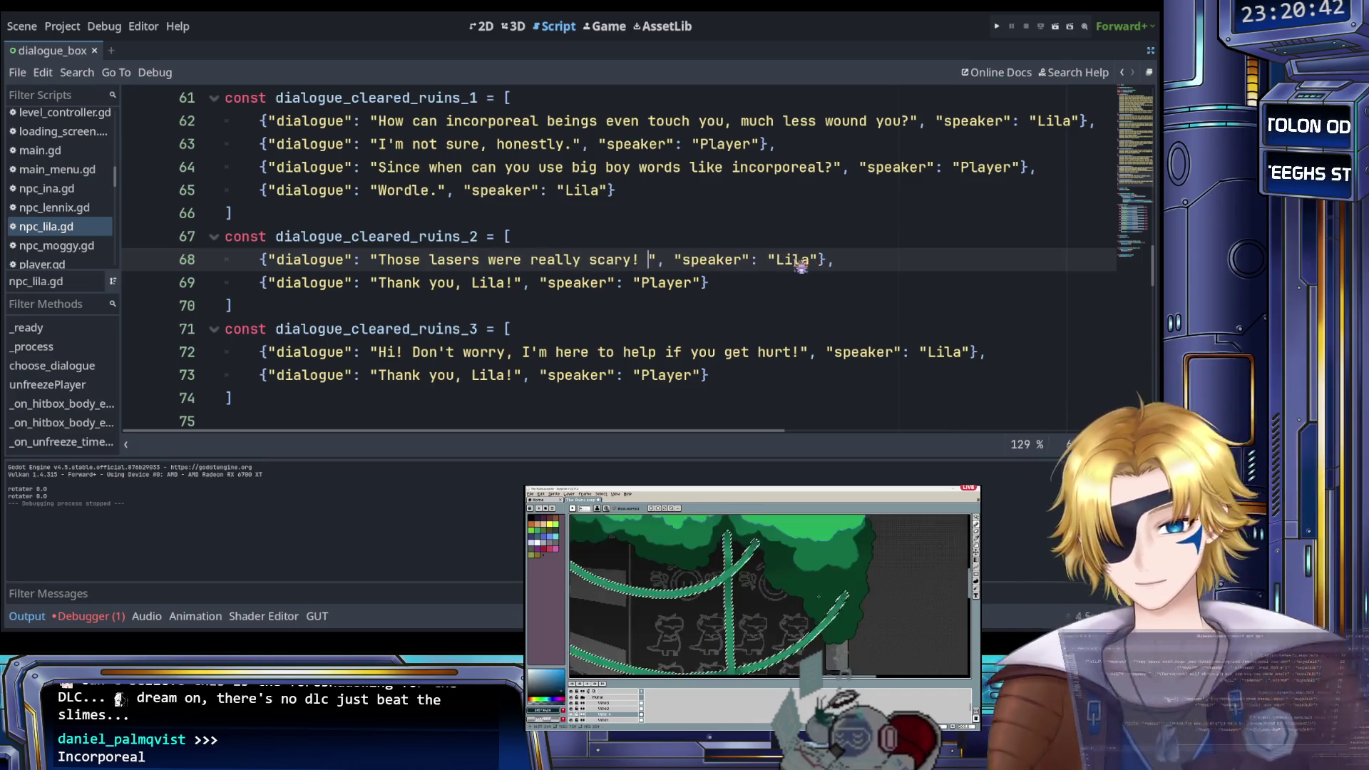
{"action": "type", "text": "m glad you"}
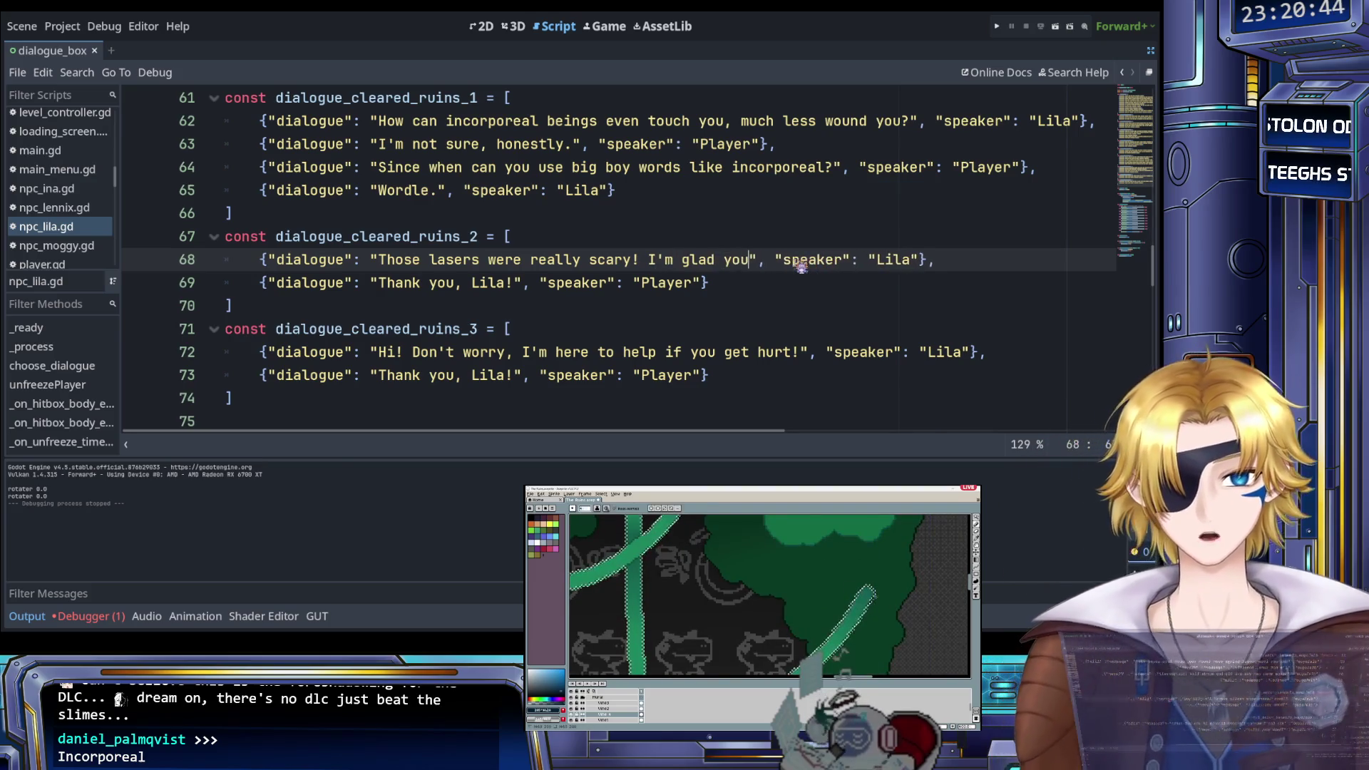
{"action": "type", "text": " got back s"}
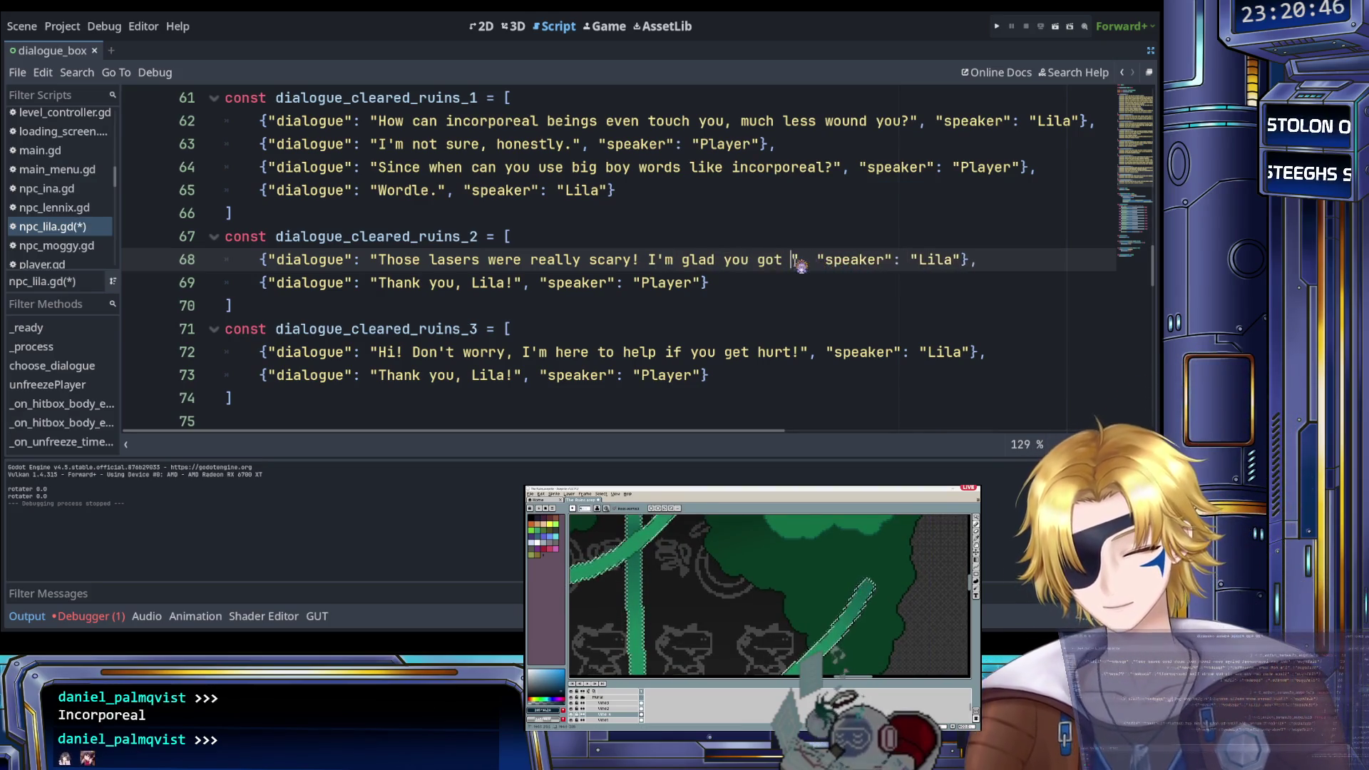
{"action": "type", "text": "afely. l"}
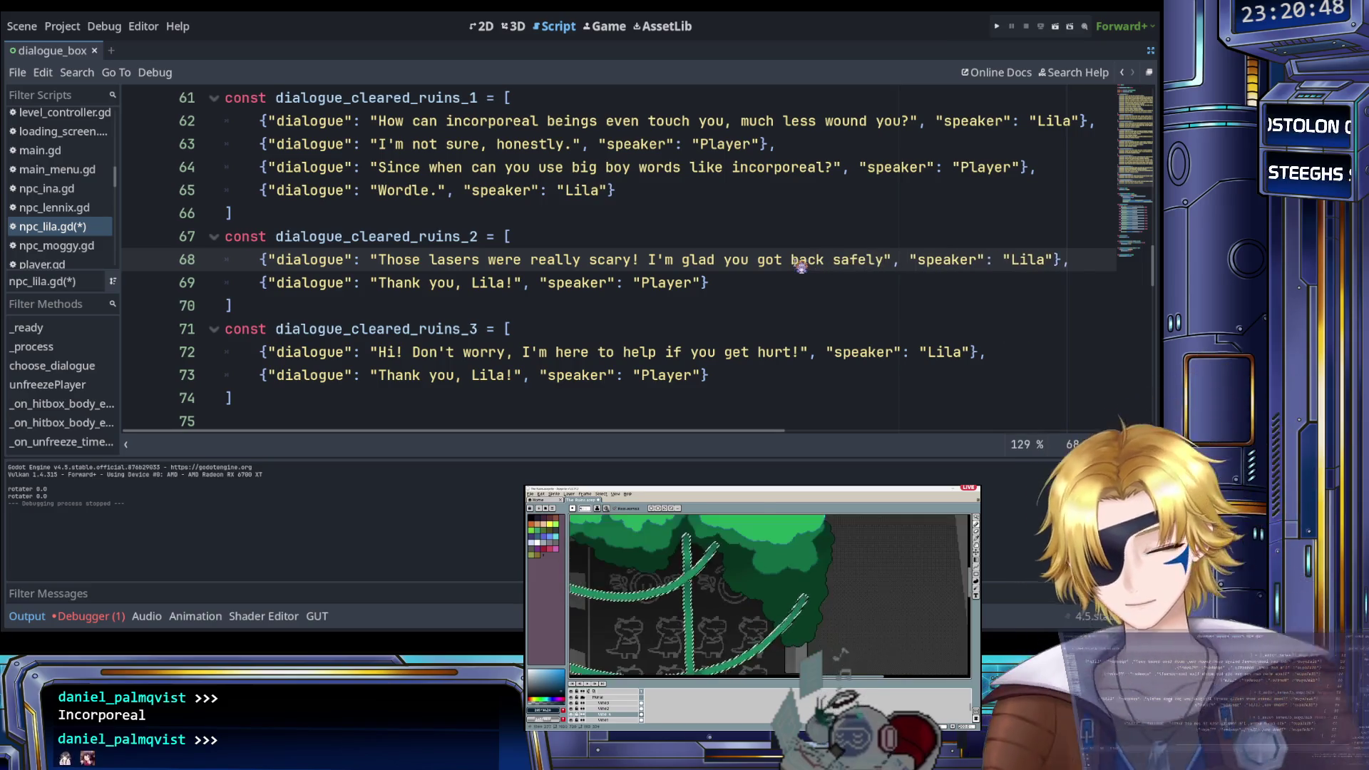
{"action": "type", "text": "et me"}
{"action": "key", "text": "BackSpace"}
{"action": "key", "text": "BackSpace"}
{"action": "key", "text": "BackSpace"}
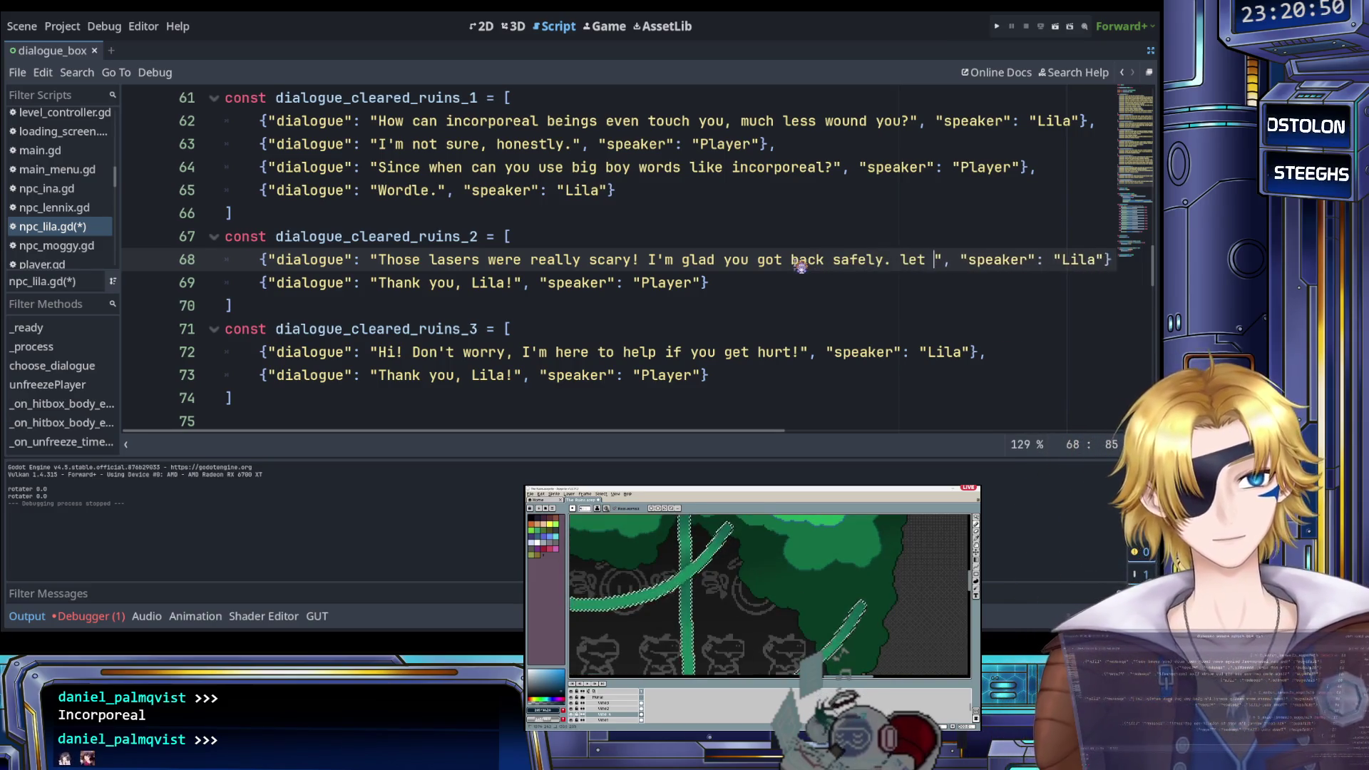
{"action": "type", "text": "Let me patch "}
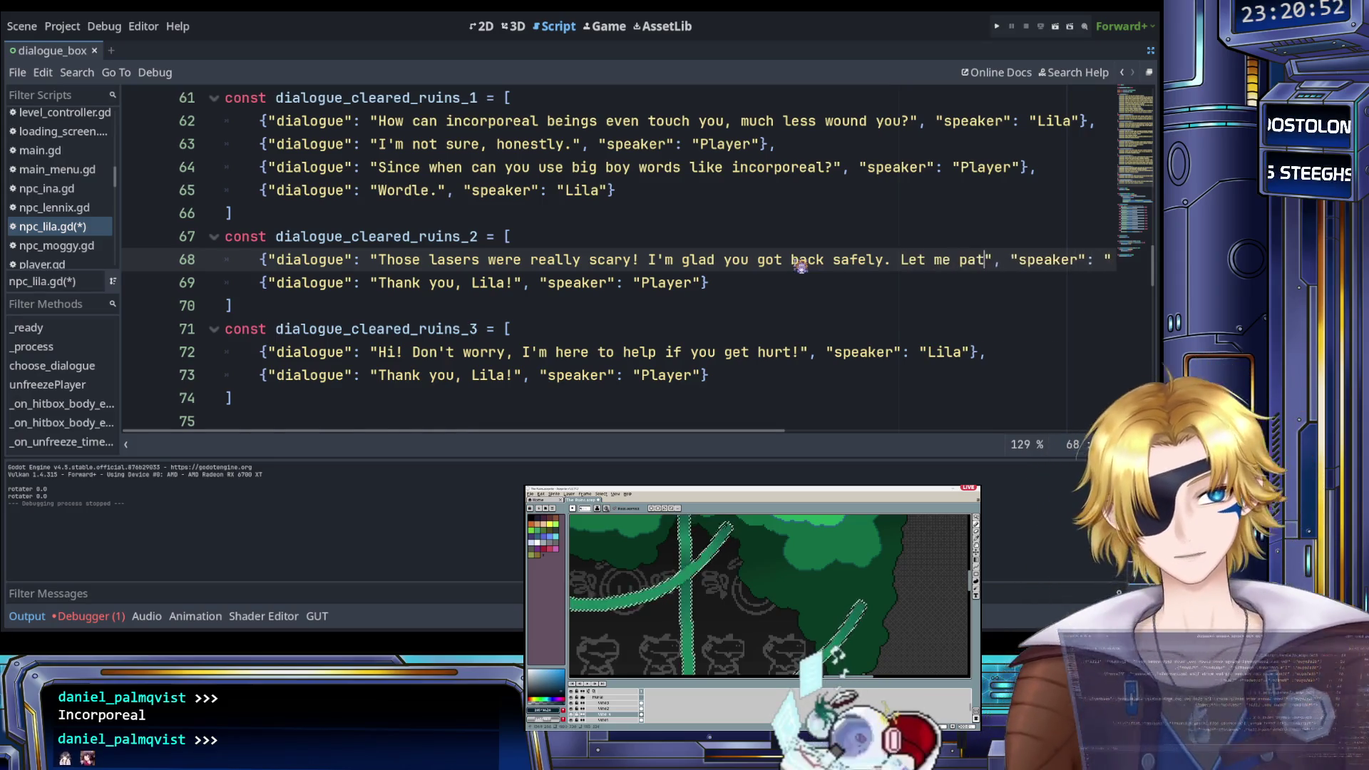
{"action": "type", "text": "you up."}
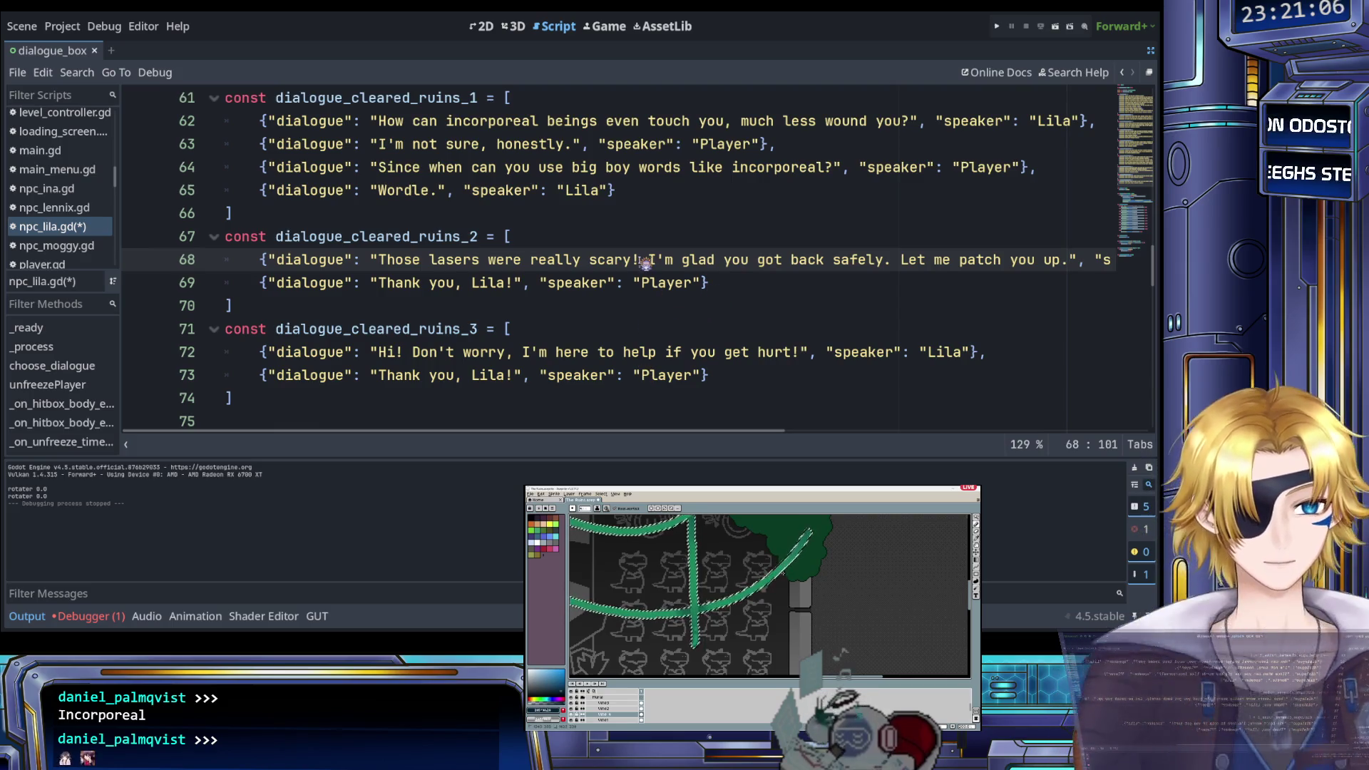
{"action": "scroll", "coordinate": [631, 269], "scroll_direction": "right", "scroll_amount": 3}
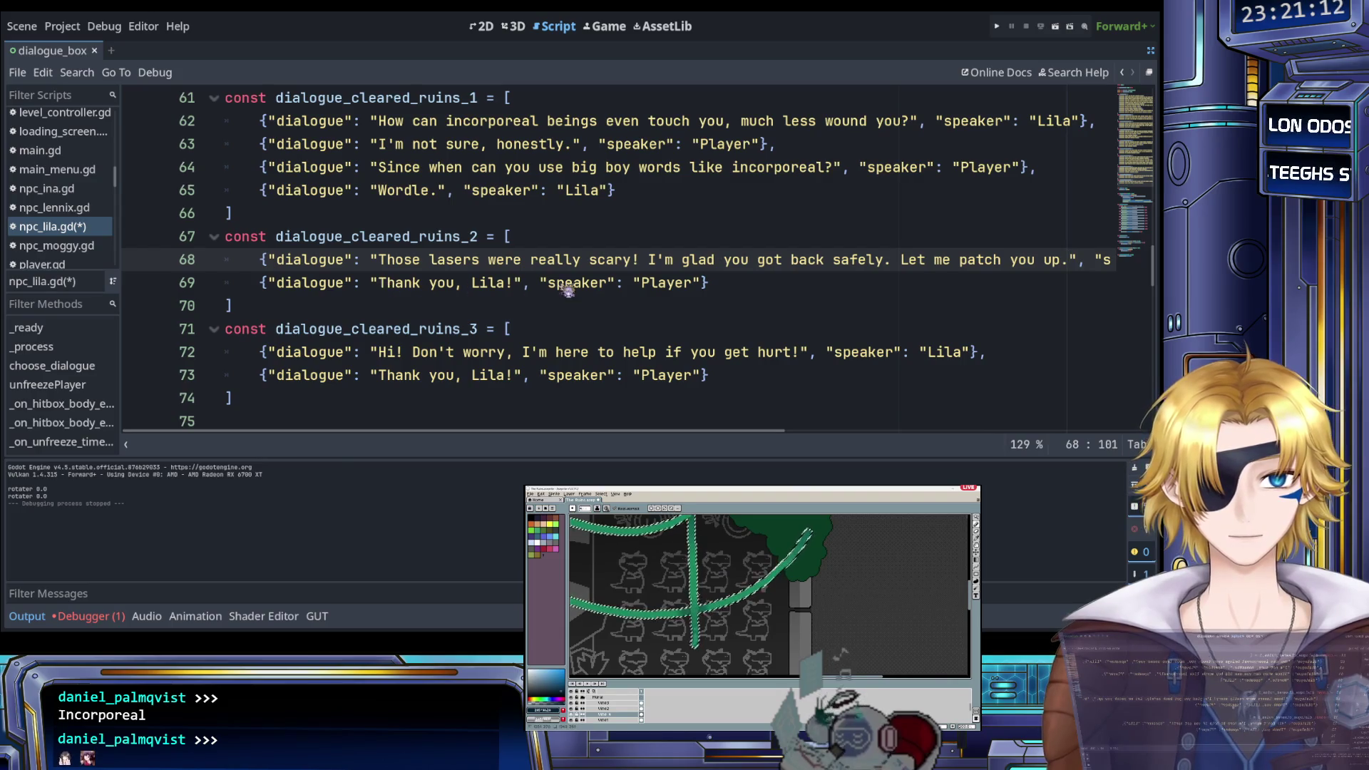
Copy the Player's 'Thank you, Lila!' entry onto a new line 70
{"action": "left_click", "coordinate": [726, 282]}
{"action": "type", "text": ","}
{"action": "key", "text": "Return"}
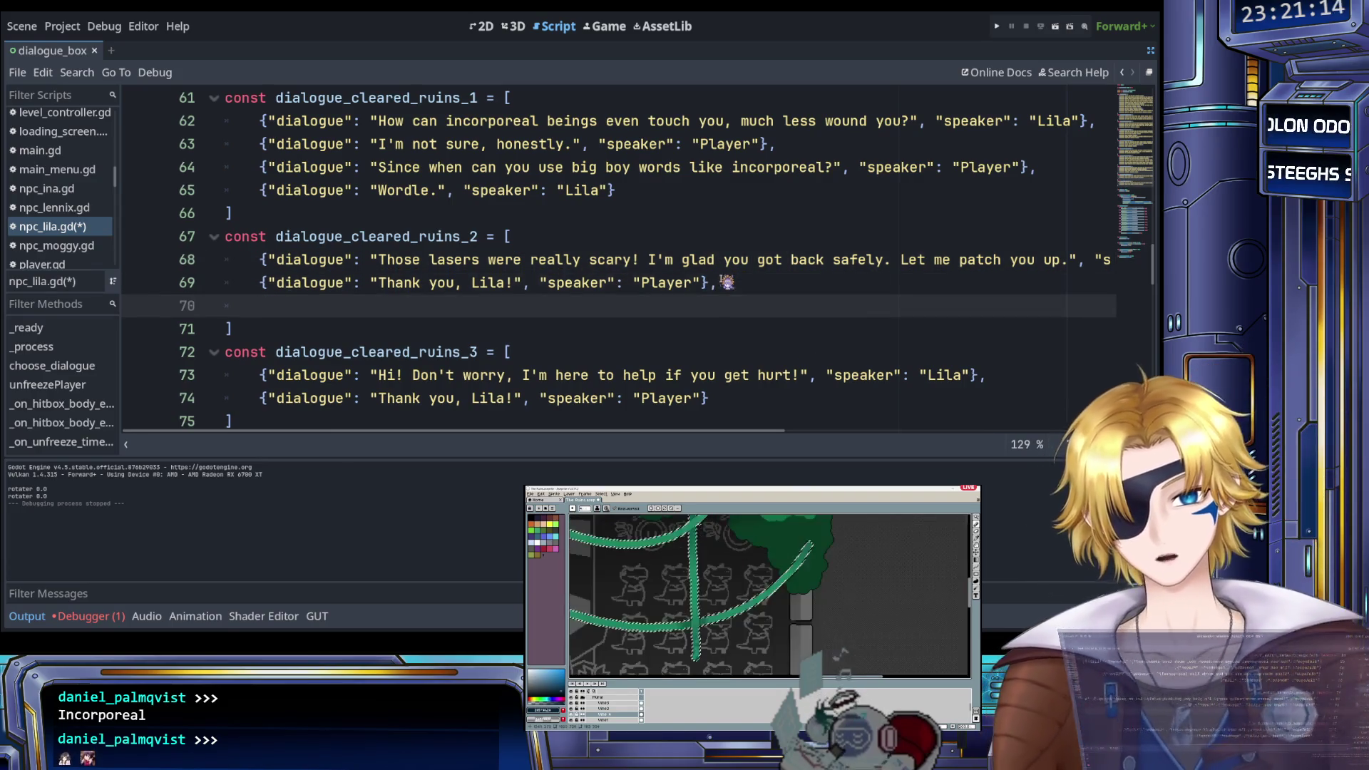
{"action": "left_click_drag", "start_coordinate": [718, 282], "coordinate": [283, 292]}
{"action": "key", "text": "ctrl+c"}
{"action": "left_click", "coordinate": [278, 305]}
{"action": "key", "text": "ctrl+v"}
Change line 70 to Lila saying 'Stay safe!' and save the script
{"action": "mouse_move", "coordinate": [378, 307]}
{"action": "left_mouse_down"}
{"action": "mouse_move", "coordinate": [512, 308]}
{"action": "mouse_move", "coordinate": [385, 311]}
{"action": "left_mouse_up"}
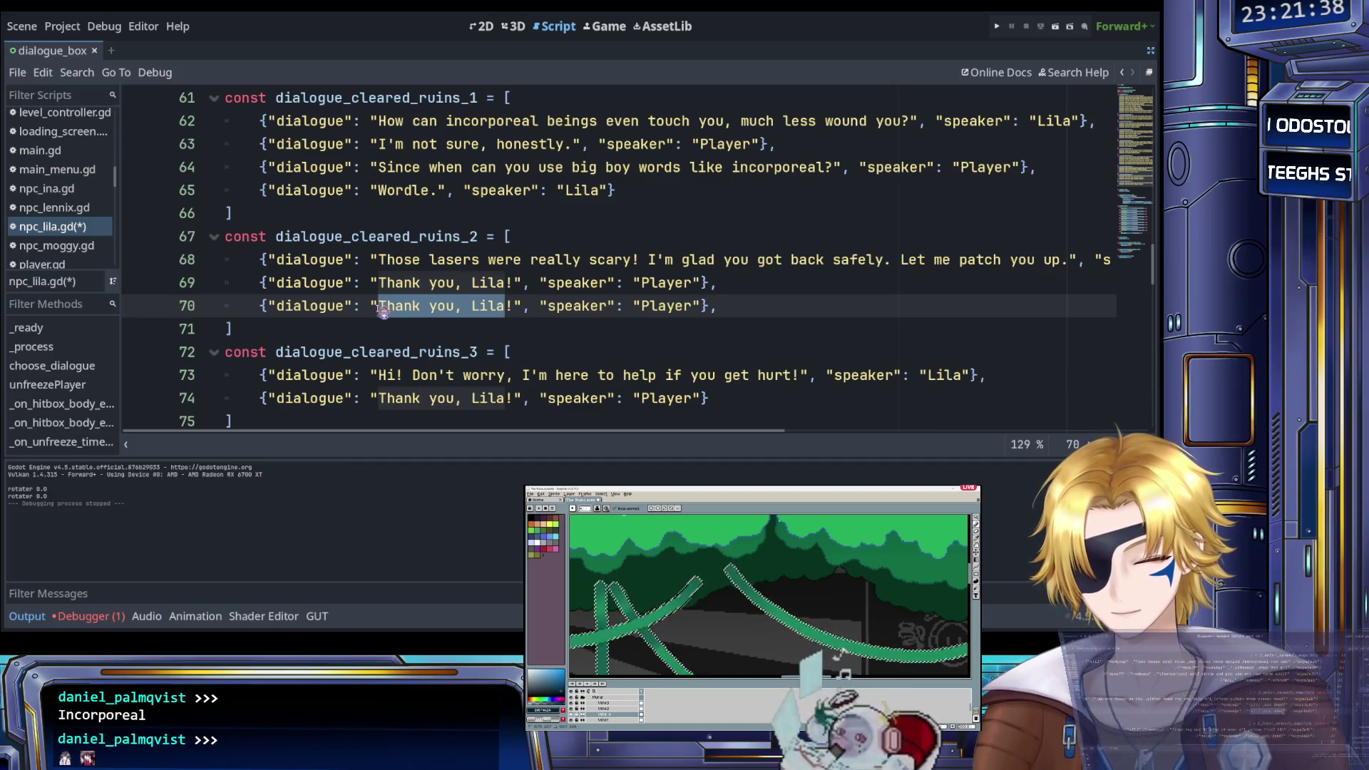
{"action": "type", "text": "Stay safe"}
{"action": "double_click", "coordinate": [610, 308]}
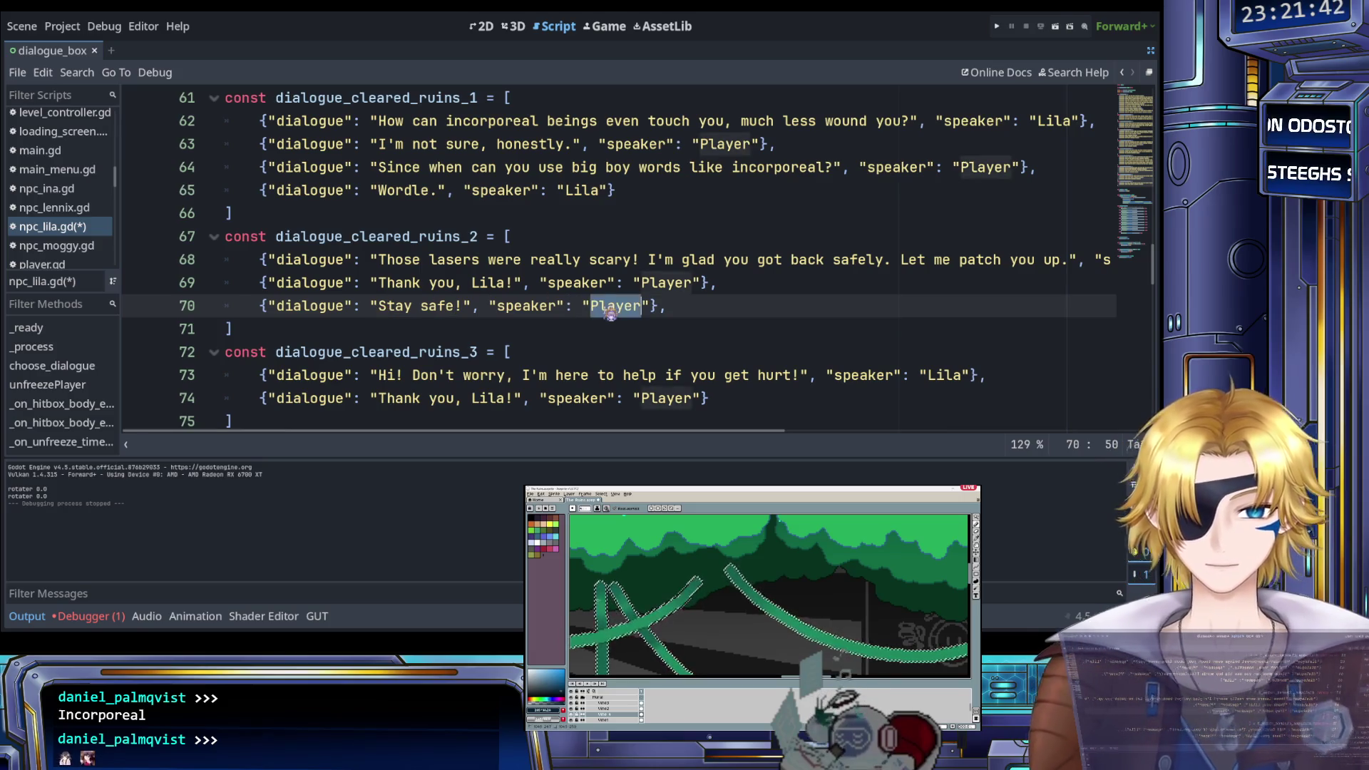
{"action": "type", "text": "L"}
{"action": "key", "text": "ctrl+s"}
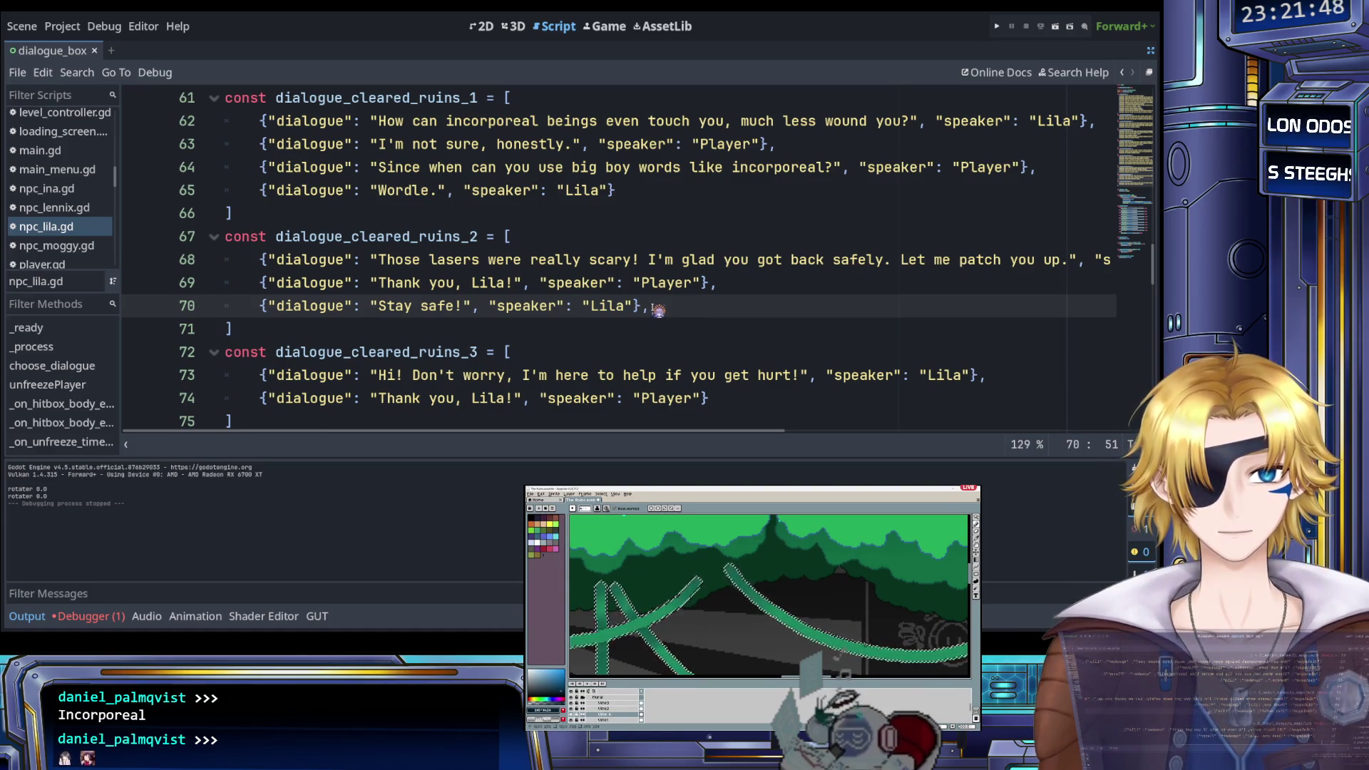
{"action": "scroll", "coordinate": [652, 306], "scroll_direction": "right", "scroll_amount": 2}
{"action": "left_click_drag", "start_coordinate": [697, 263], "coordinate": [750, 263]}
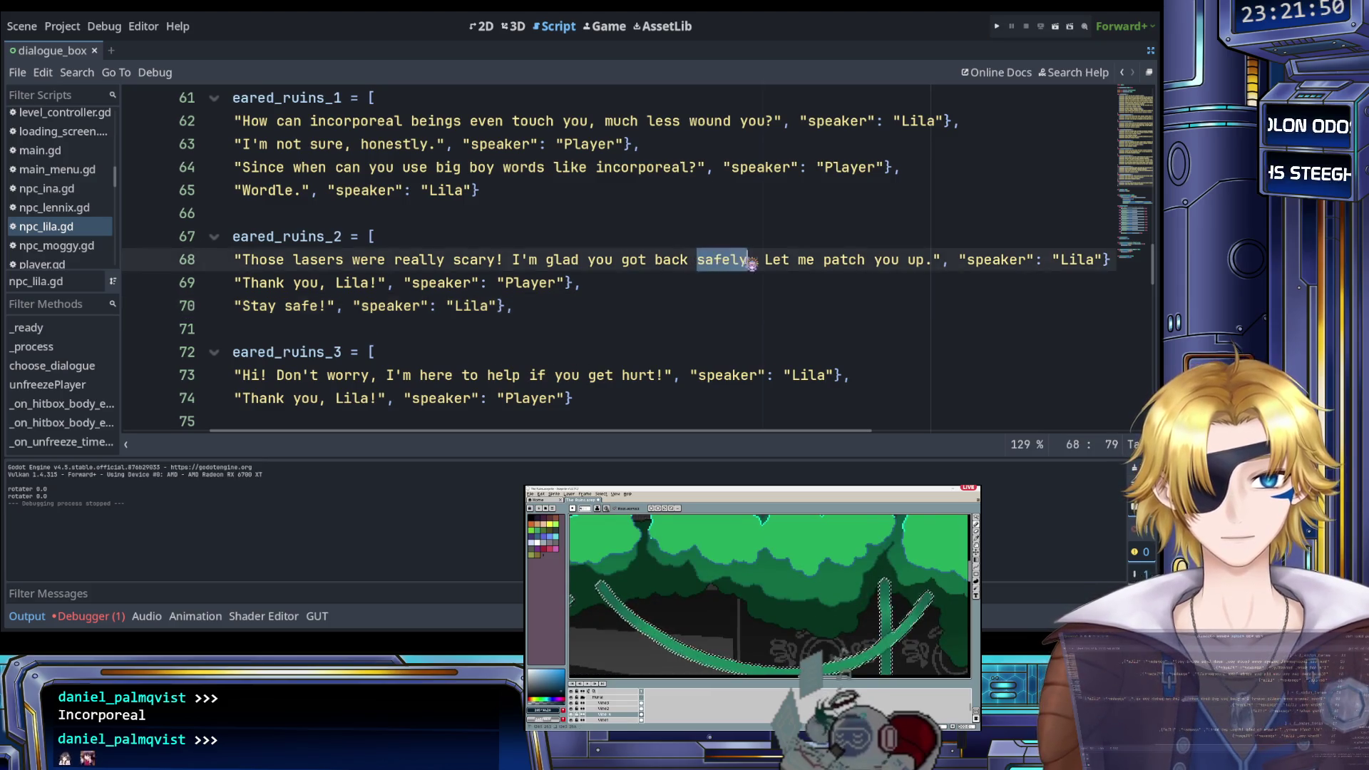
Replace 'safely' on line 68 with 'in one piece (this is real)' and save
{"action": "type", "text": "unhurt"}
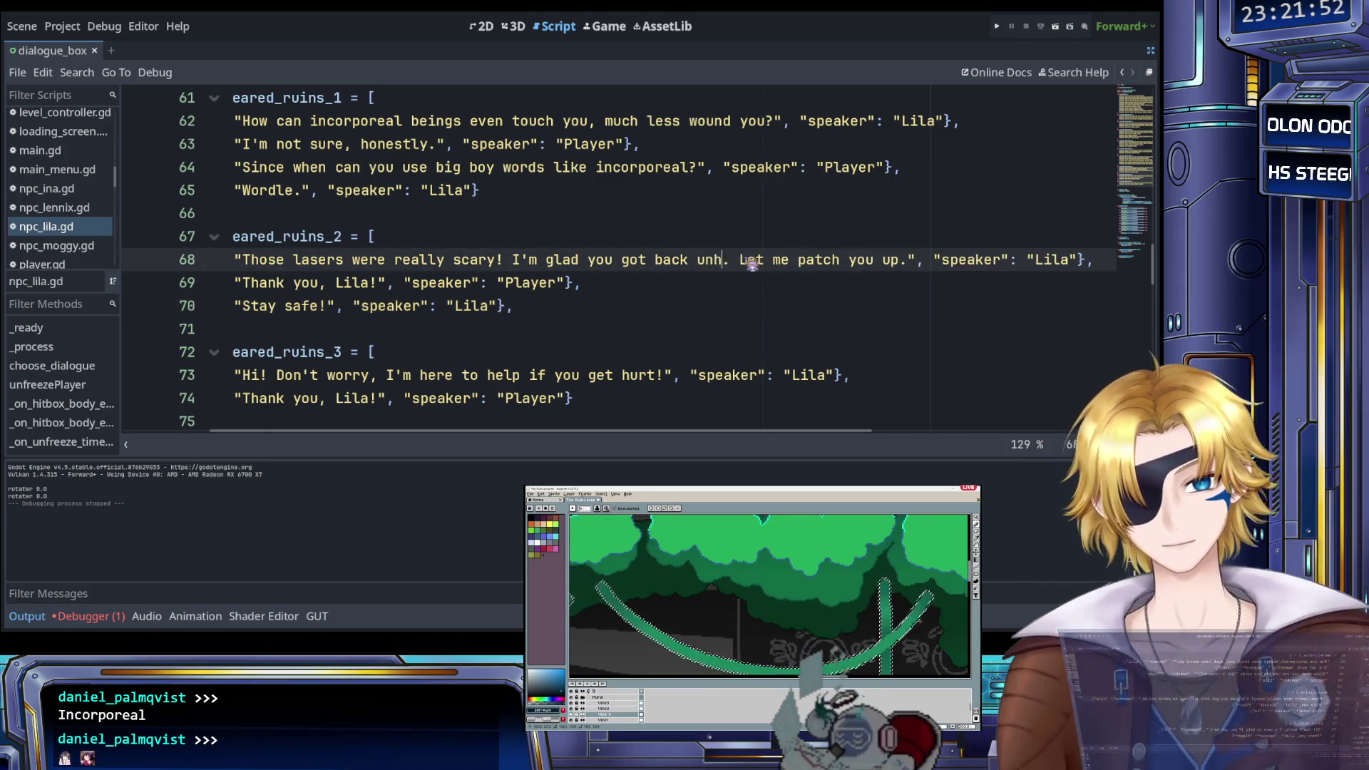
{"action": "key", "text": "BackSpace"}
{"action": "key", "text": "BackSpace"}
{"action": "key", "text": "BackSpace"}
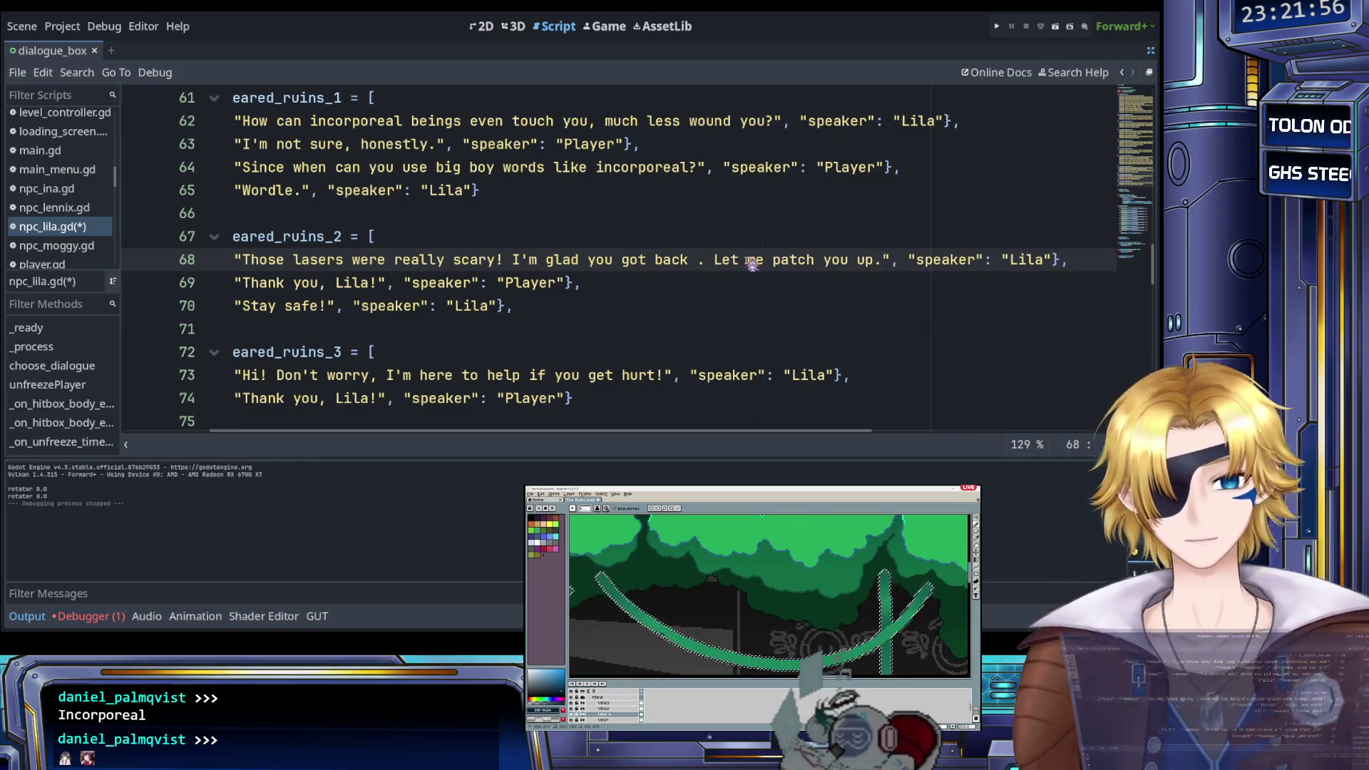
{"action": "type", "text": "in one p"}
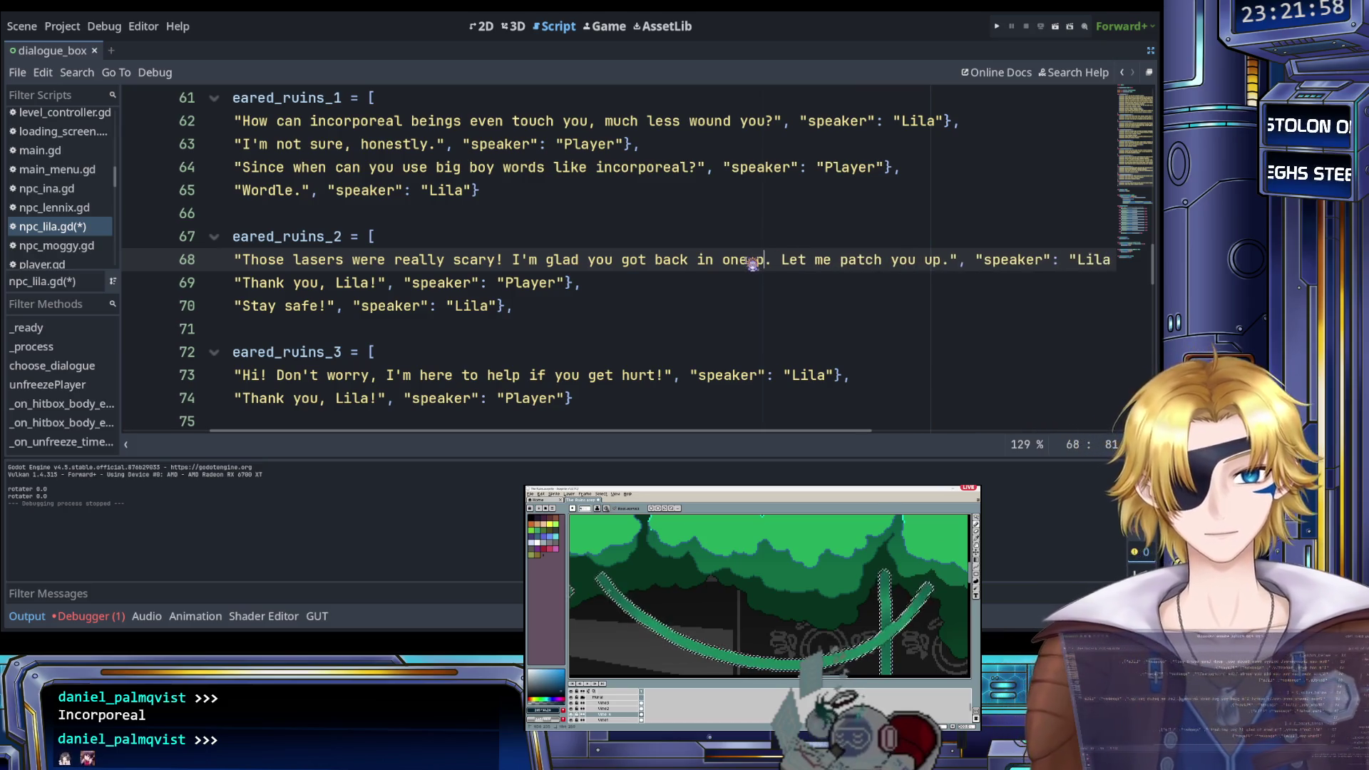
{"action": "type", "text": "iece"}
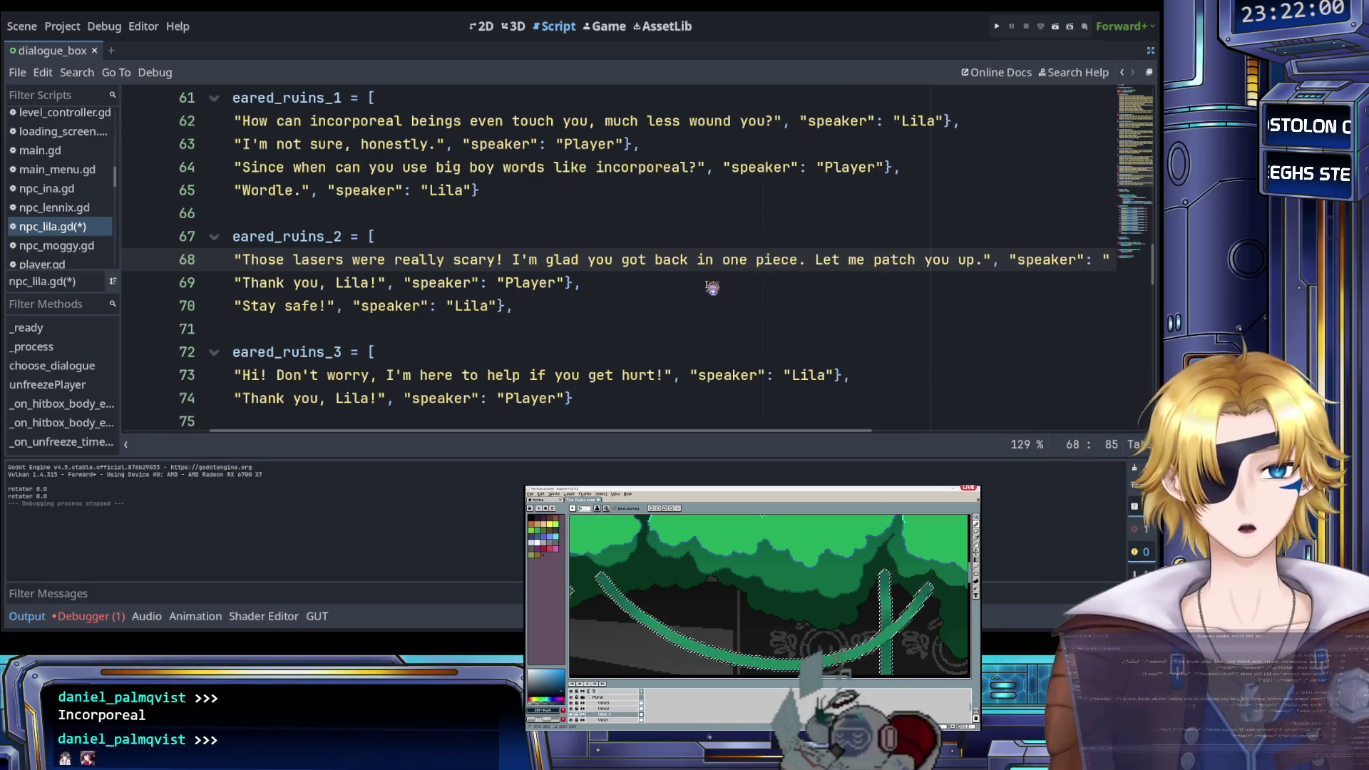
{"action": "type", "text": " ("}
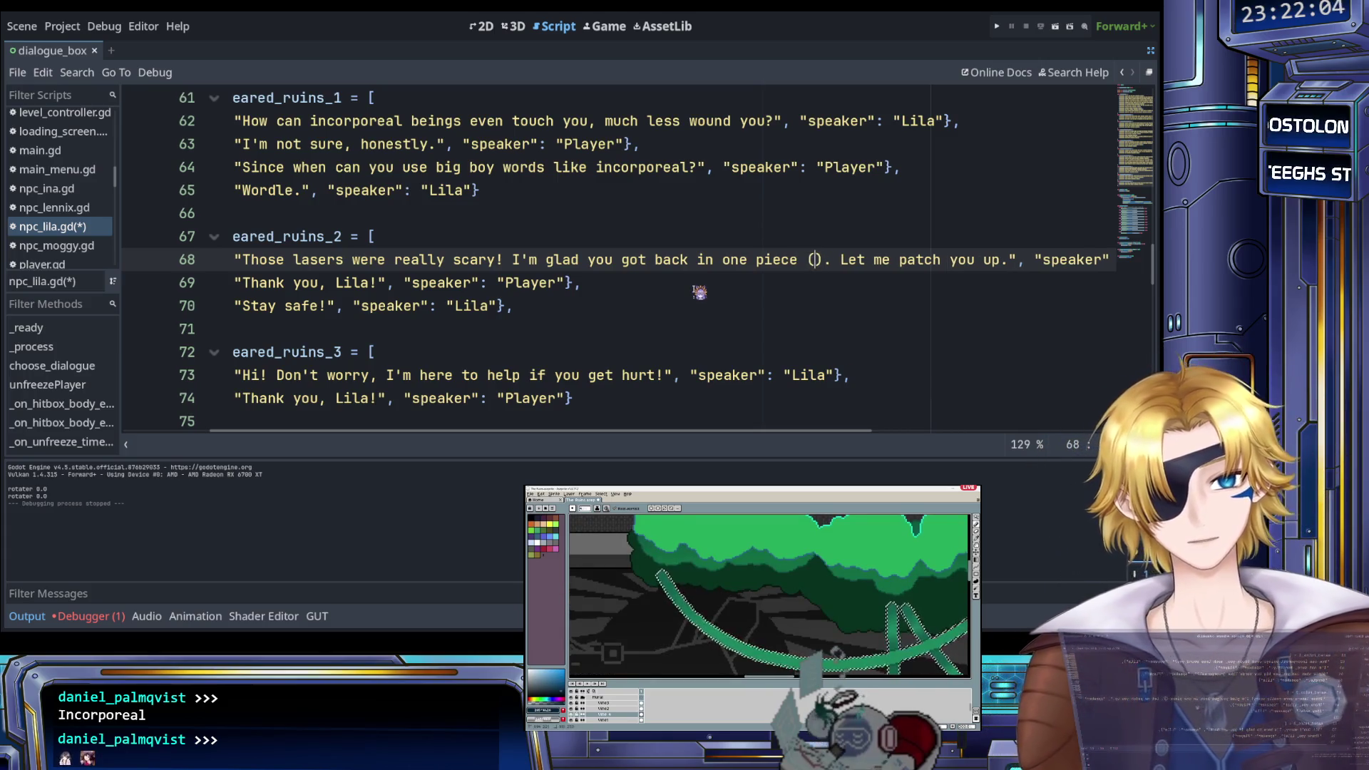
{"action": "type", "text": "this is real"}
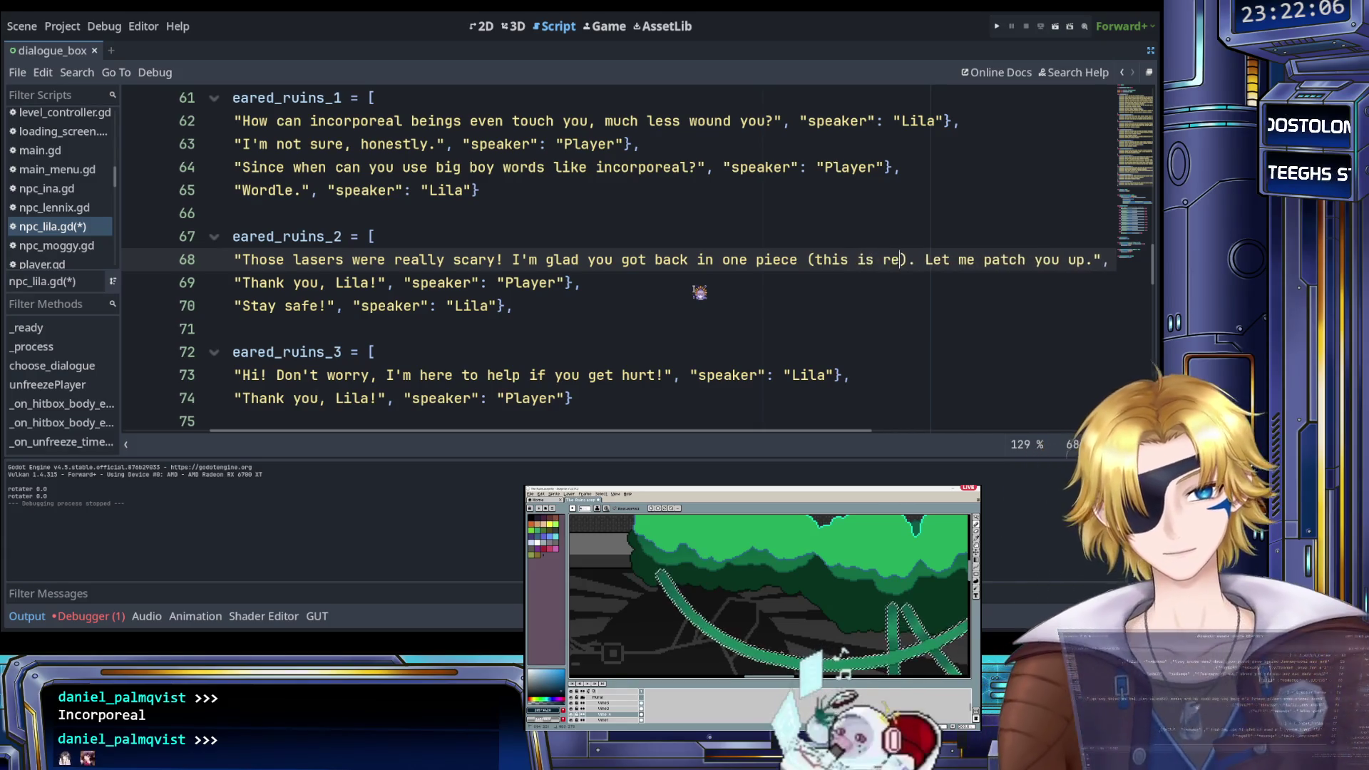
{"action": "key", "text": "ctrl+s"}
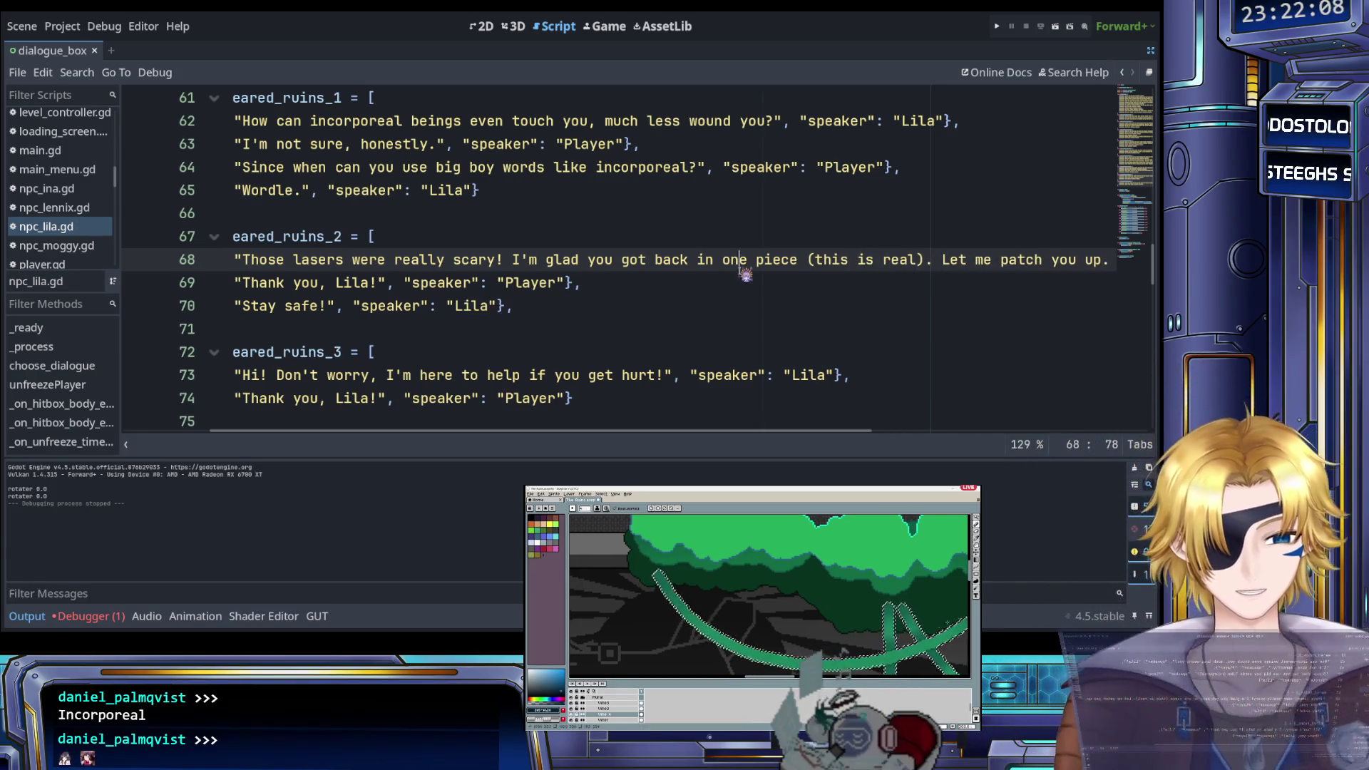
Select 'Let me patch you up.' at the end of Lila's line 68
{"action": "left_click", "coordinate": [775, 279]}
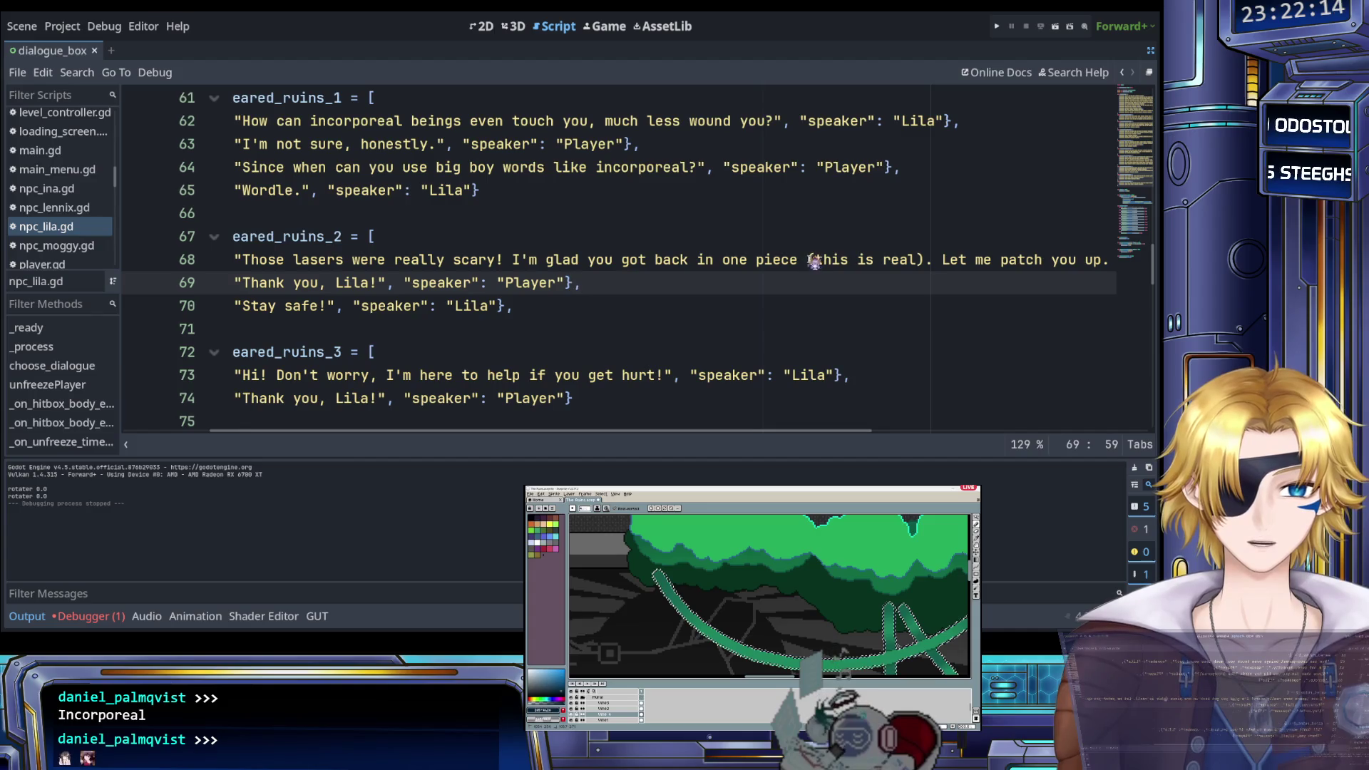
{"action": "scroll", "coordinate": [781, 279], "scroll_direction": "right", "scroll_amount": 3}
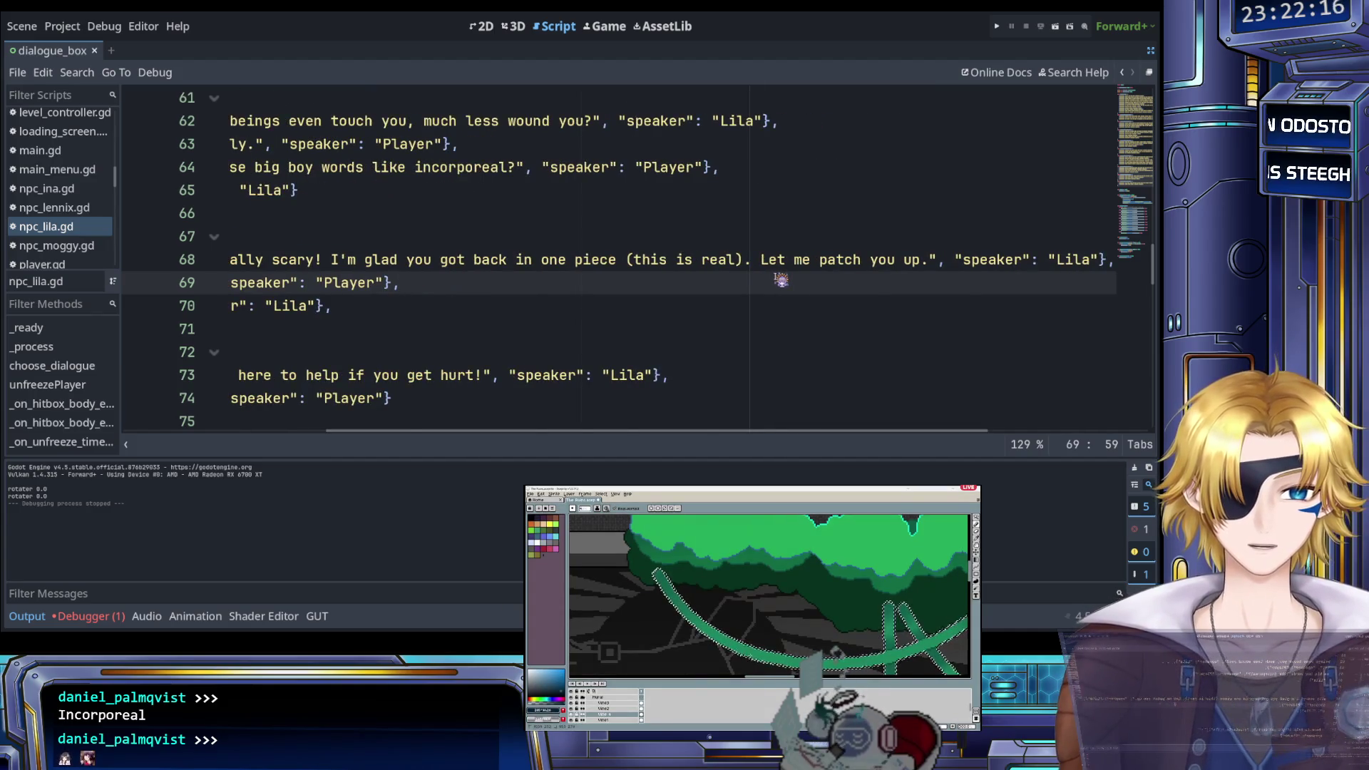
{"action": "scroll", "coordinate": [782, 279], "scroll_direction": "right", "scroll_amount": 2}
{"action": "scroll", "coordinate": [781, 279], "scroll_direction": "right", "scroll_amount": 2}
{"action": "scroll", "coordinate": [782, 279], "scroll_direction": "left", "scroll_amount": 5}
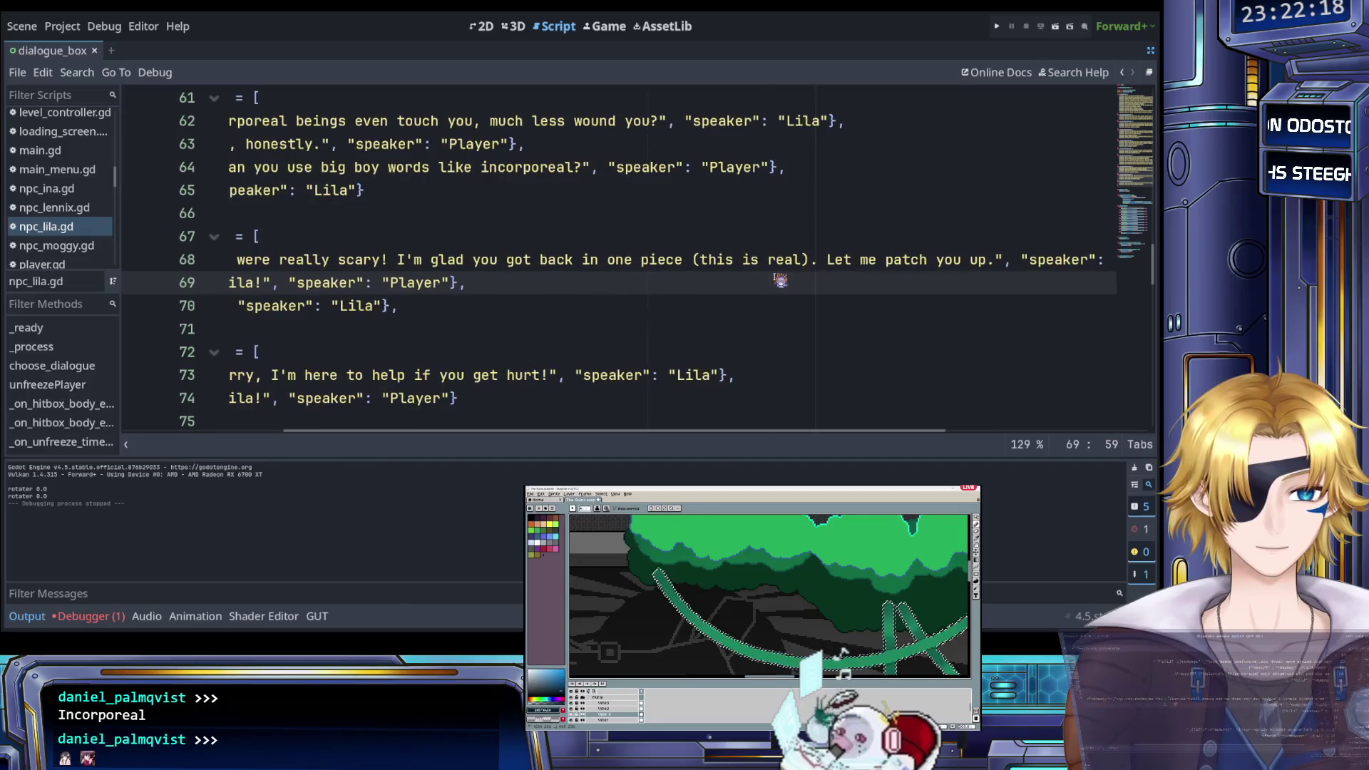
{"action": "left_click_drag", "start_coordinate": [828, 262], "coordinate": [995, 266]}
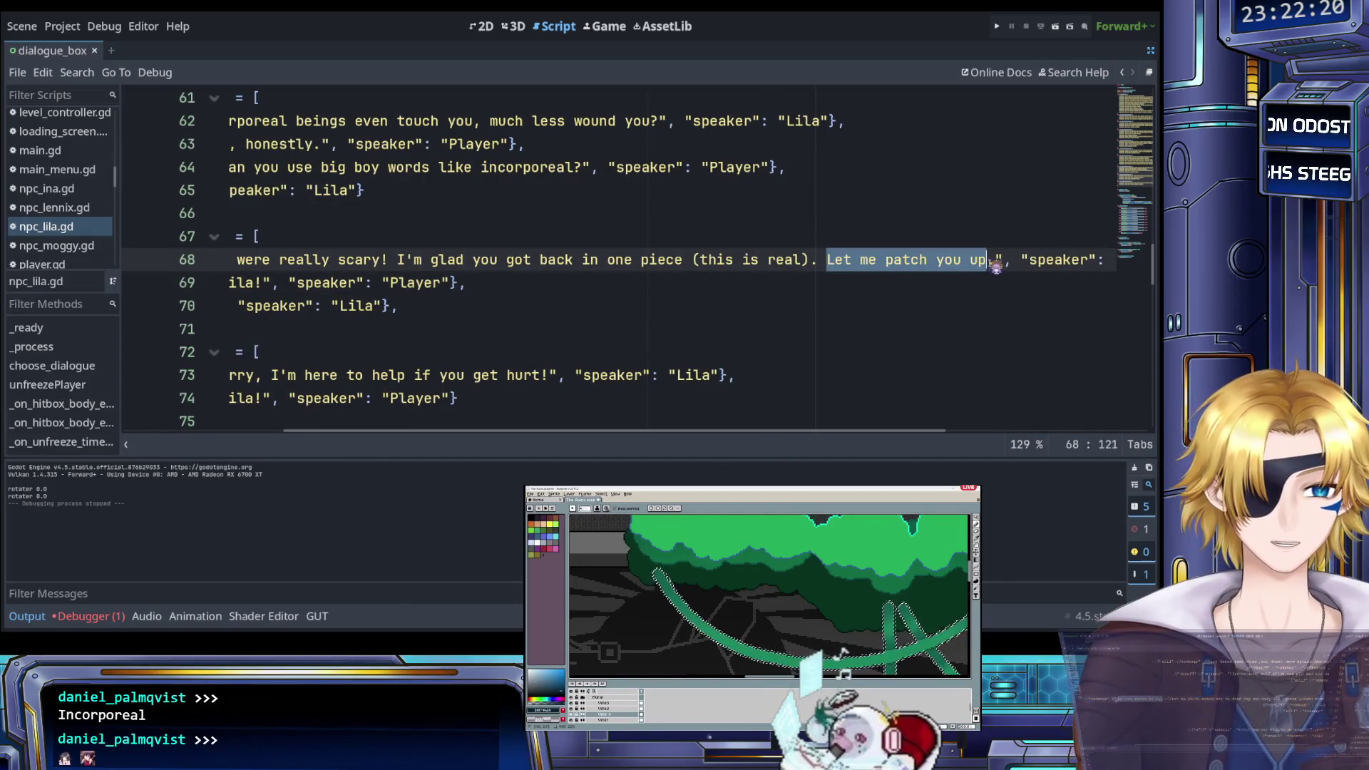
Move 'Let me patch you up.' off line 68 onto its own line and duplicate the lasers entry as line 69
{"action": "key", "text": "BackSpace"}
{"action": "key", "text": "BackSpace"}
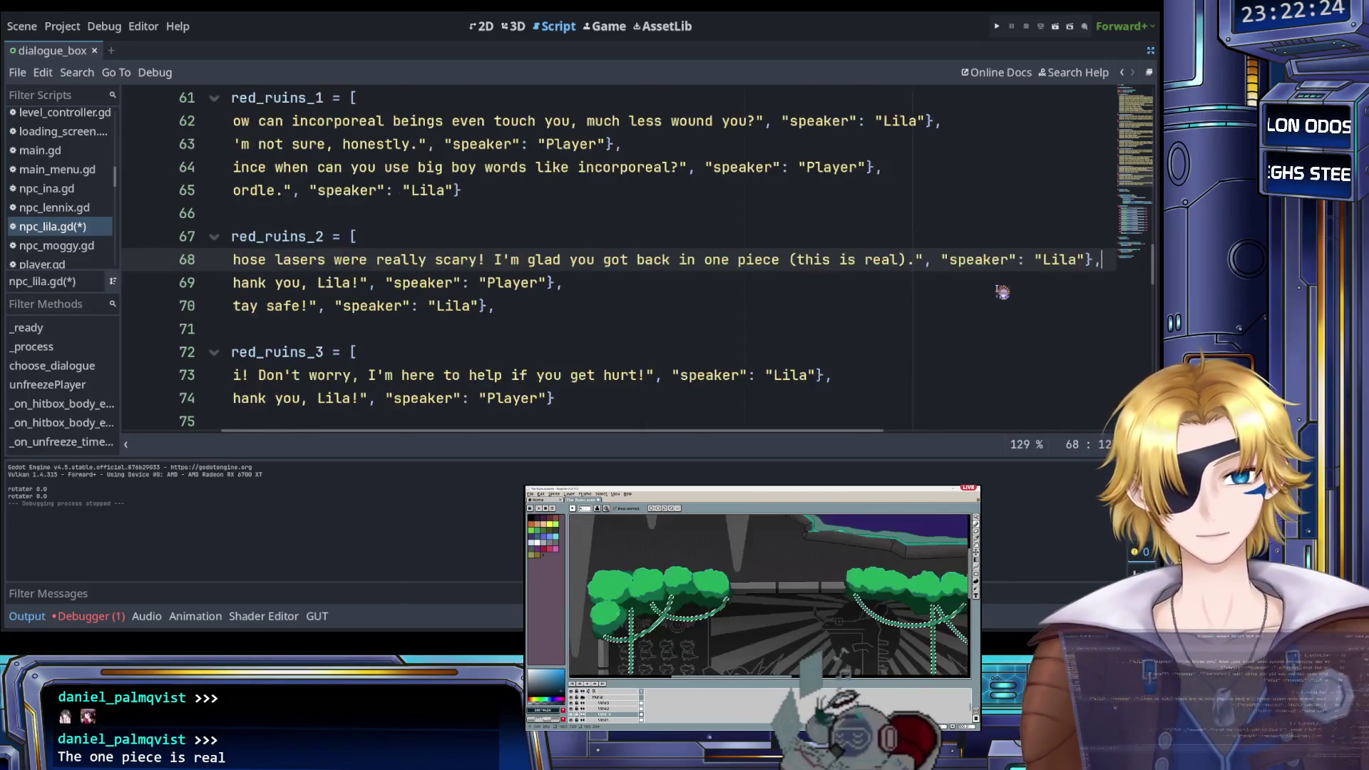
{"action": "key", "text": "Return"}
{"action": "type", "text": "Let me patch you up."}
{"action": "key", "text": "Up"}
{"action": "key", "text": "shift+End"}
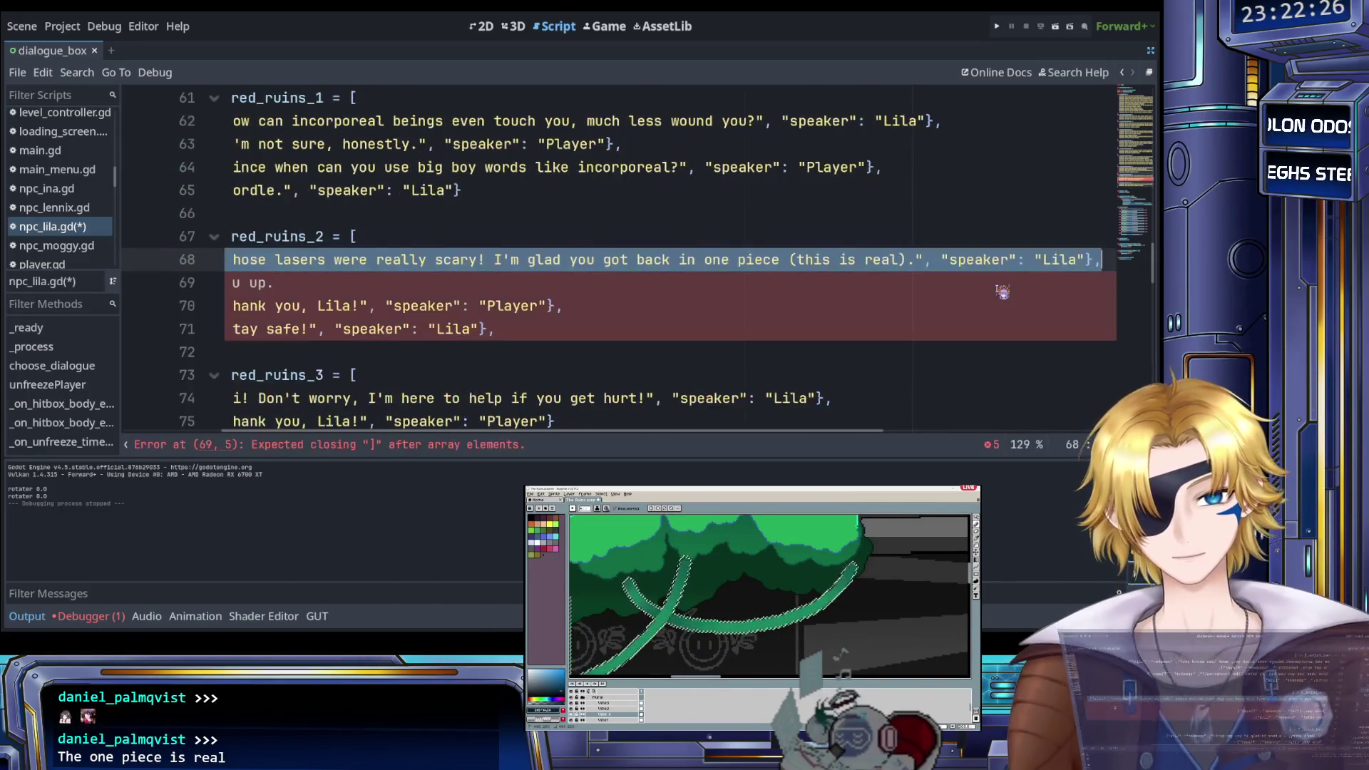
{"action": "key", "text": "ctrl+c"}
{"action": "key", "text": "End"}
{"action": "key", "text": "Return"}
{"action": "key", "text": "ctrl+v"}
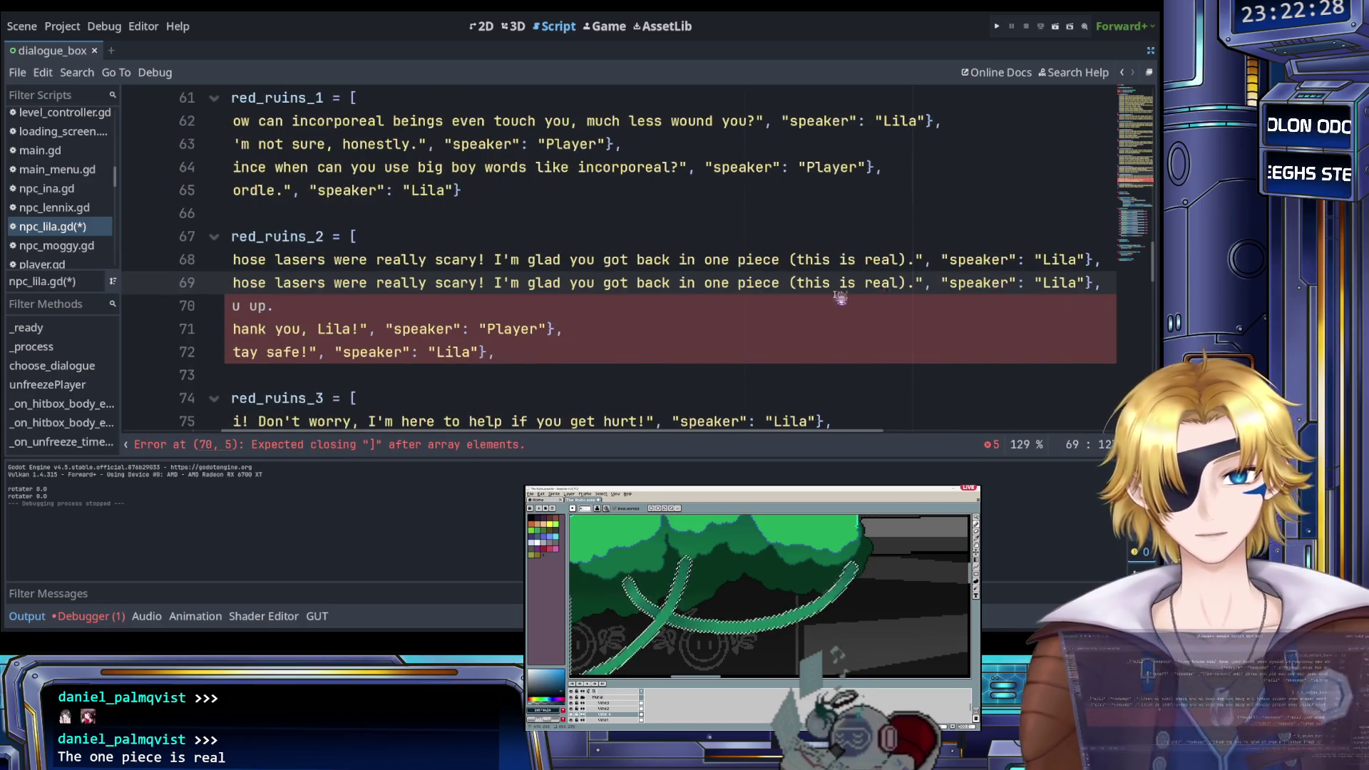
Put 'Let me patch you up.' into the duplicated line 69's dialogue, remove the leftover empty line, and save npc_lila.gd
{"action": "key", "text": "Home"}
{"action": "mouse_move", "coordinate": [259, 305]}
{"action": "left_mouse_down"}
{"action": "mouse_move", "coordinate": [427, 308]}
{"action": "mouse_move", "coordinate": [556, 284]}
{"action": "mouse_move", "coordinate": [888, 287]}
{"action": "left_mouse_up"}
{"action": "key", "text": "BackSpace"}
{"action": "key", "text": "ctrl+v"}
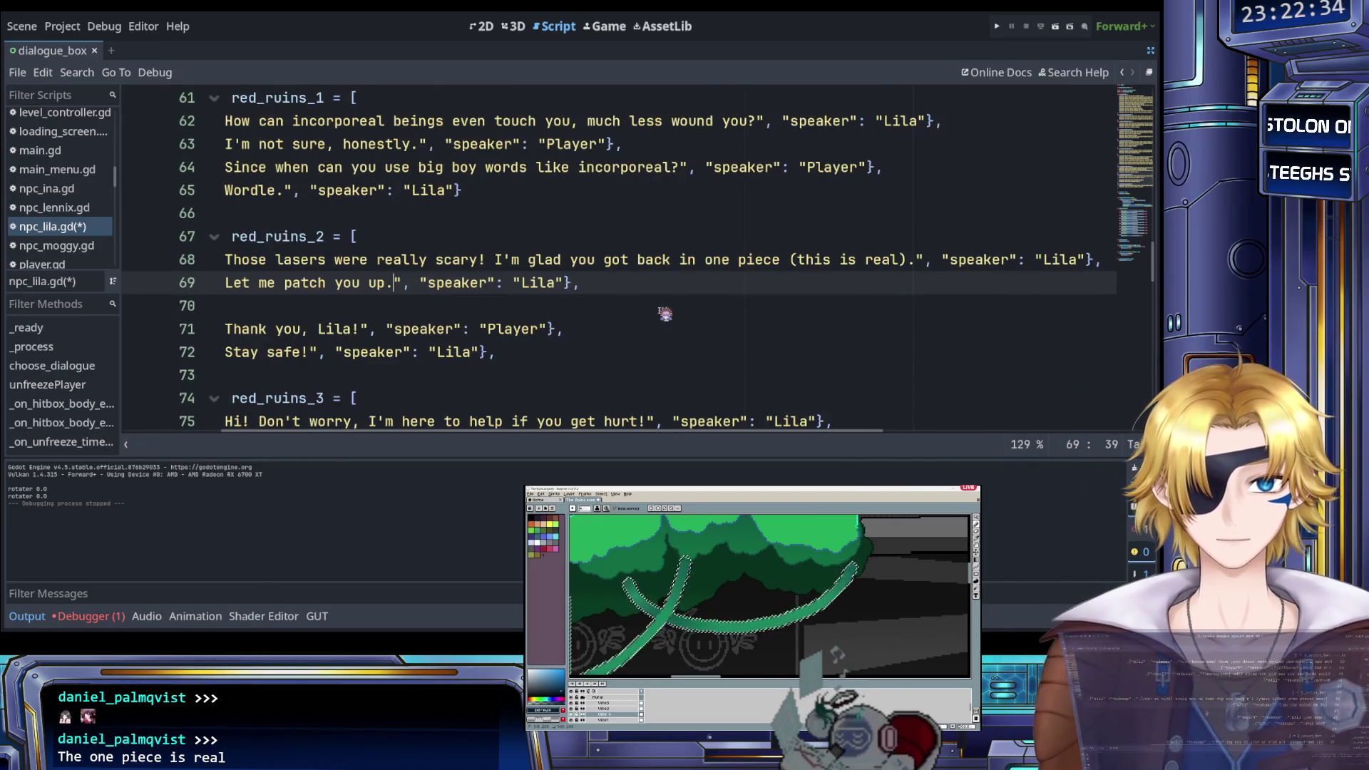
{"action": "left_click", "coordinate": [524, 313]}
{"action": "key", "text": "BackSpace"}
{"action": "key", "text": "ctrl+s"}
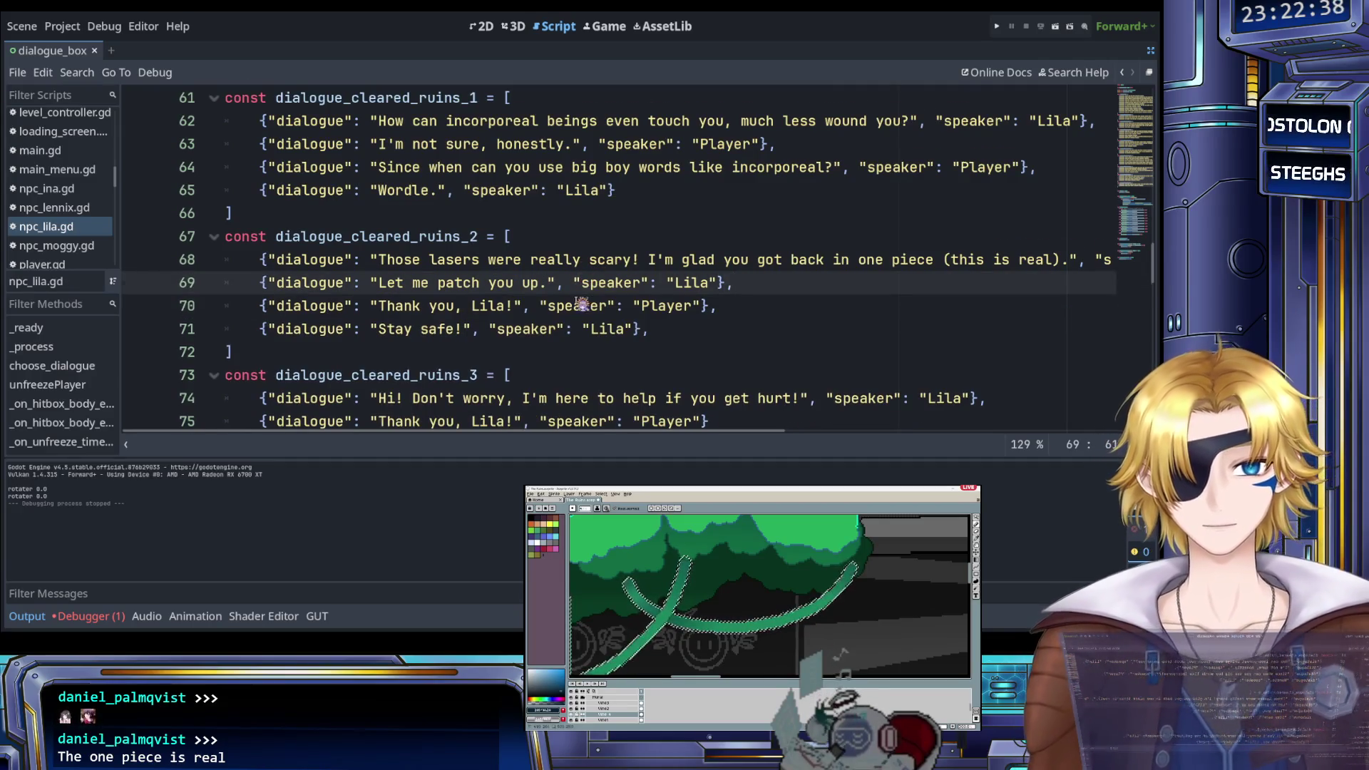
{"action": "scroll", "coordinate": [582, 304], "scroll_direction": "down", "scroll_amount": 2}
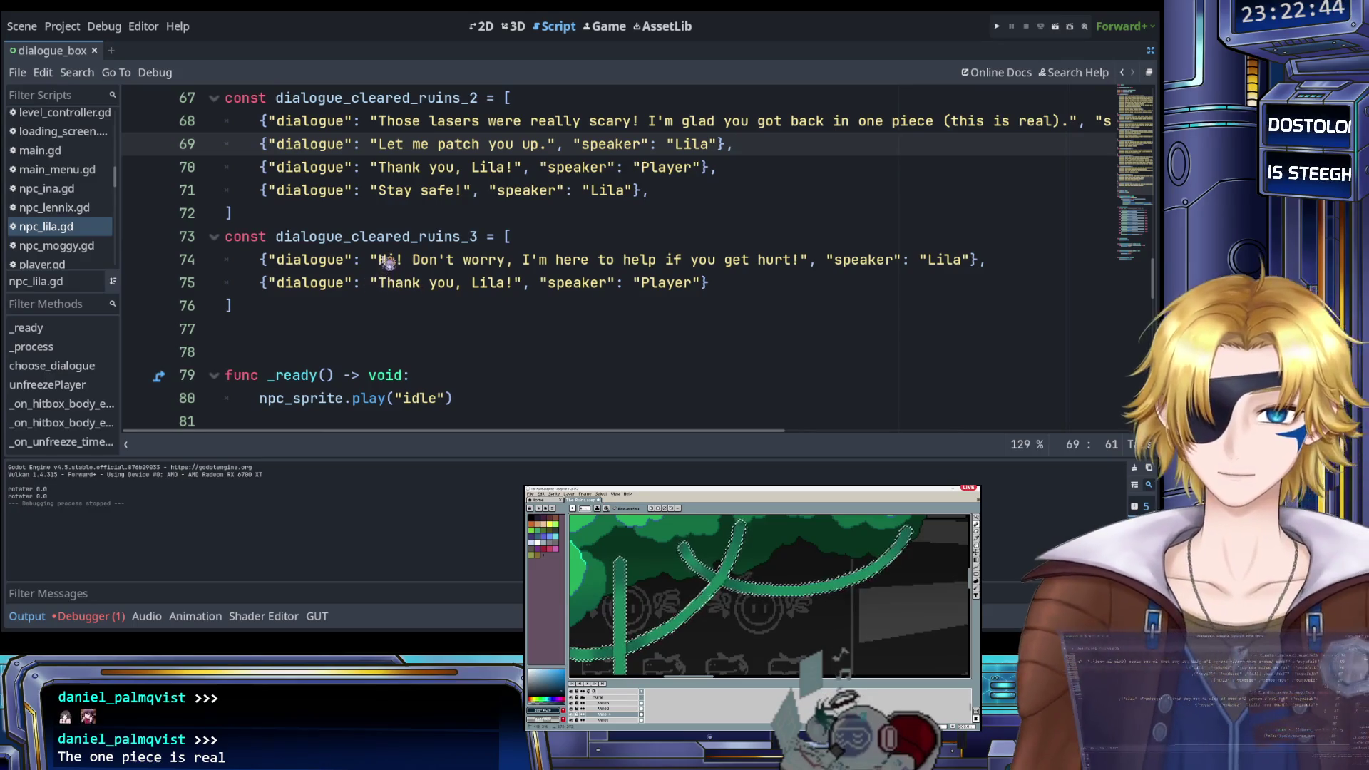
{"action": "key", "text": "ctrl+s"}
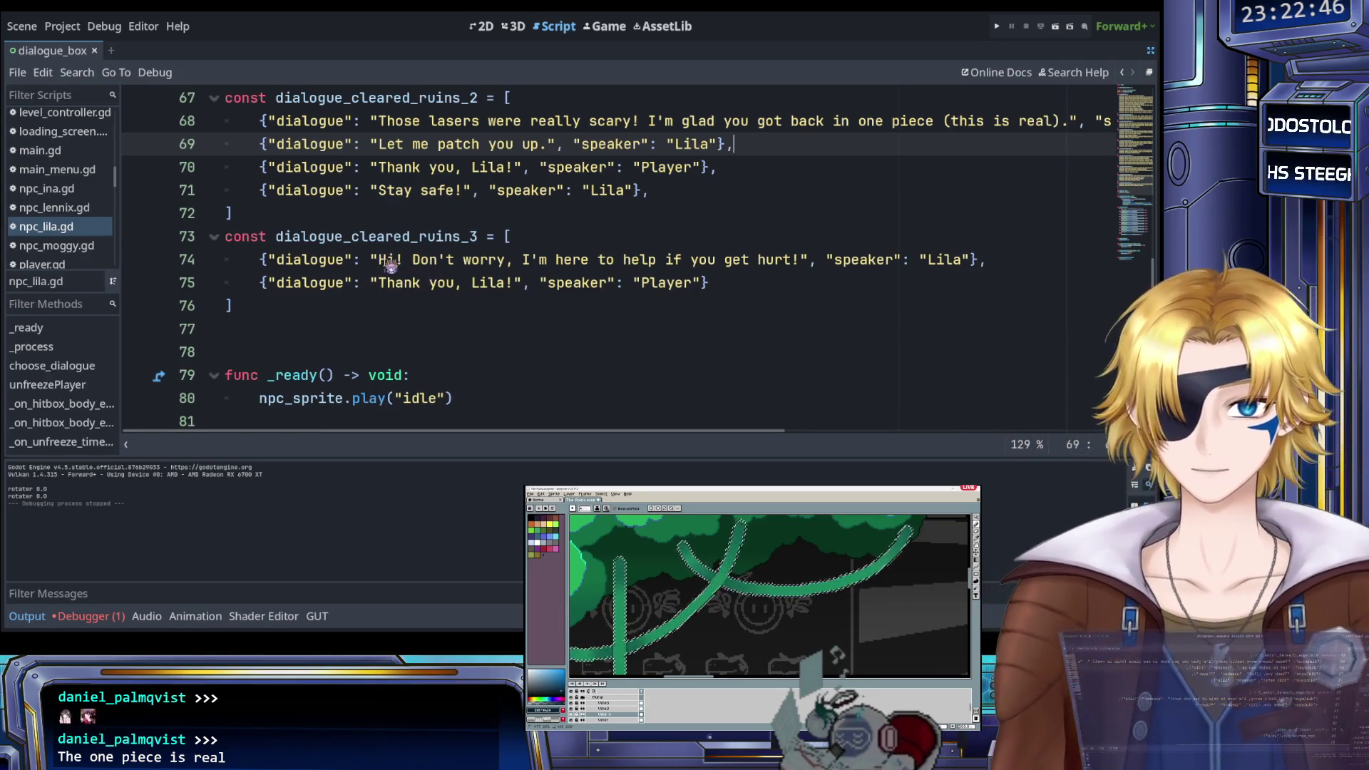
Replace the 'Hi! Don't worry' text on line 74 with 'So in the end you had to face your worst enemy'
{"action": "left_click_drag", "start_coordinate": [383, 262], "coordinate": [805, 268]}
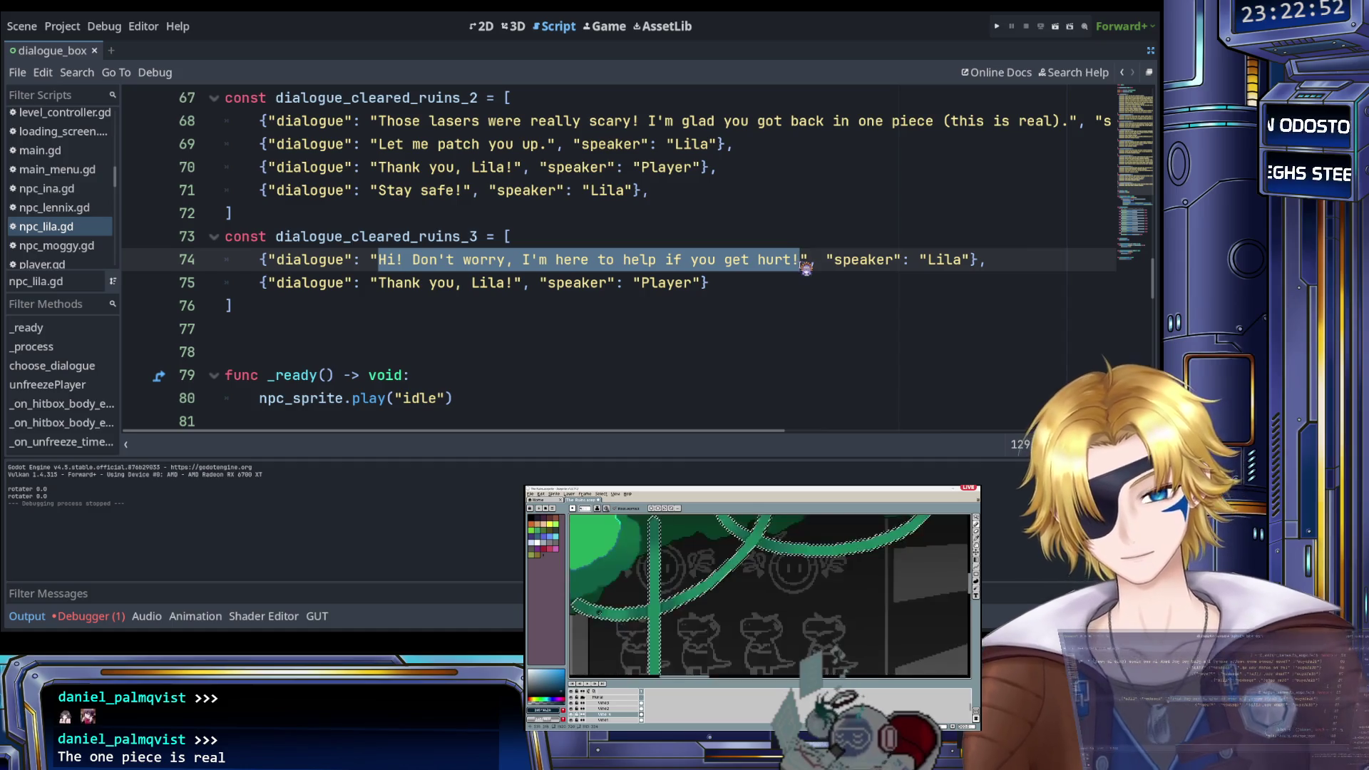
{"action": "type", "text": "So in the end"}
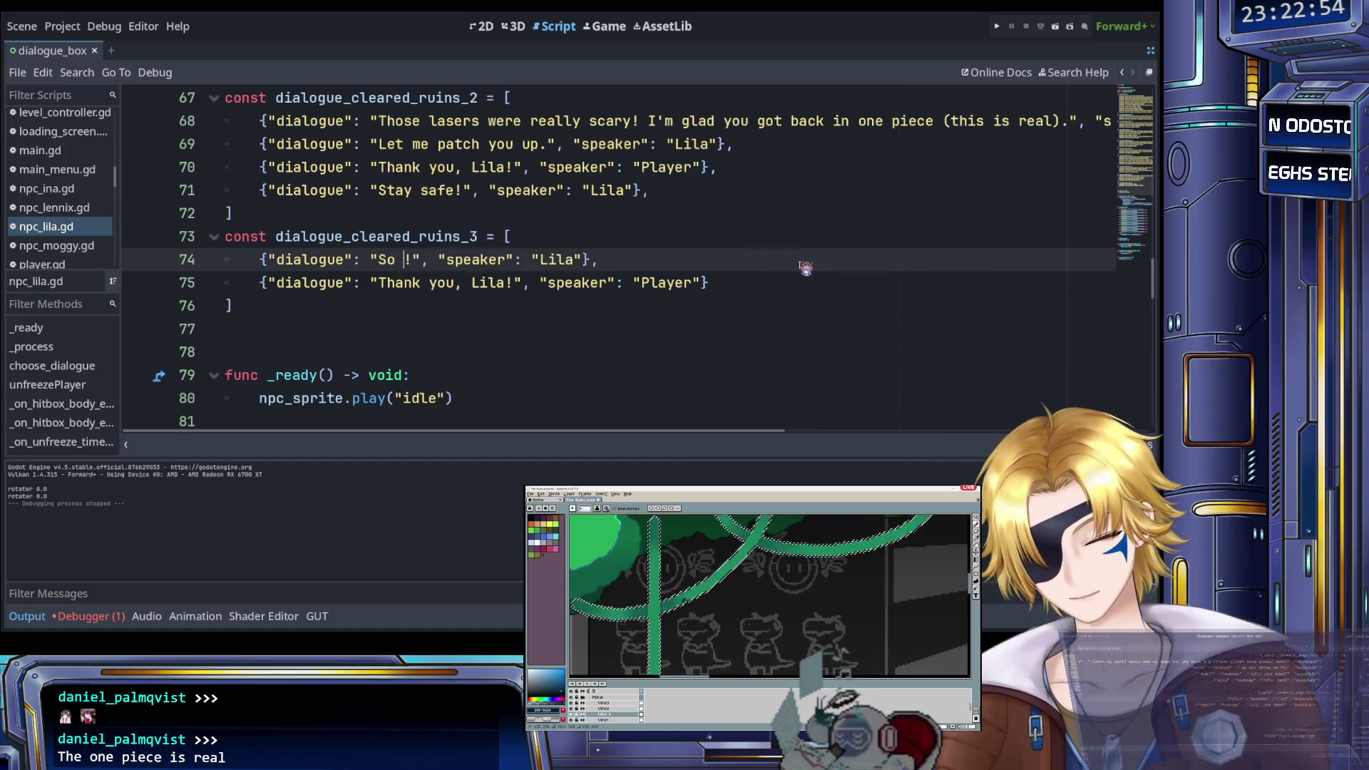
{"action": "type", "text": " you had to "}
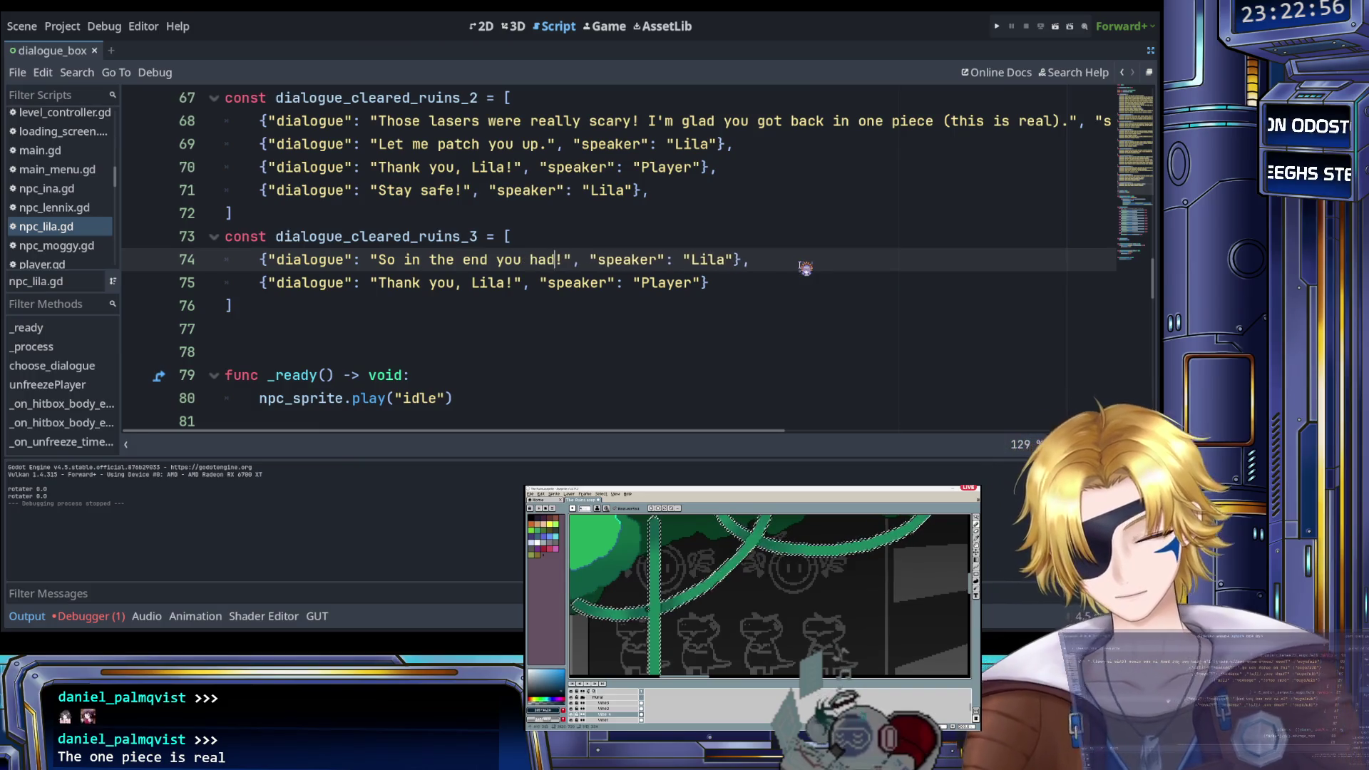
{"action": "type", "text": "face your "}
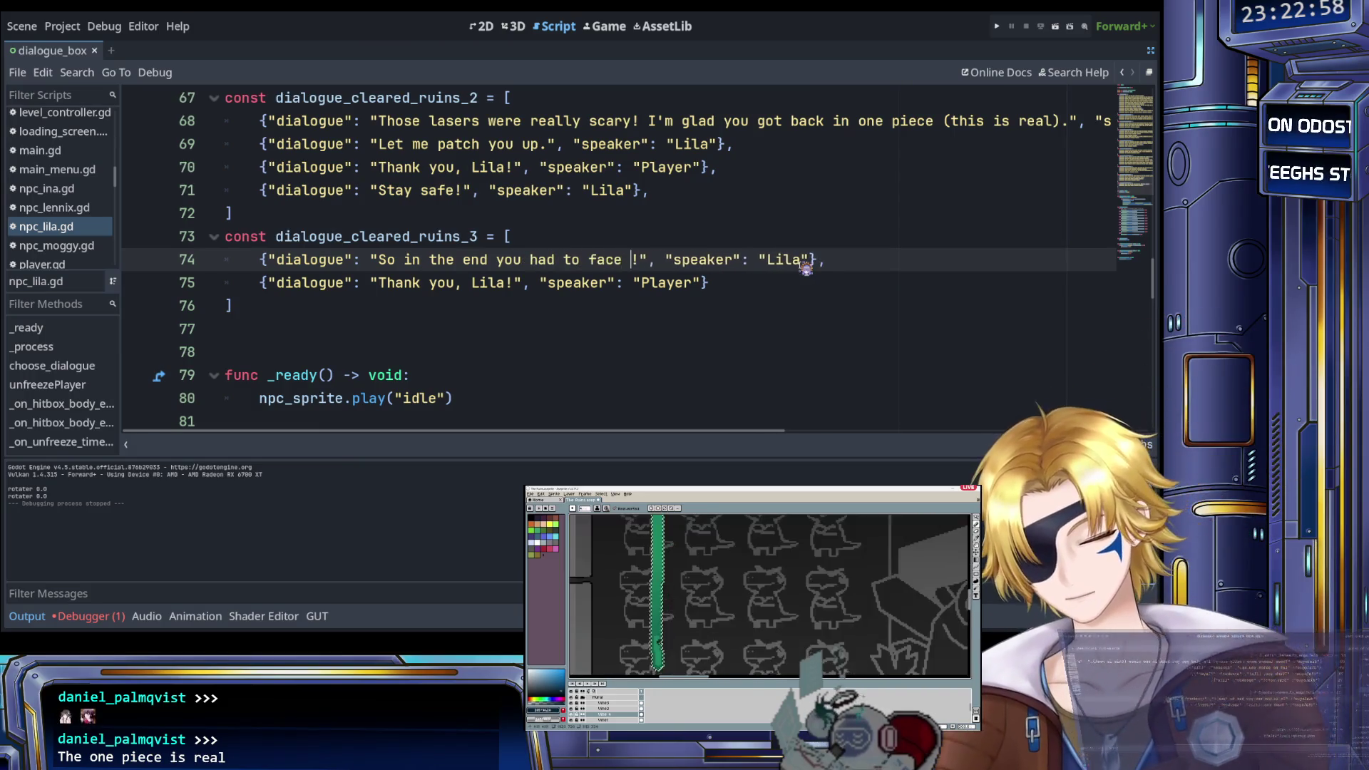
{"action": "type", "text": "worst enemy"}
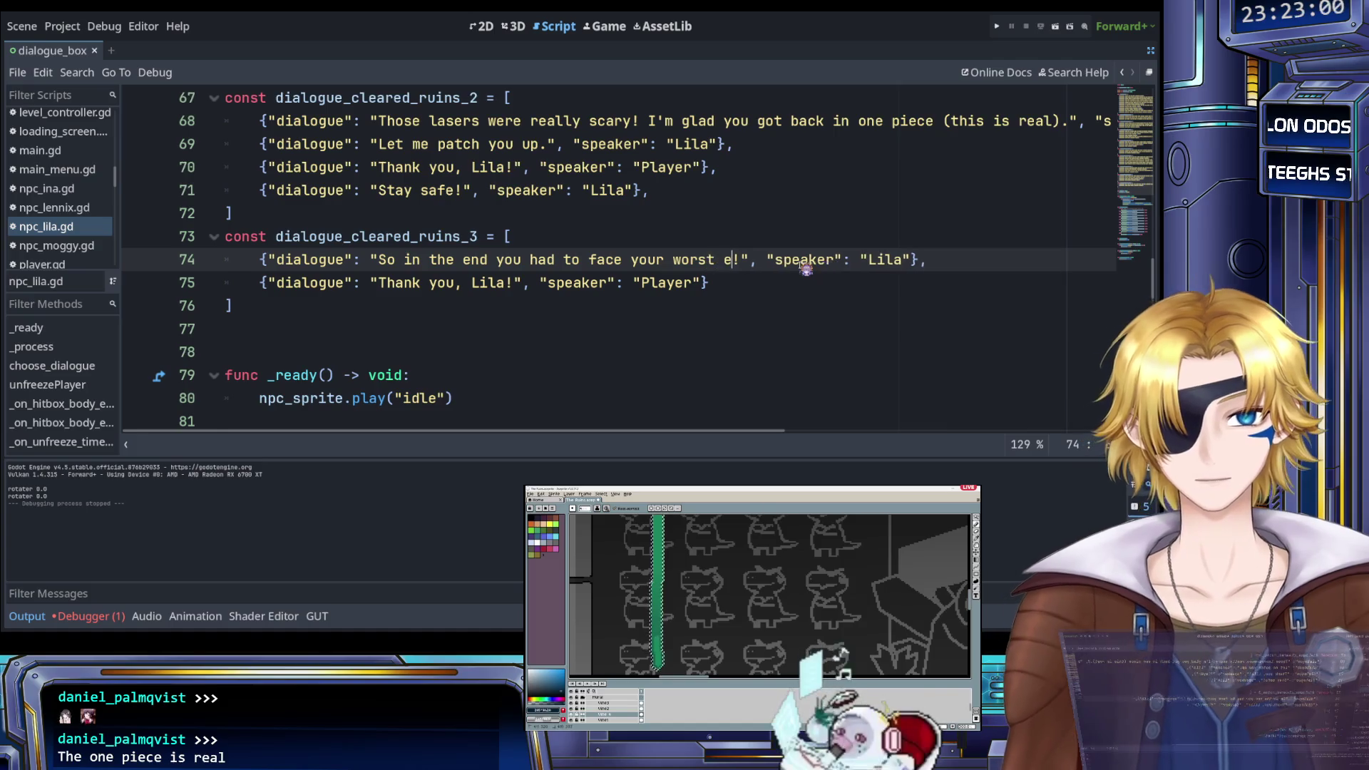
{"action": "key", "text": "Delete"}
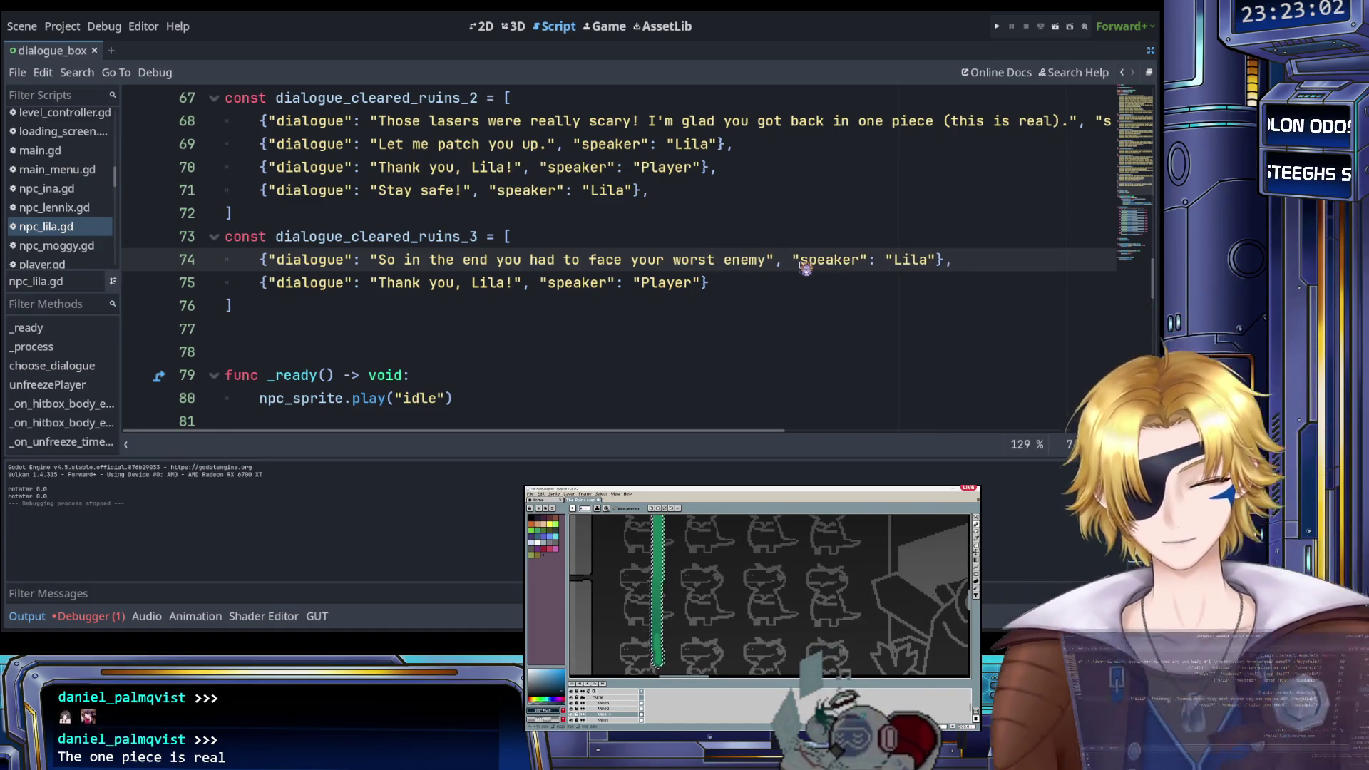
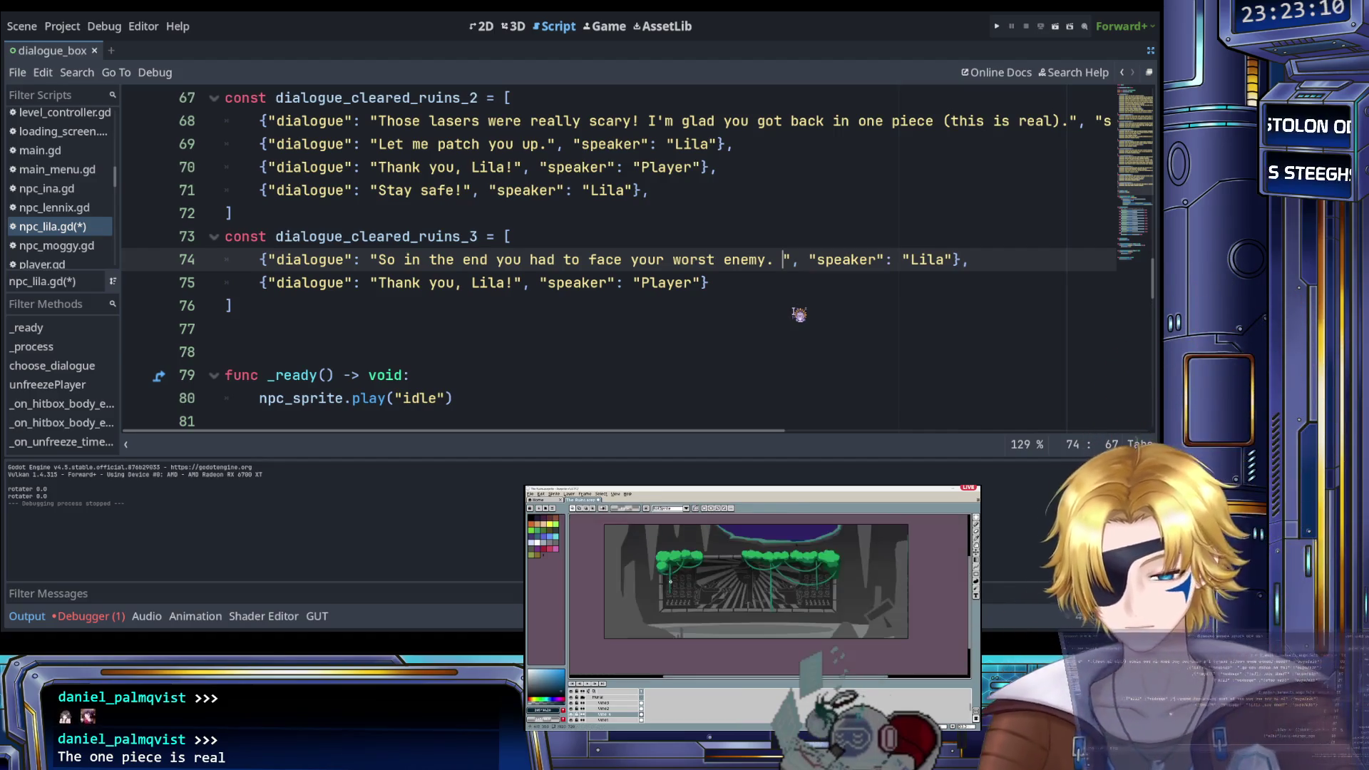
Draft the question 'Did you lose your footing often?' on Lila's line 74, then delete it
{"action": "type", "text": "Did you los"}
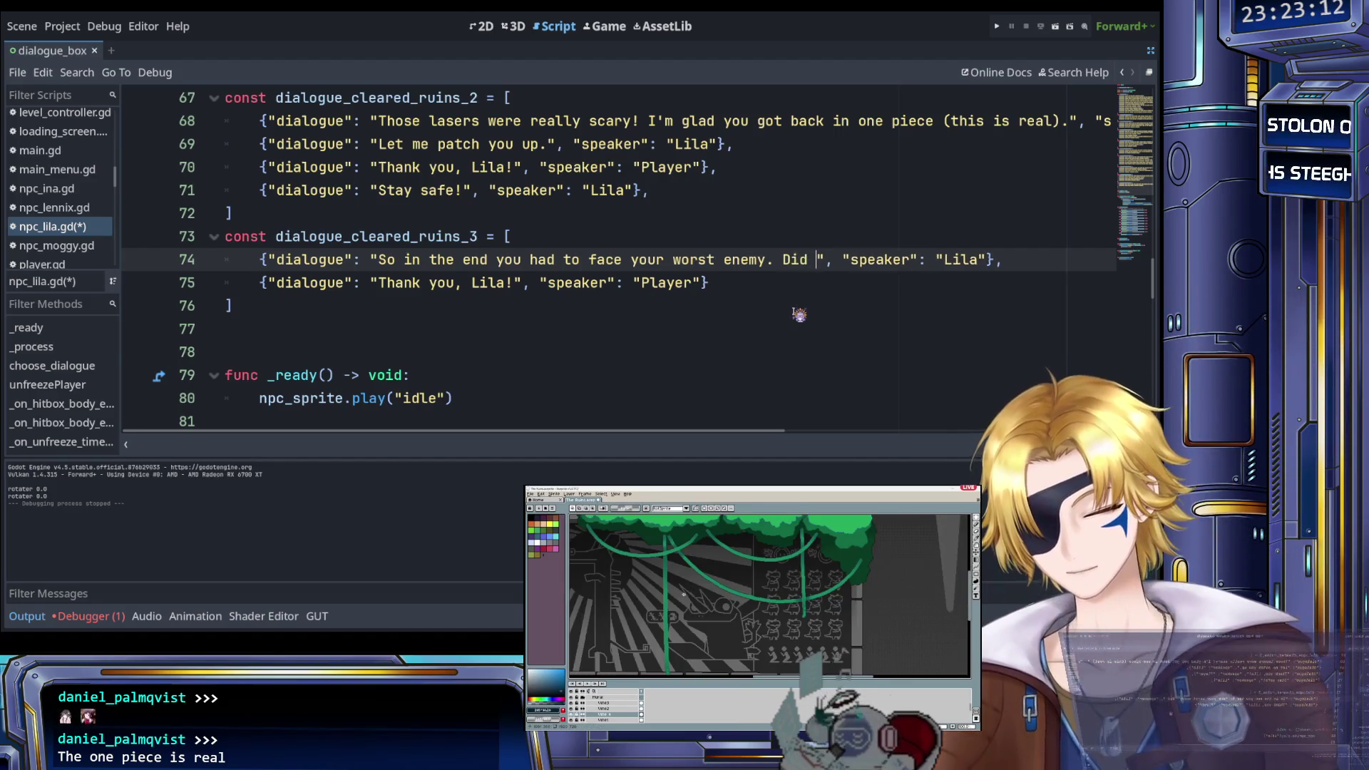
{"action": "type", "text": "e your footing"}
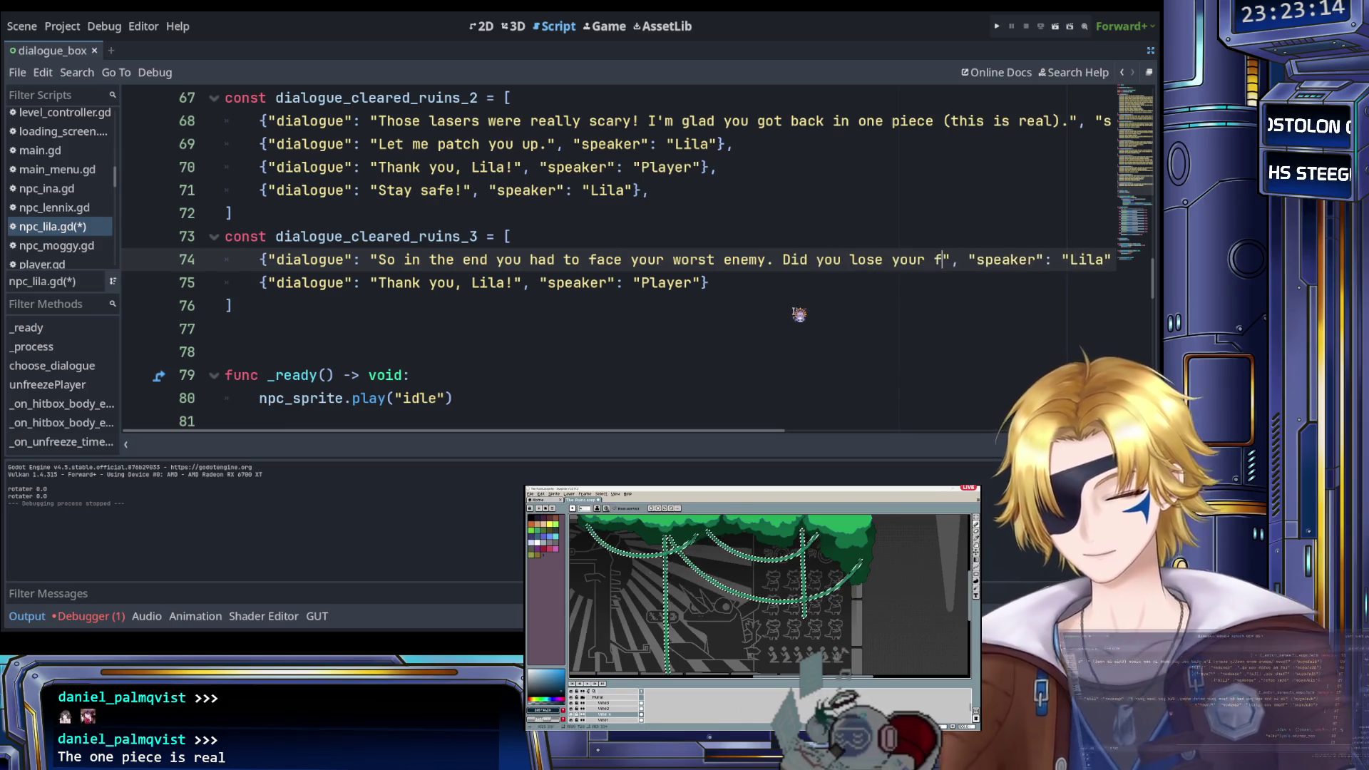
{"action": "type", "text": " often"}
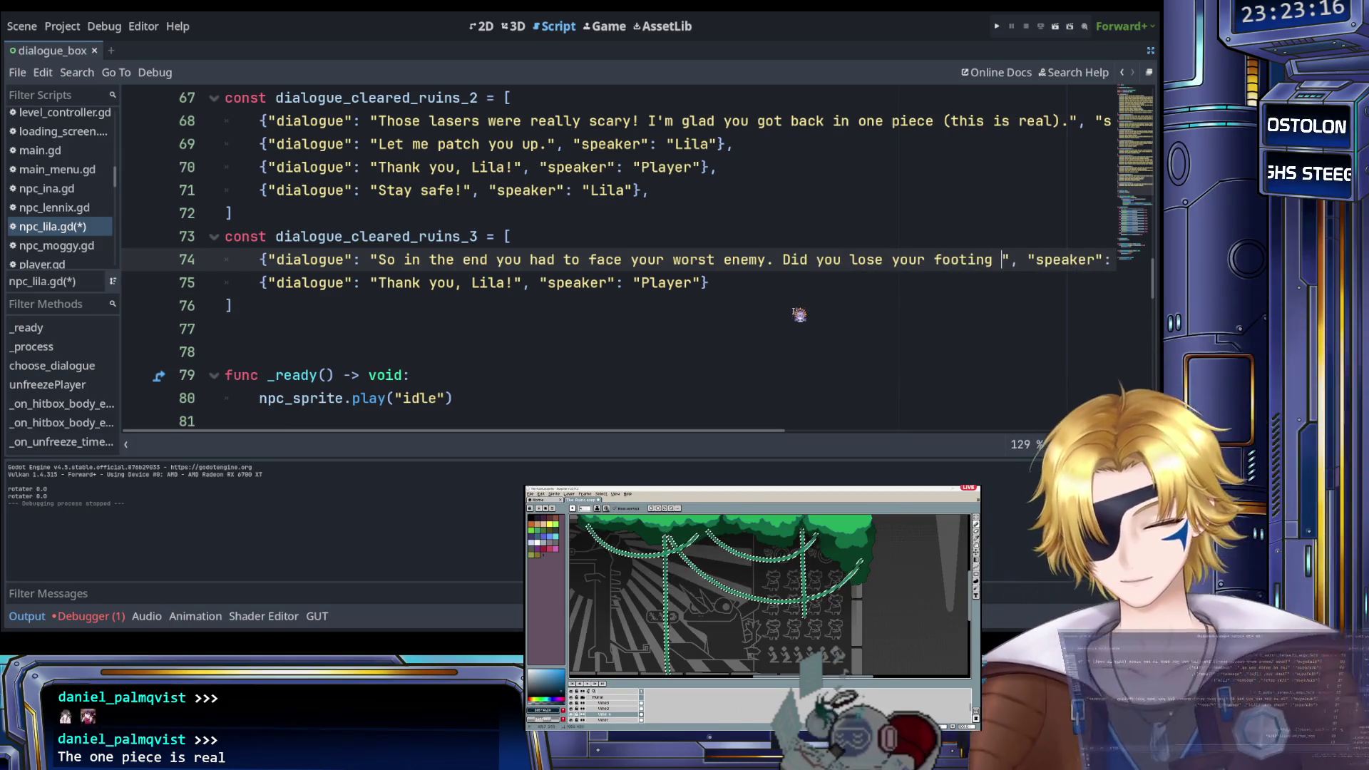
{"action": "type", "text": "?"}
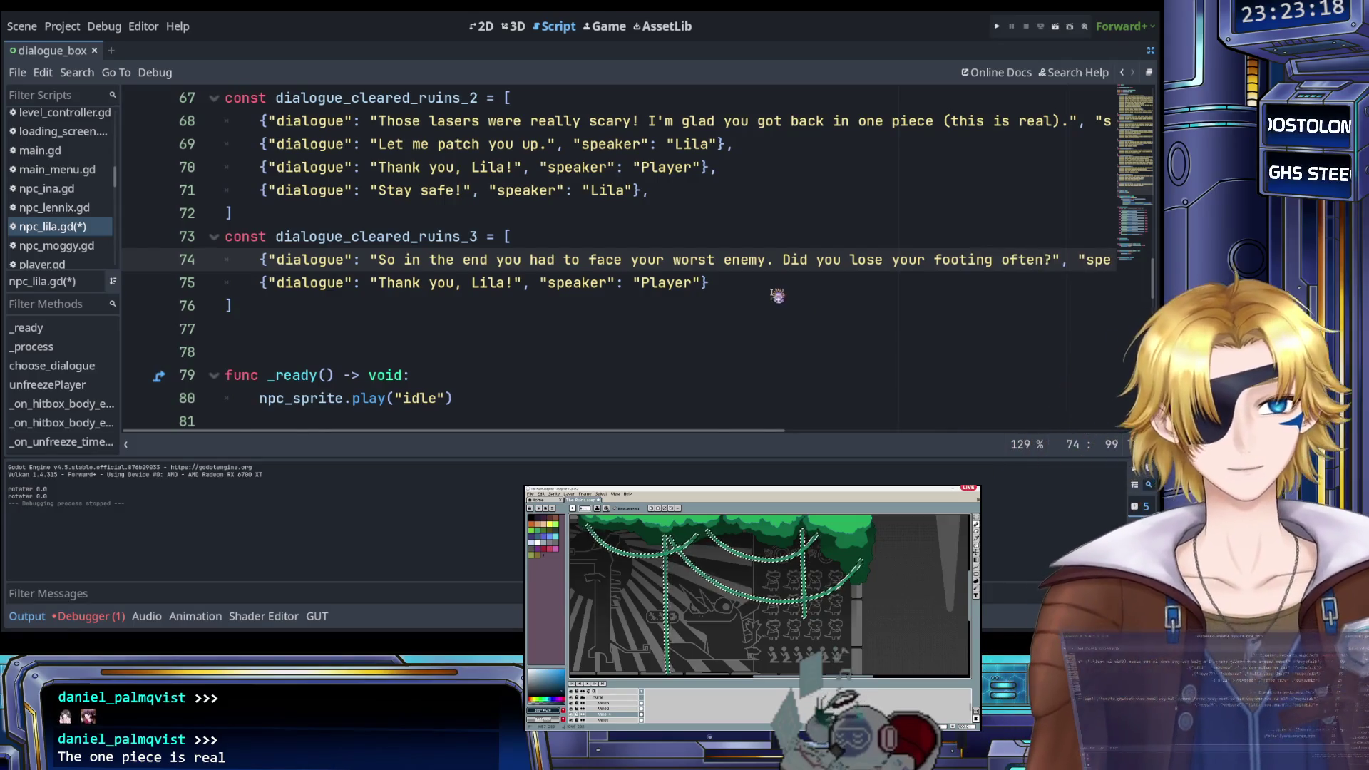
{"action": "scroll", "coordinate": [785, 303], "scroll_direction": "right", "scroll_amount": 5}
{"action": "scroll", "coordinate": [767, 293], "scroll_direction": "left", "scroll_amount": 5}
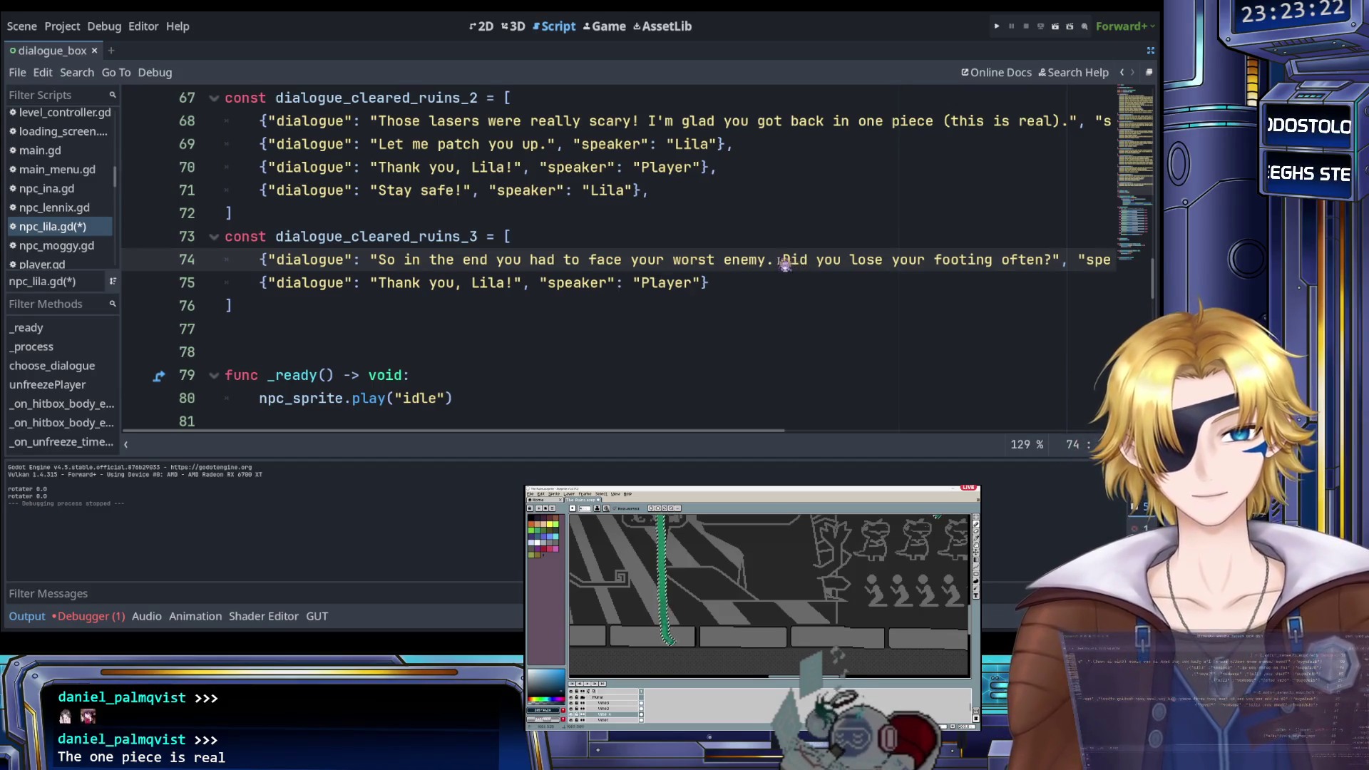
{"action": "left_click_drag", "start_coordinate": [782, 260], "coordinate": [865, 261]}
{"action": "key", "text": "BackSpace"}
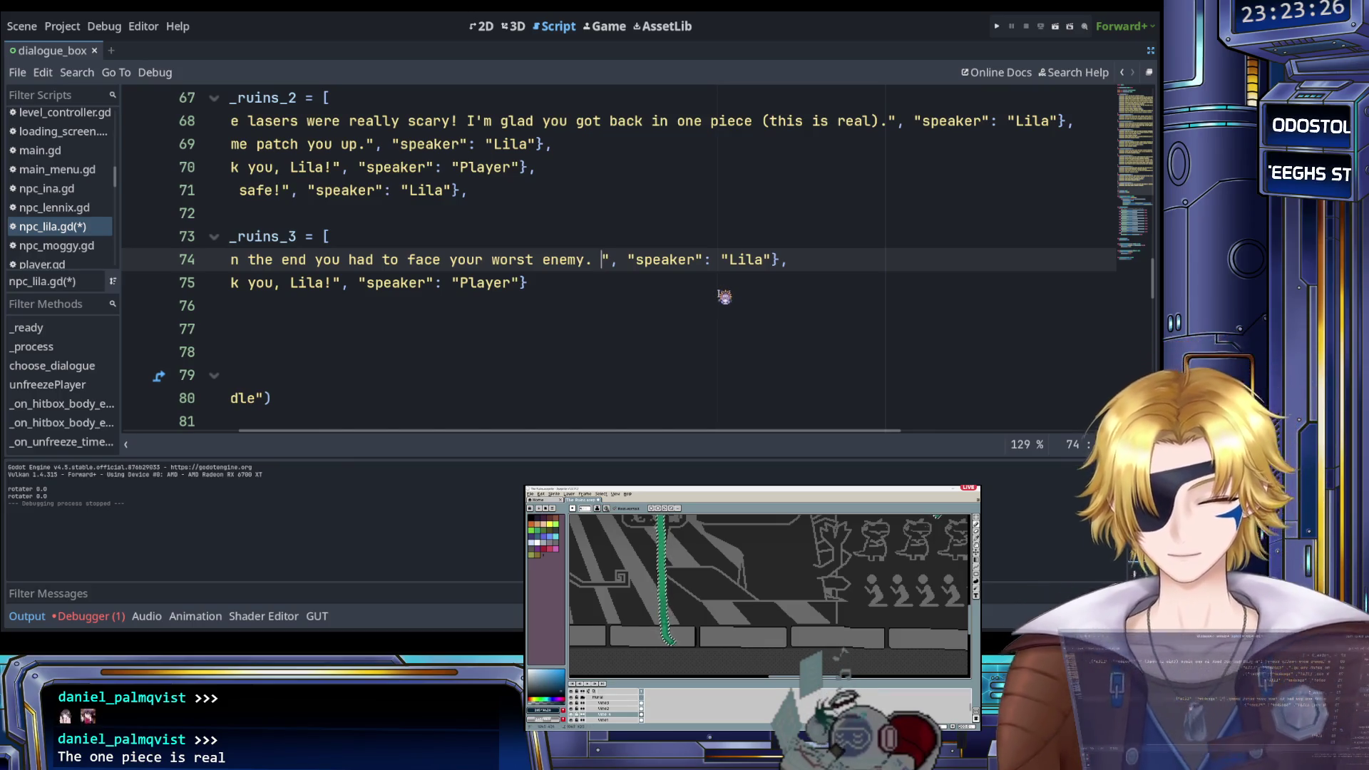
Write the praise 'But you did it! You're amazing.' with a rough exclamation ending
{"action": "type", "text": "But you "}
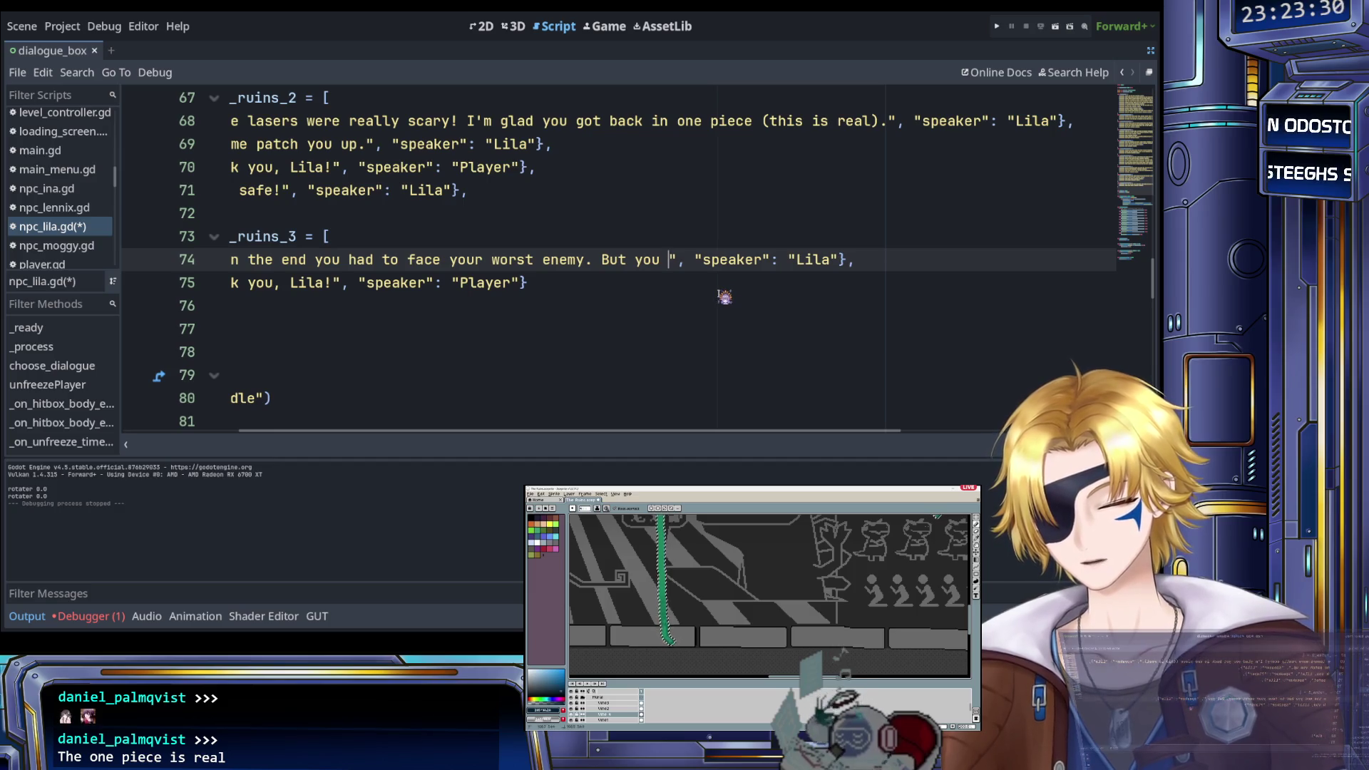
{"action": "type", "text": "did it! "}
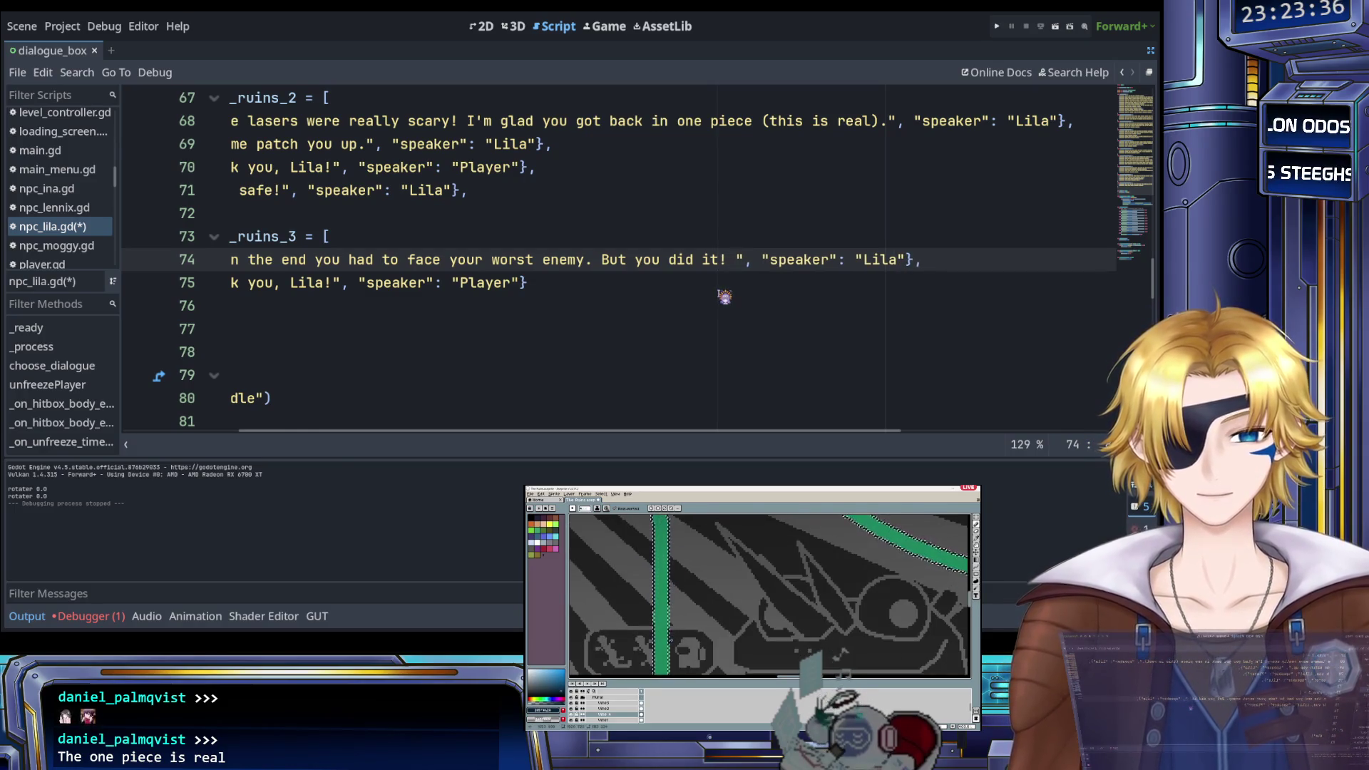
{"action": "type", "text": "Yop"}
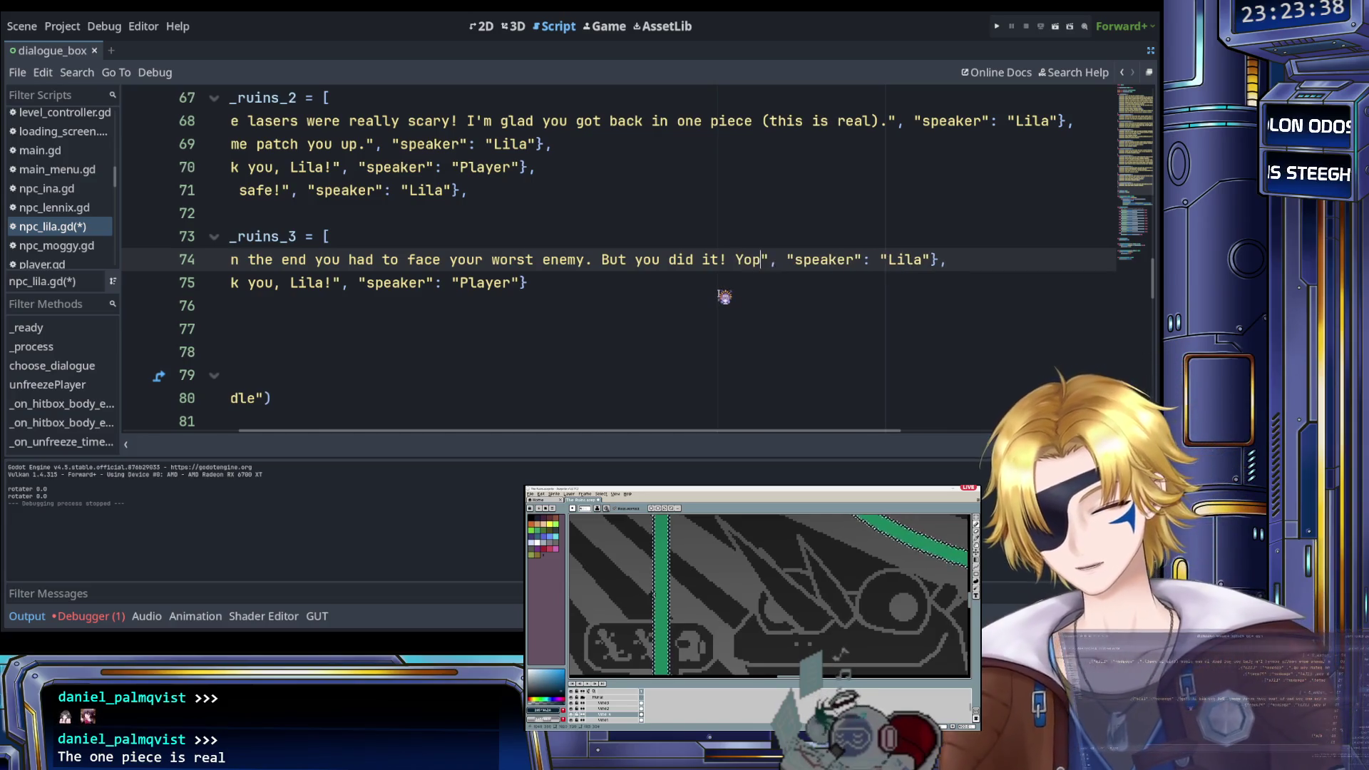
{"action": "key", "text": "BackSpace"}
{"action": "key", "text": "BackSpace"}
{"action": "type", "text": "ou're ama"}
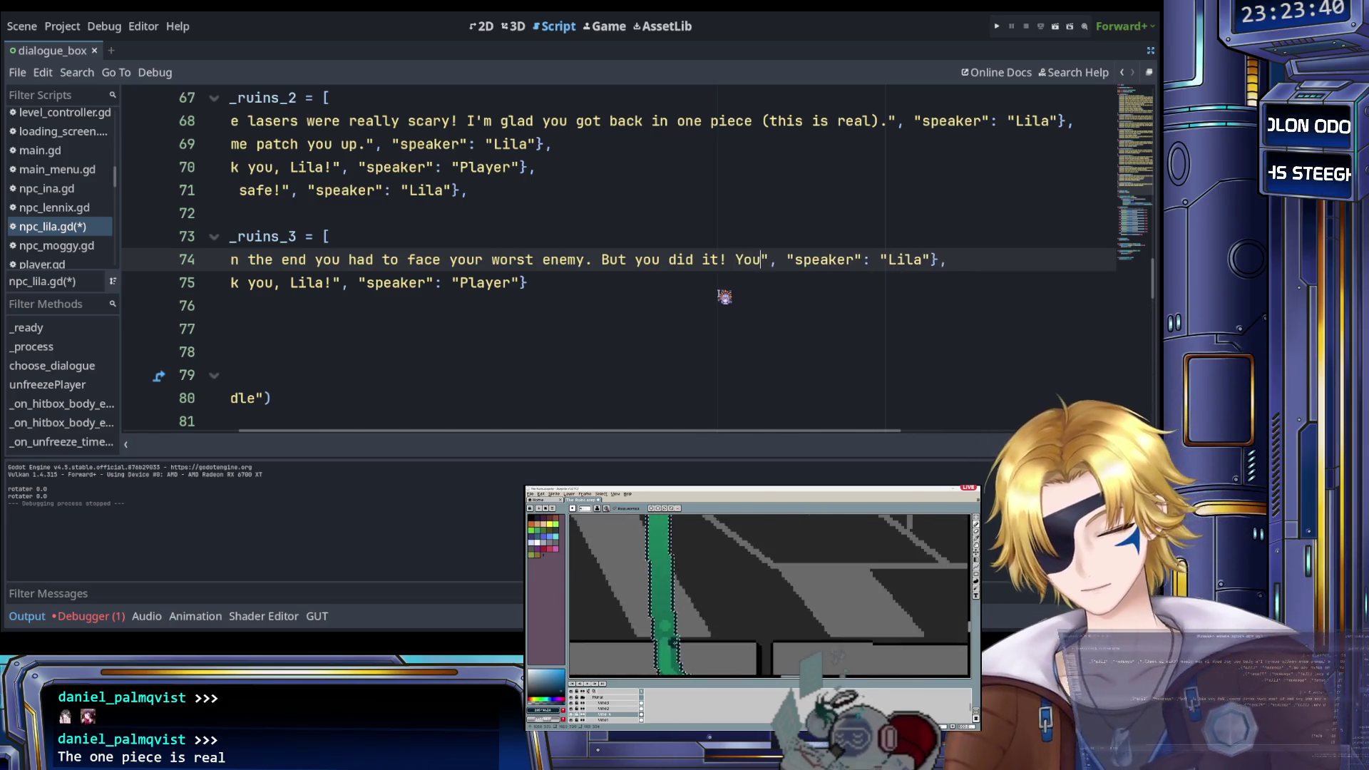
{"action": "type", "text": "zing"}
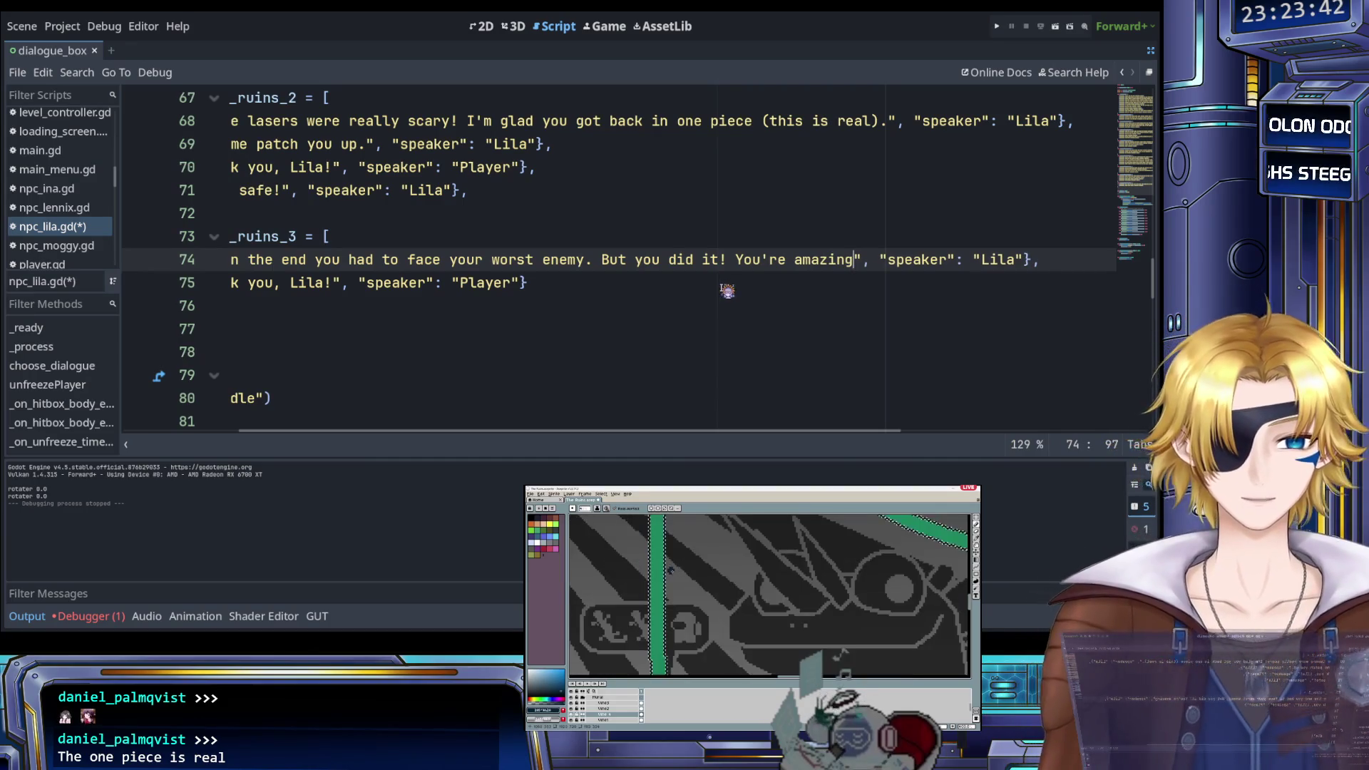
{"action": "type", "text": ". "}
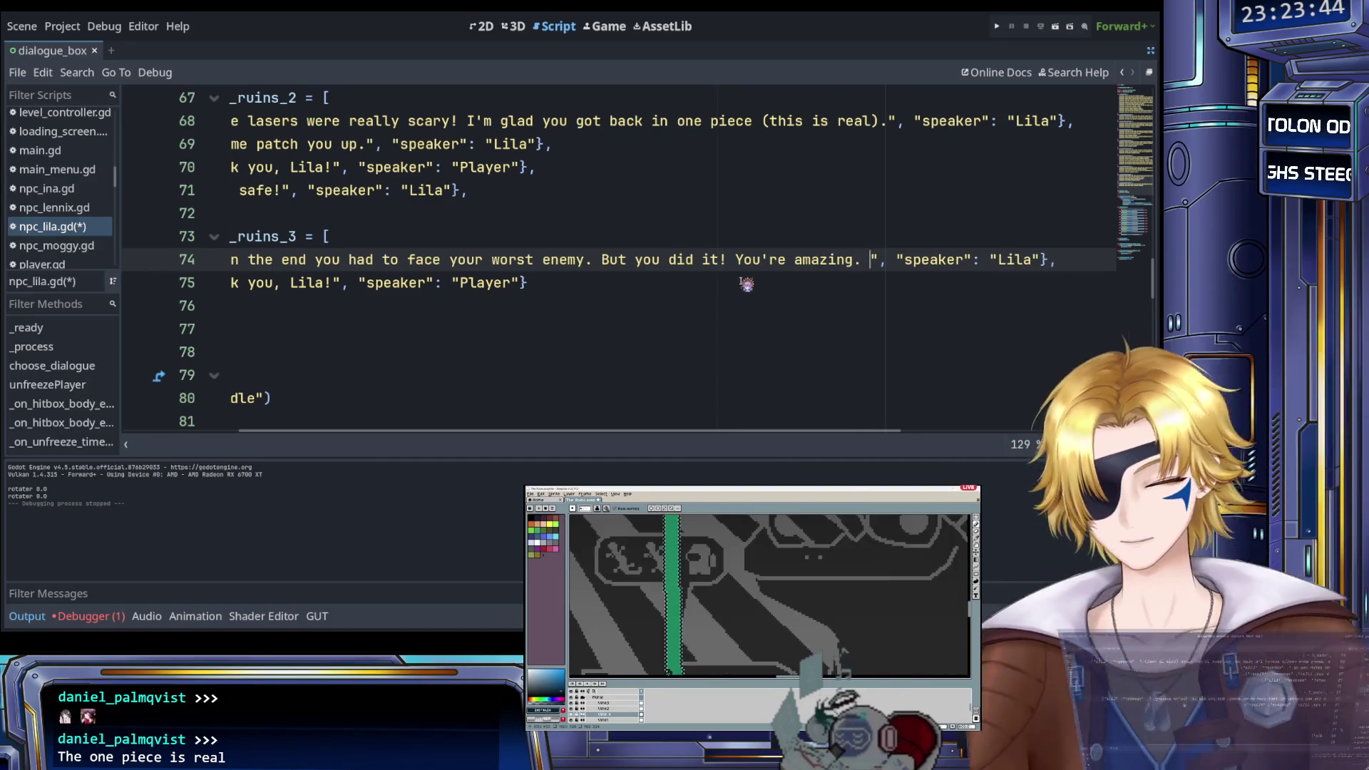
{"action": "type", "text": "Yao"}
{"action": "key", "text": "BackSpace"}
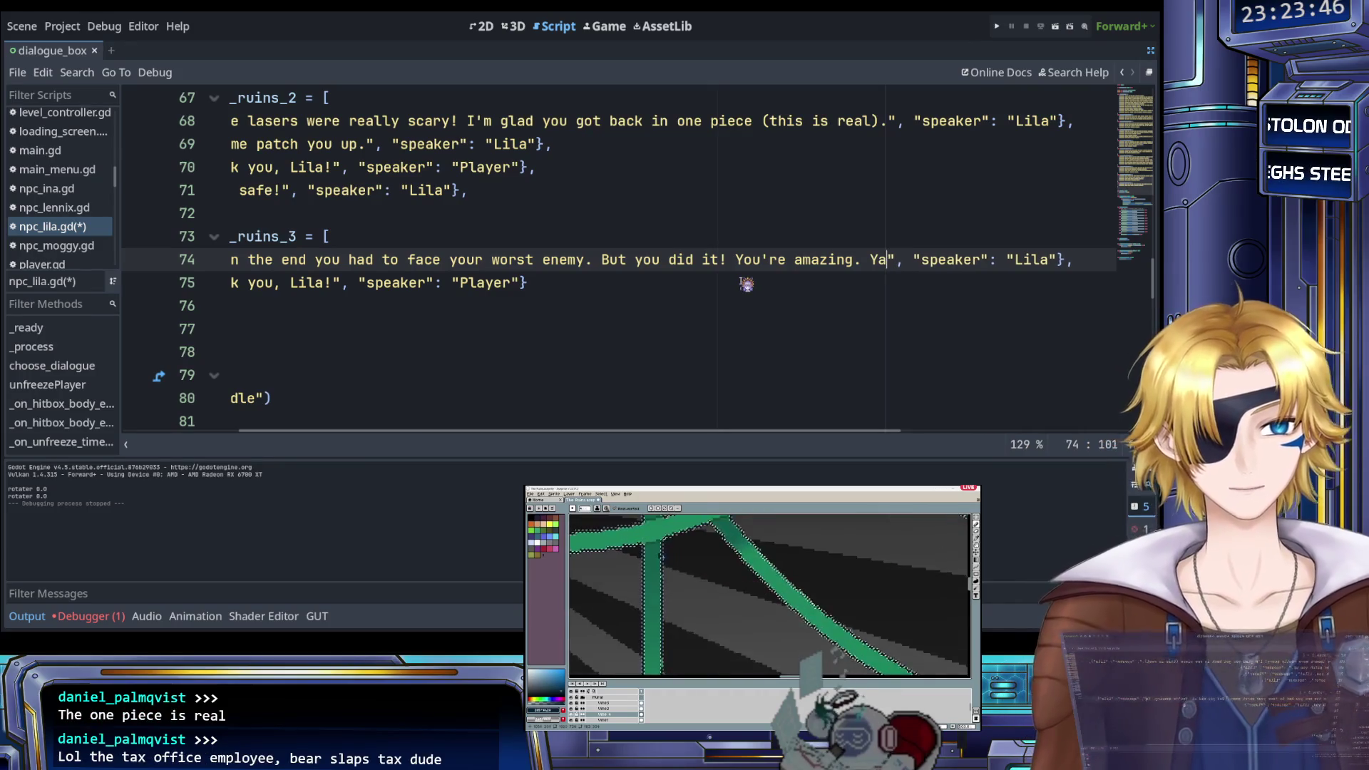
{"action": "type", "text": "y!!!!"}
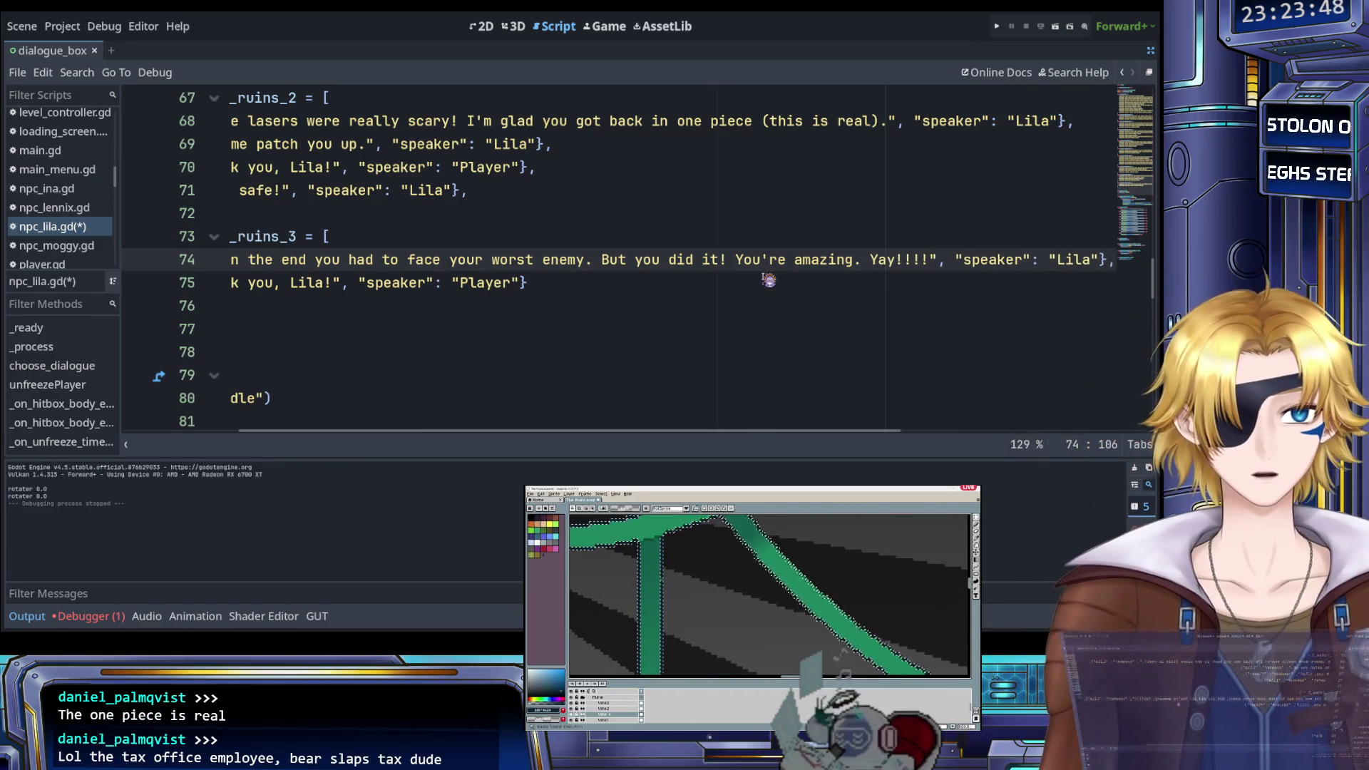
{"action": "scroll", "coordinate": [768, 293], "scroll_direction": "left", "scroll_amount": 3}
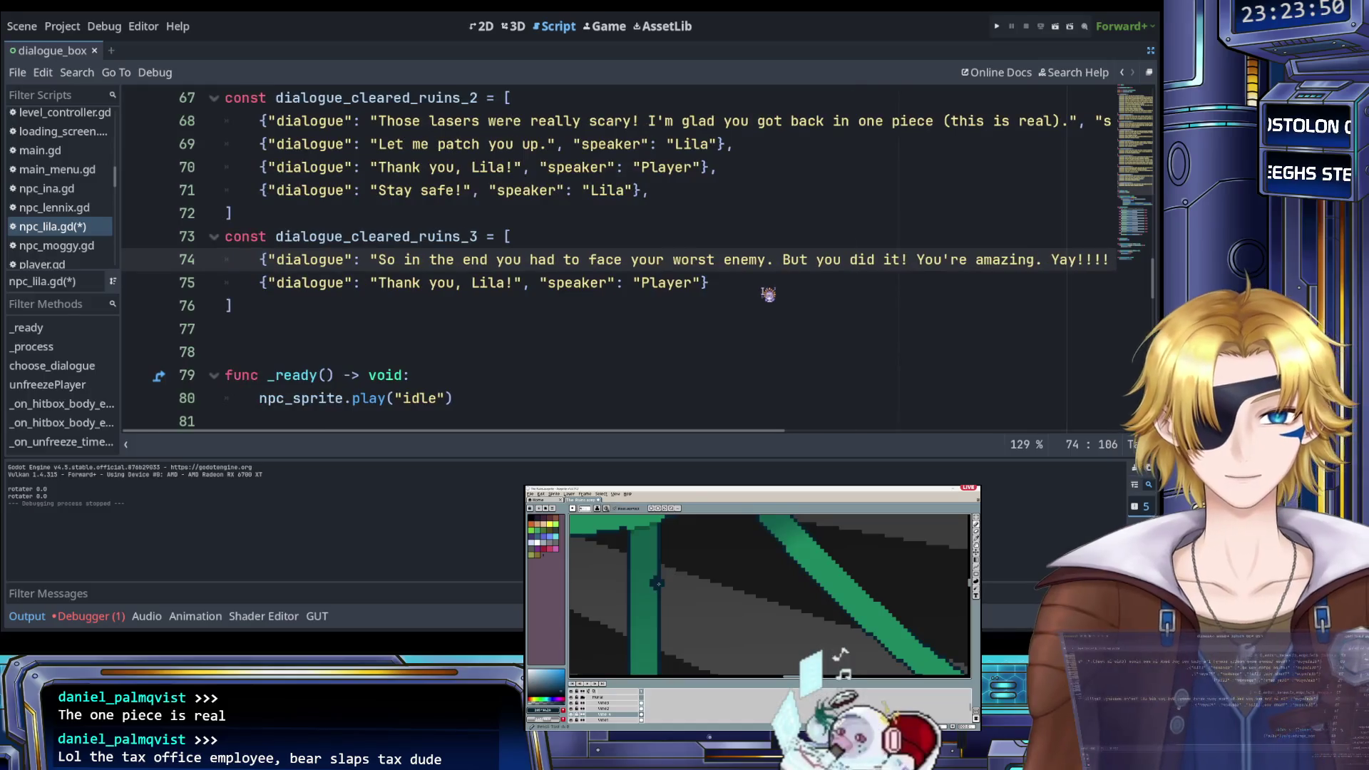
{"action": "scroll", "coordinate": [768, 293], "scroll_direction": "right", "scroll_amount": 5}
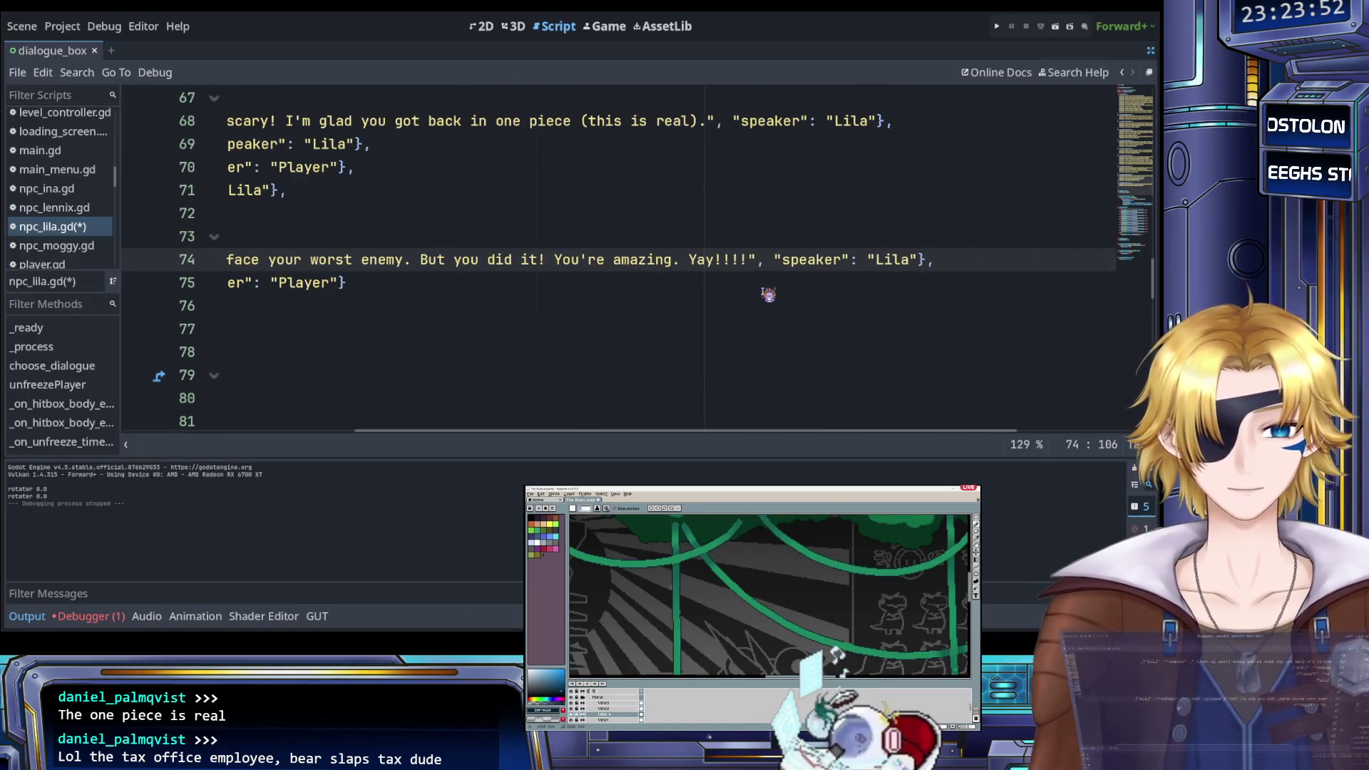
Correct the ending to 'Yippee!!' and save npc_lila.gd
{"action": "key", "text": "Left"}
{"action": "key", "text": "Left"}
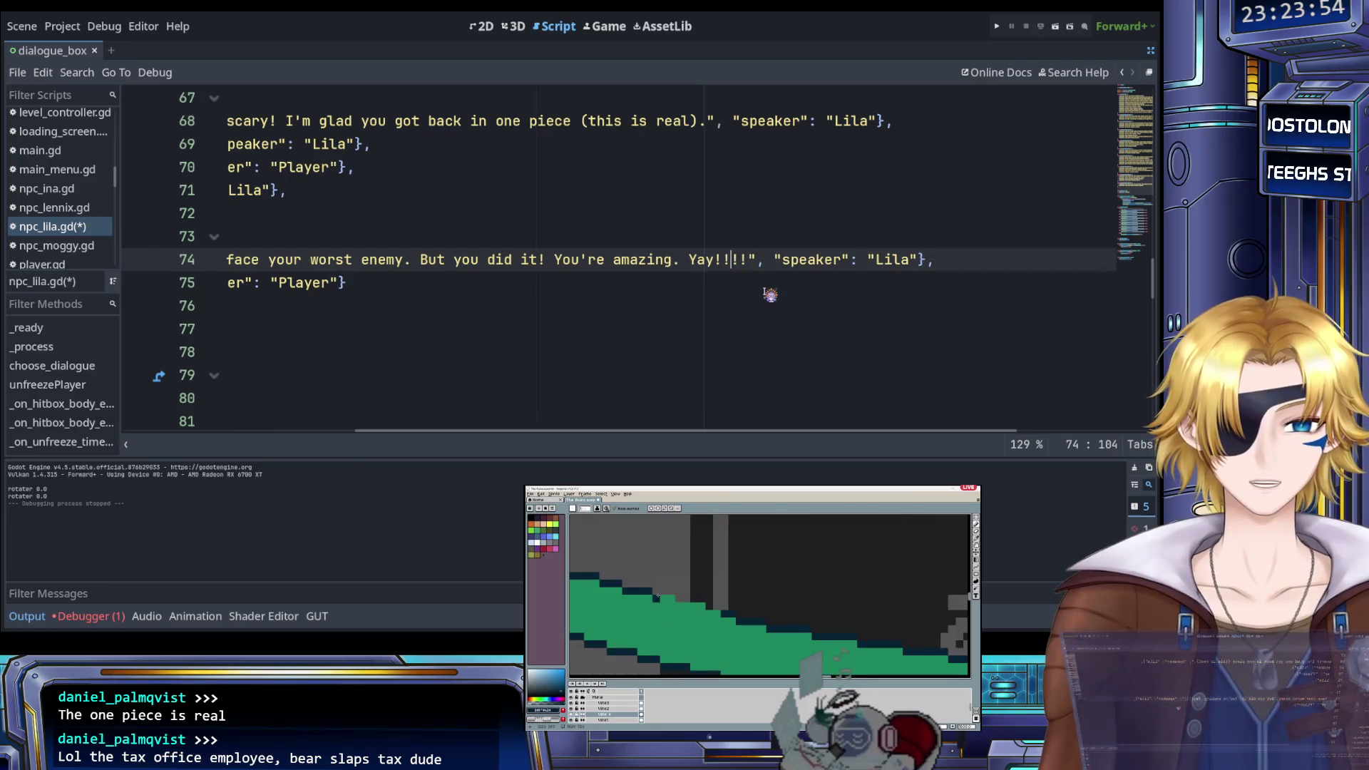
{"action": "type", "text": "ippie"}
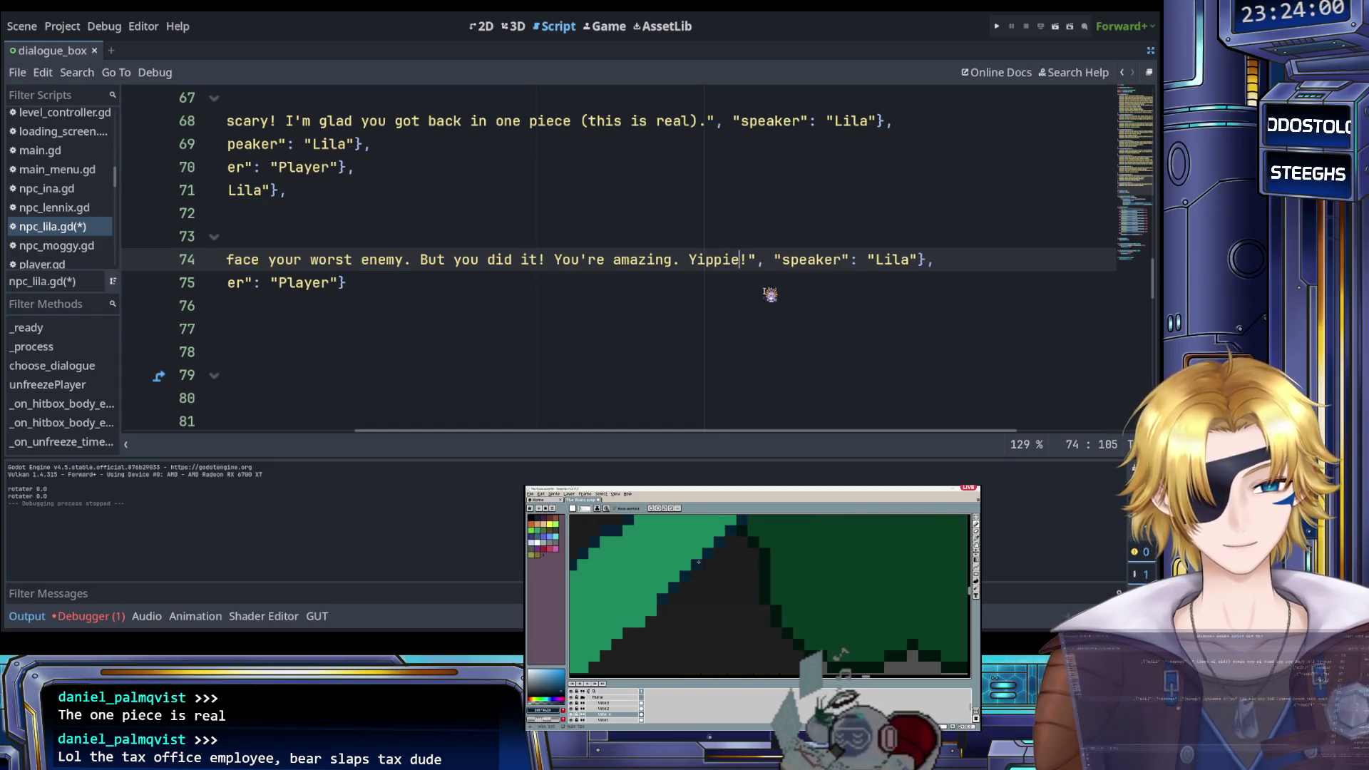
{"action": "scroll", "coordinate": [770, 294], "scroll_direction": "left", "scroll_amount": 3}
{"action": "scroll", "coordinate": [768, 294], "scroll_direction": "right", "scroll_amount": 4}
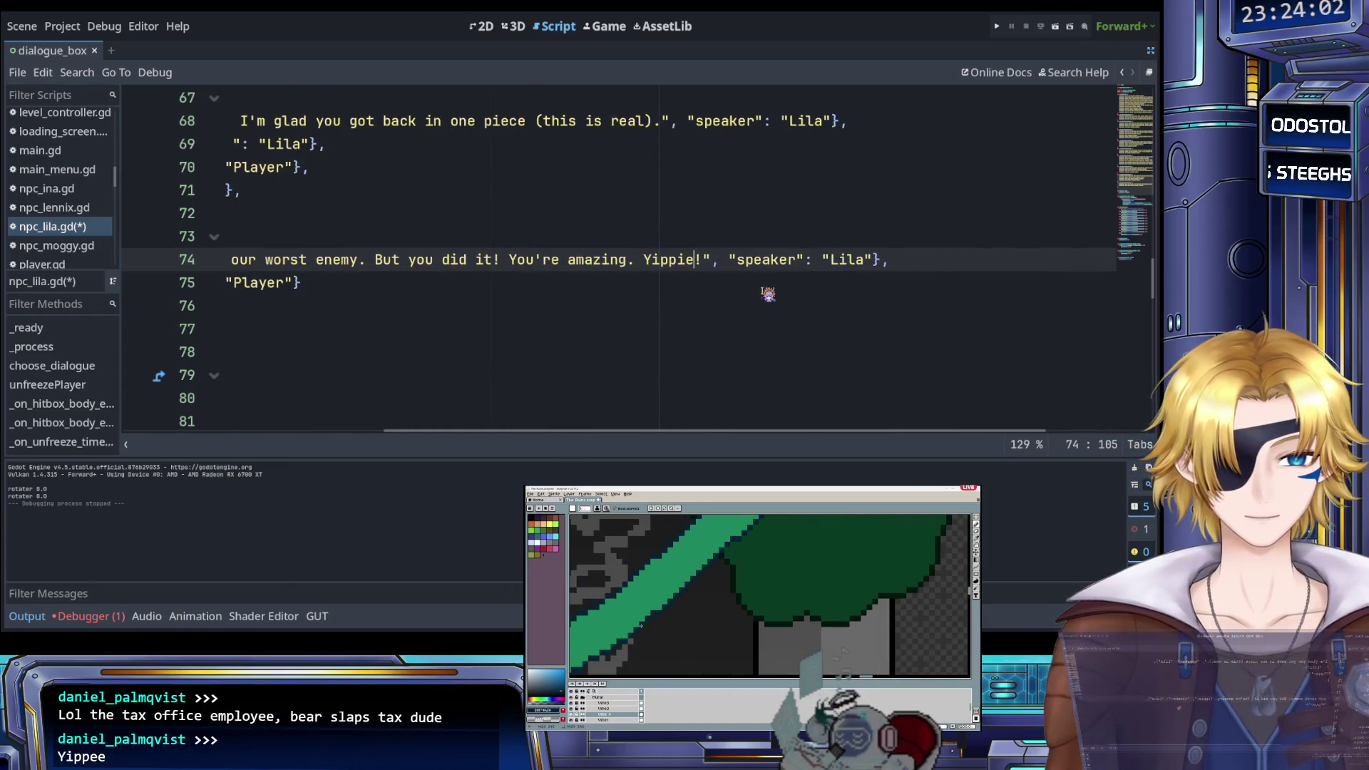
{"action": "scroll", "coordinate": [823, 292], "scroll_direction": "left", "scroll_amount": 2}
{"action": "type", "text": "!"}
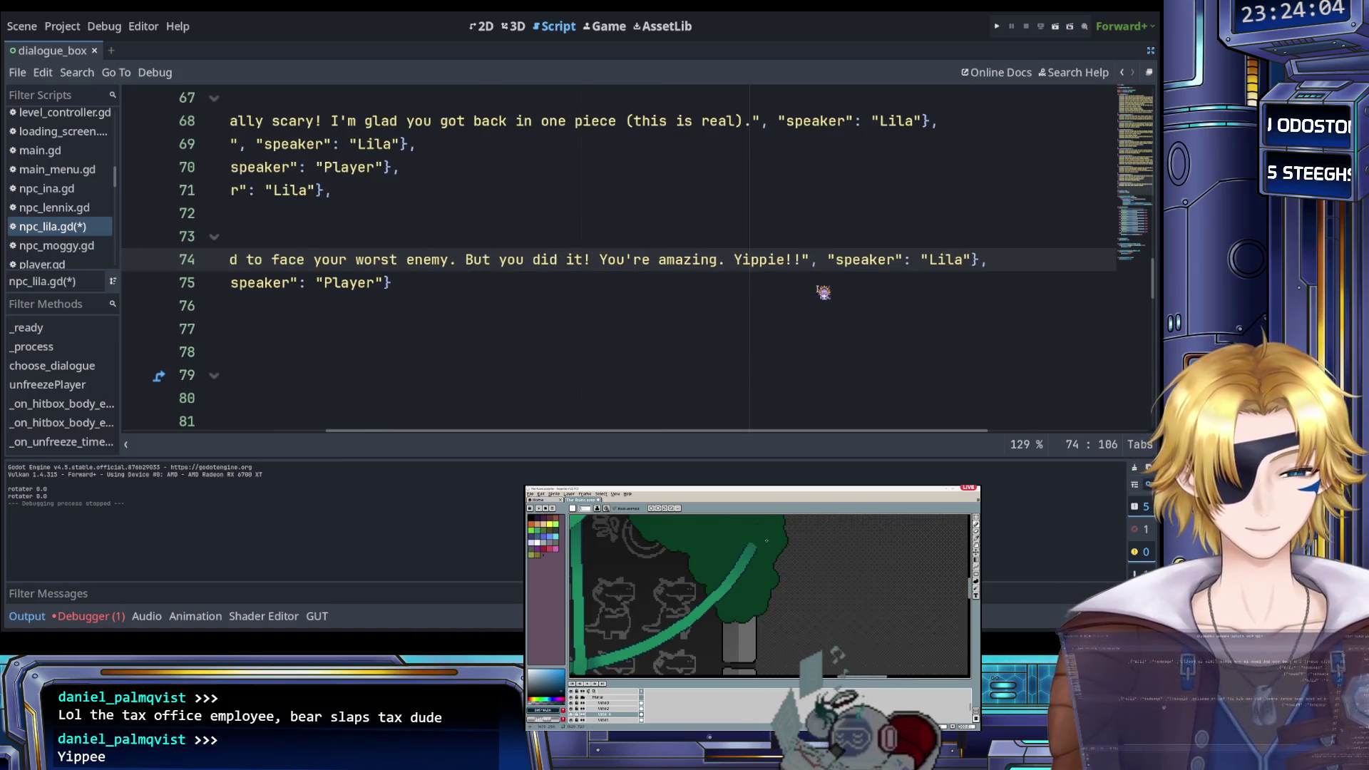
{"action": "key", "text": "Left"}
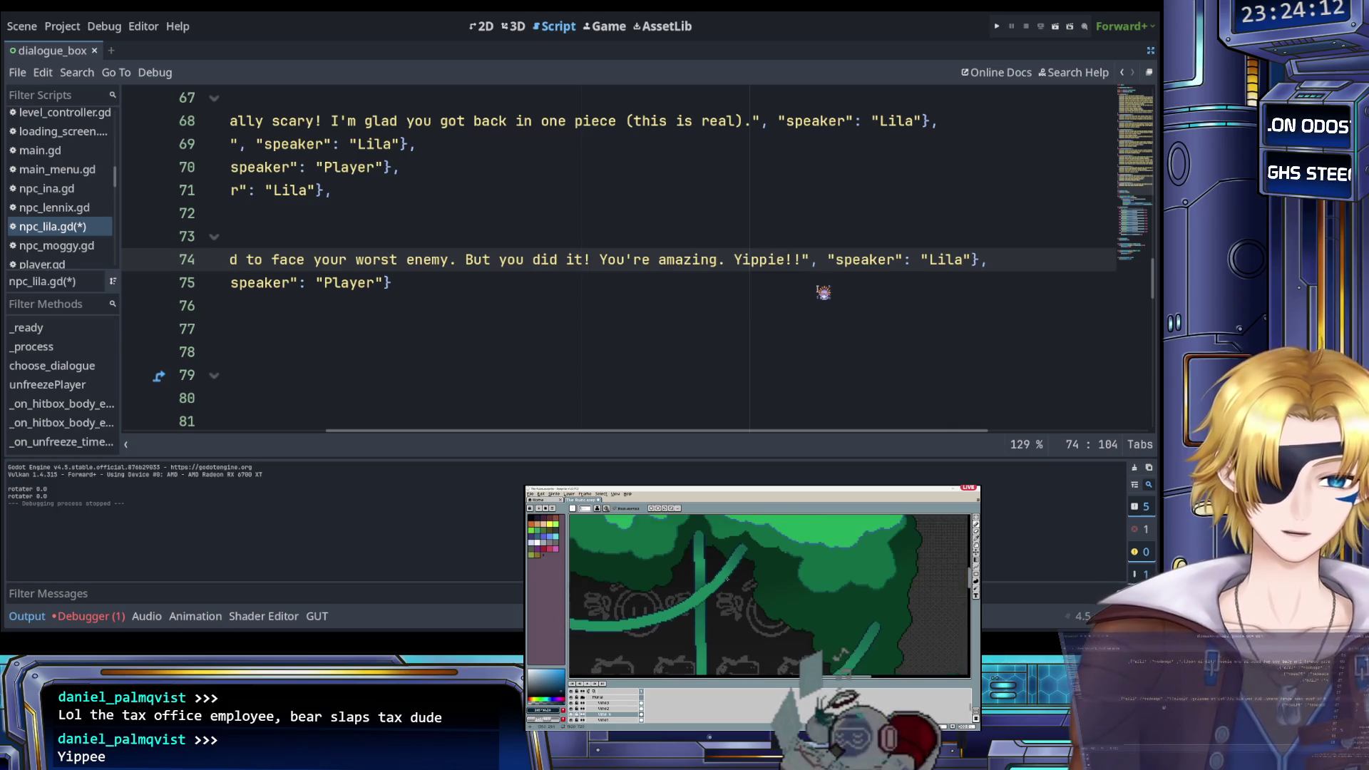
{"action": "key", "text": "BackSpace"}
{"action": "type", "text": "e"}
{"action": "key", "text": "ctrl+s"}
{"action": "scroll", "coordinate": [613, 285], "scroll_direction": "left", "scroll_amount": 5}
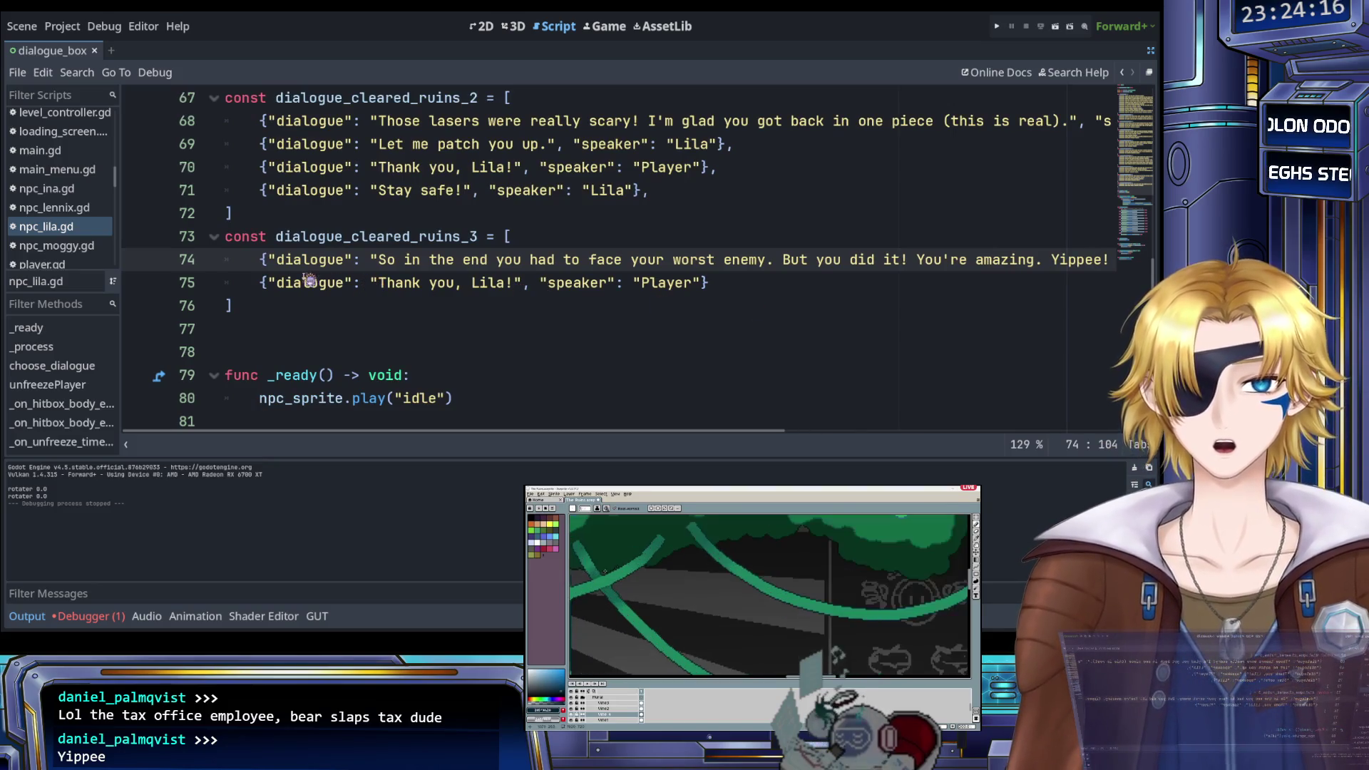
Replace 'Thank you, Lila!' with 'I'm grateful for the tip and all the help!' and add an empty line below
{"action": "double_click", "coordinate": [395, 286]}
{"action": "left_click_drag", "start_coordinate": [425, 288], "coordinate": [511, 285]}
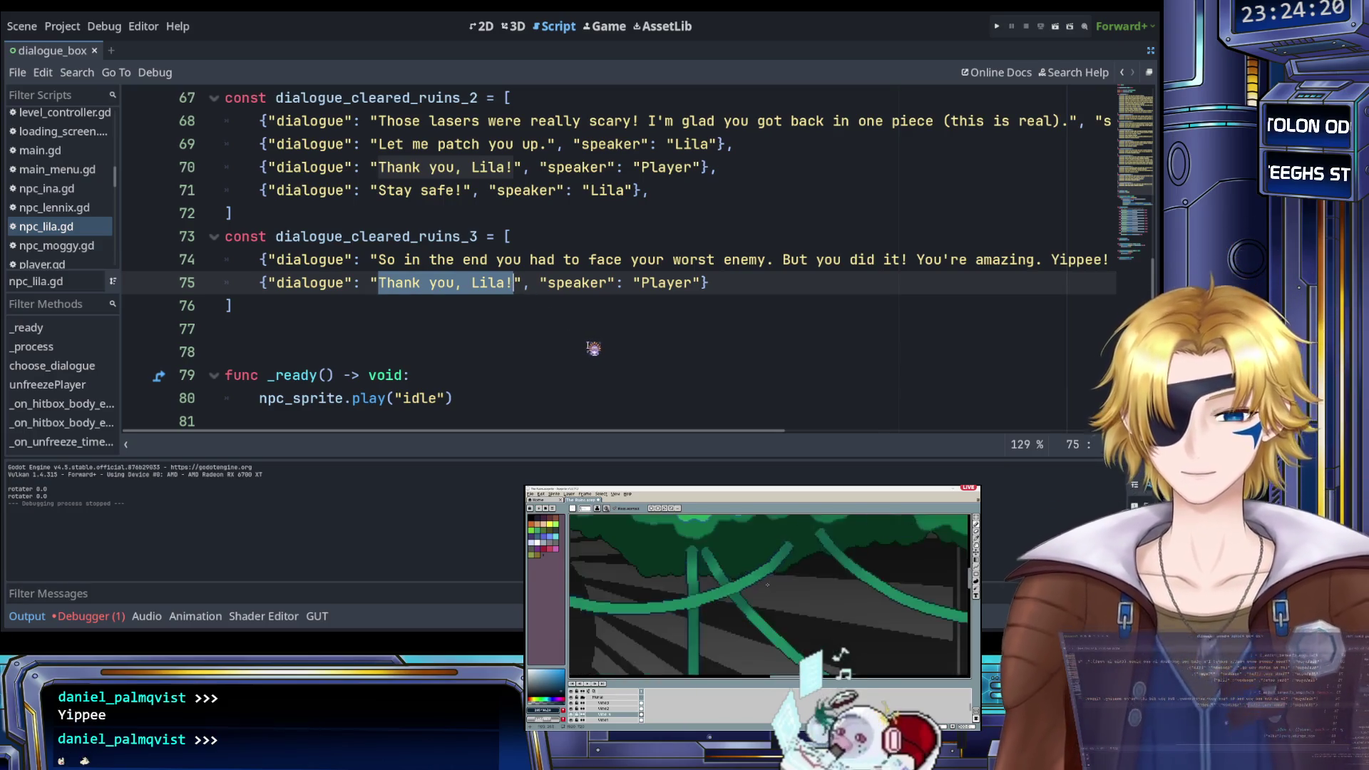
{"action": "type", "text": "I'm gratef"}
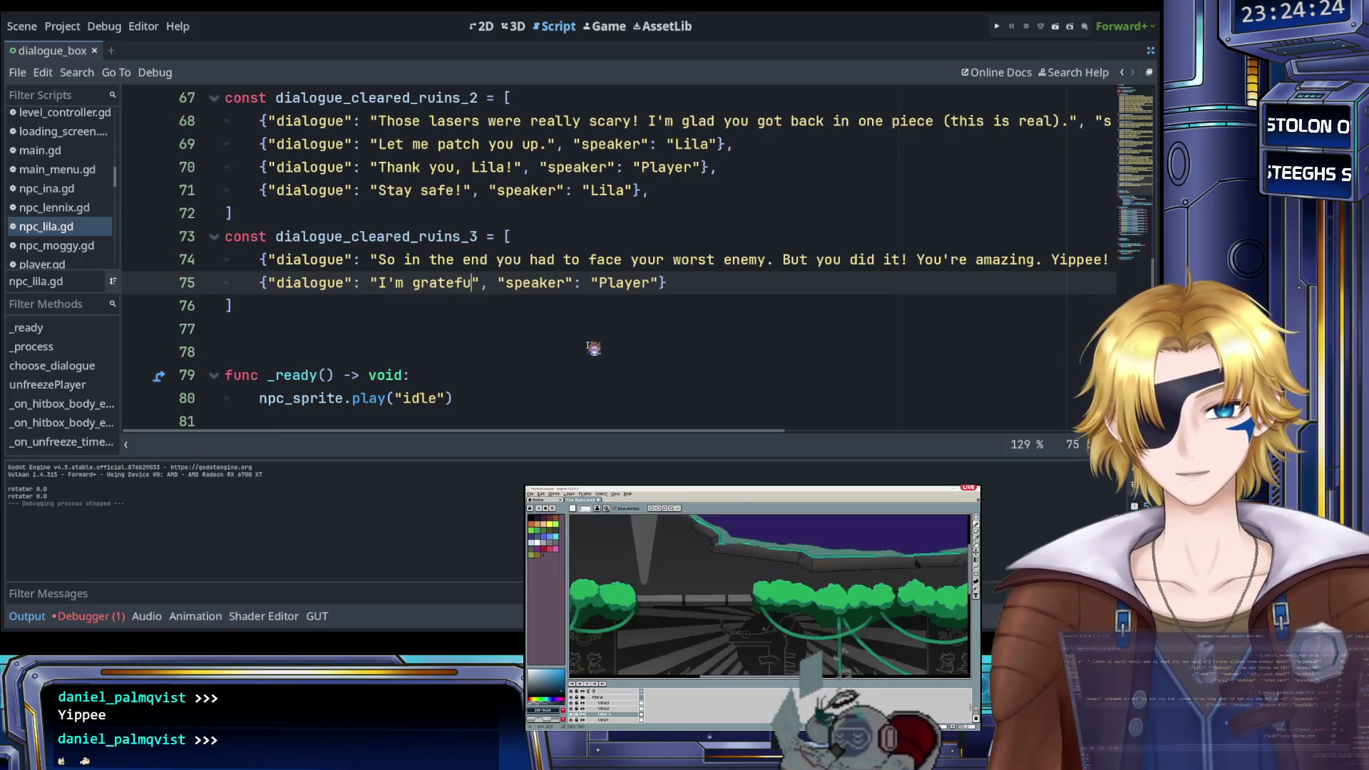
{"action": "type", "text": "ul for"}
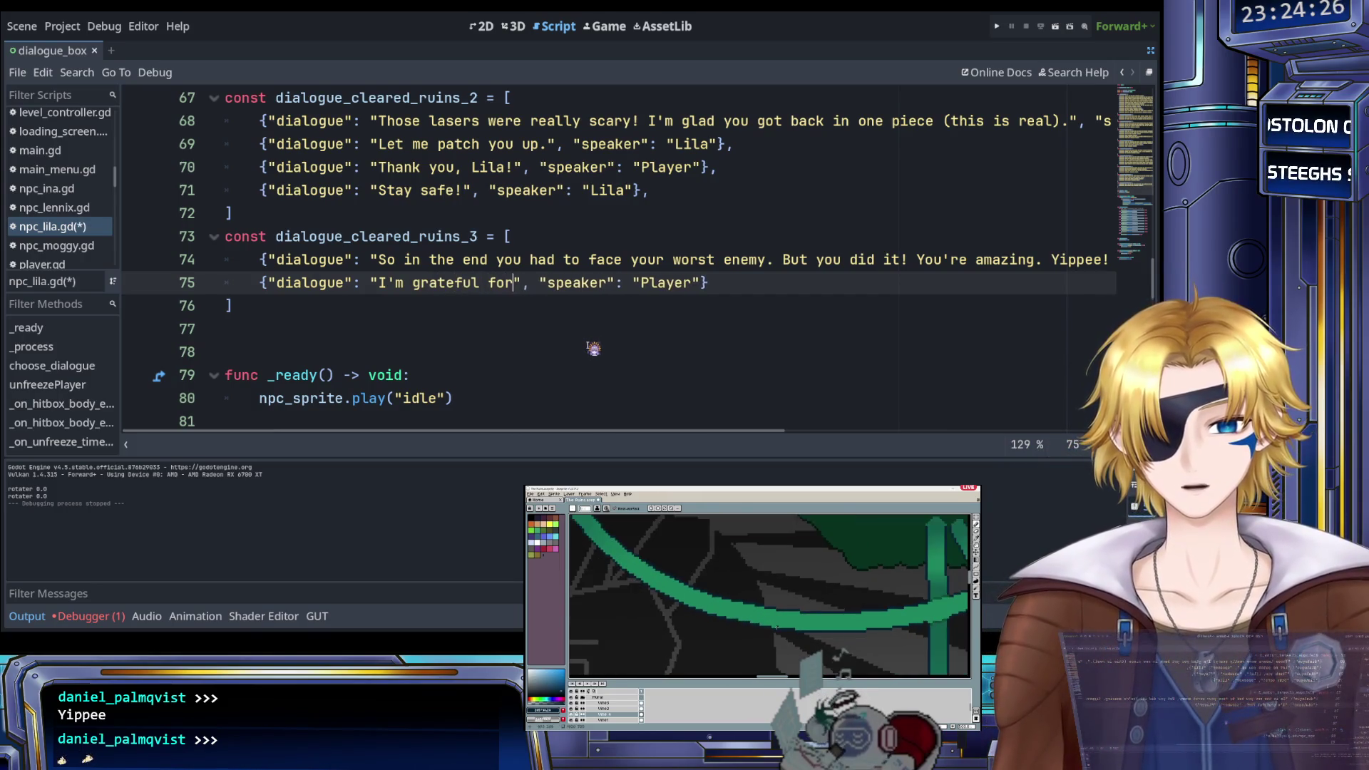
{"action": "type", "text": " the"}
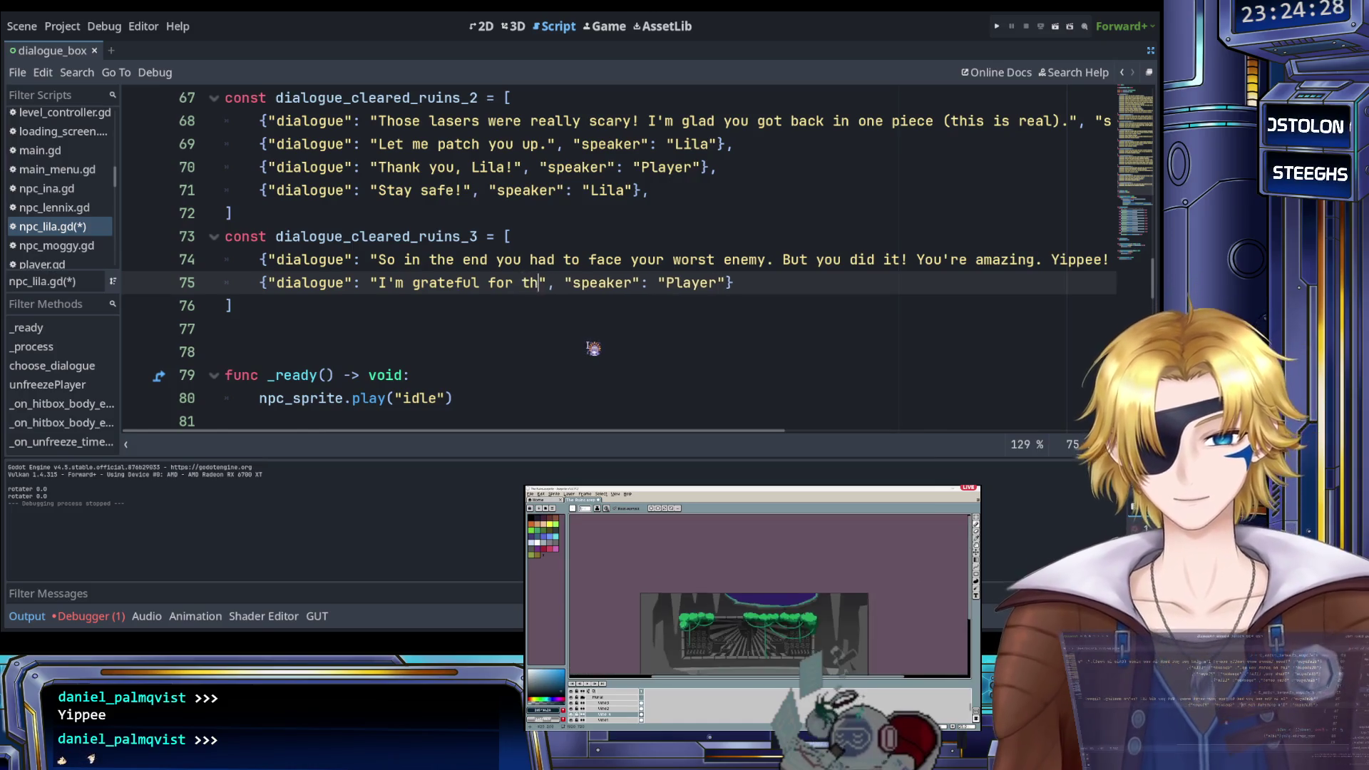
{"action": "type", "text": "ip and all the "}
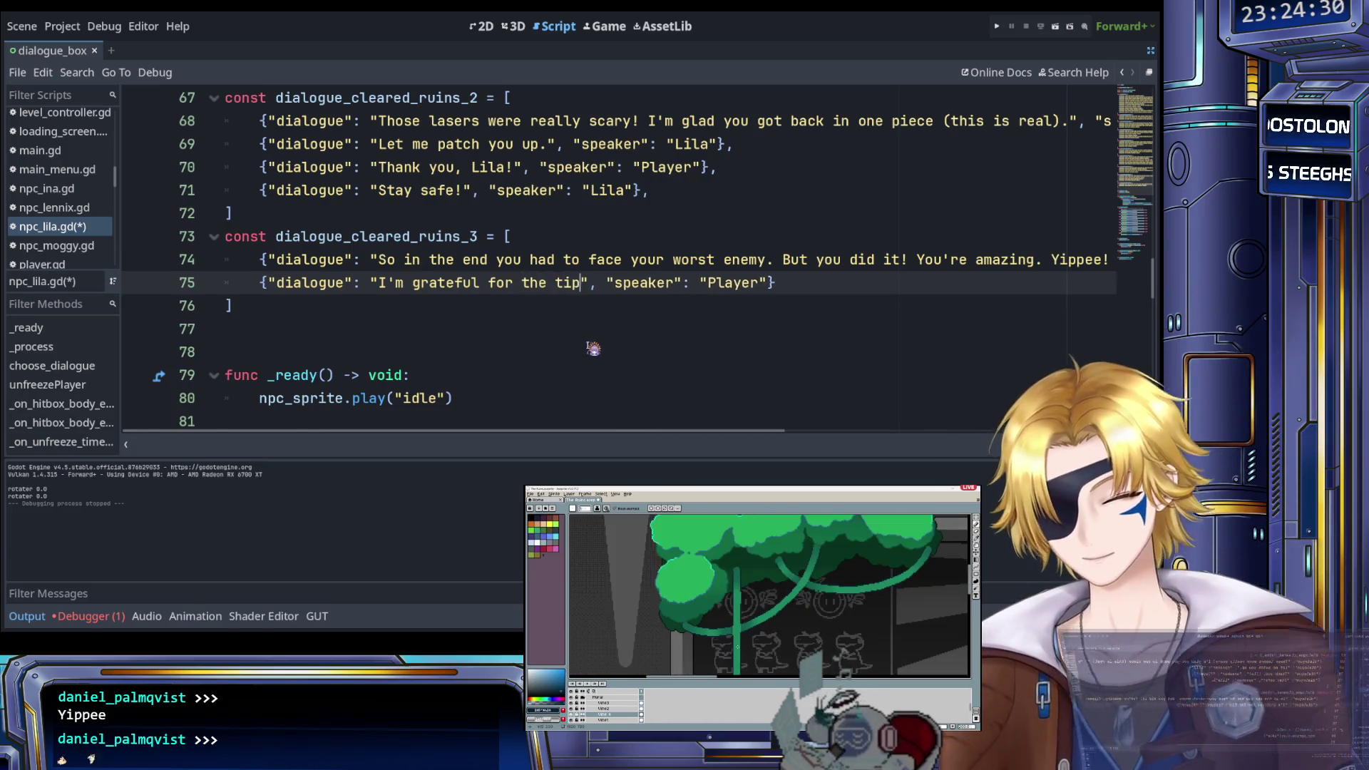
{"action": "type", "text": "help!"}
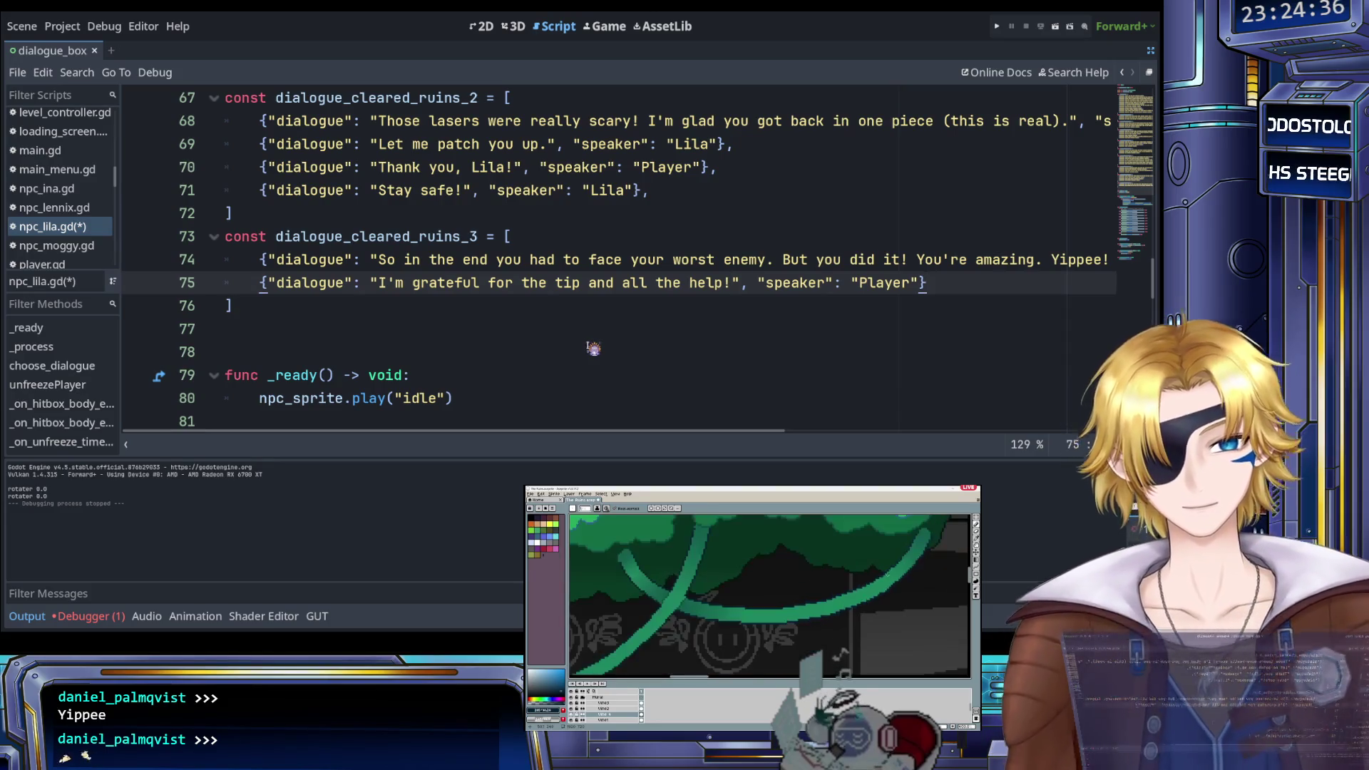
{"action": "type", "text": ","}
{"action": "key", "text": "Return"}
{"action": "type", "text": "Did you lose your footing often?"}
{"action": "key", "text": "ctrl+z"}
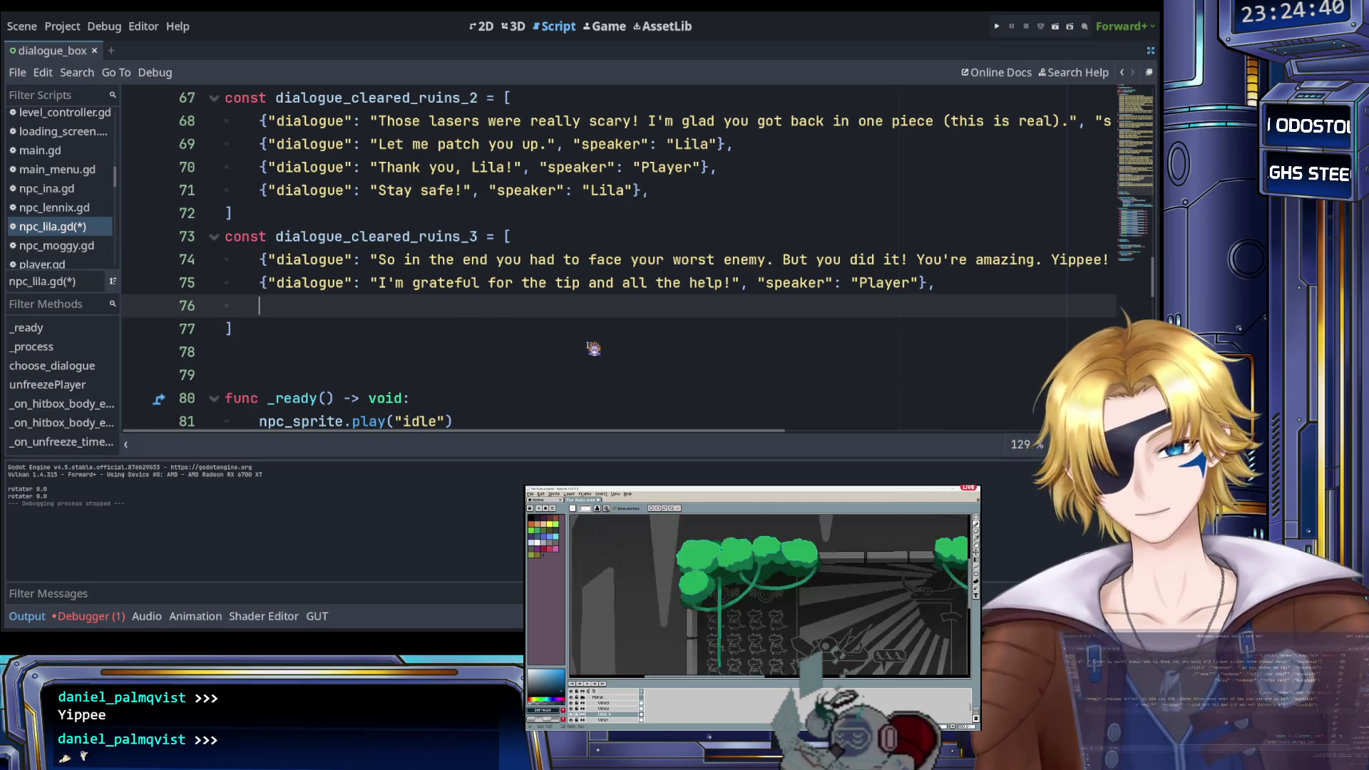
Copy the Player line below itself and change the copy's speaker to Lila
{"action": "key", "text": "ctrl+shift+z"}
{"action": "key", "text": "Home"}
{"action": "key", "text": "shift+Up"}
{"action": "key", "text": "ctrl+c"}
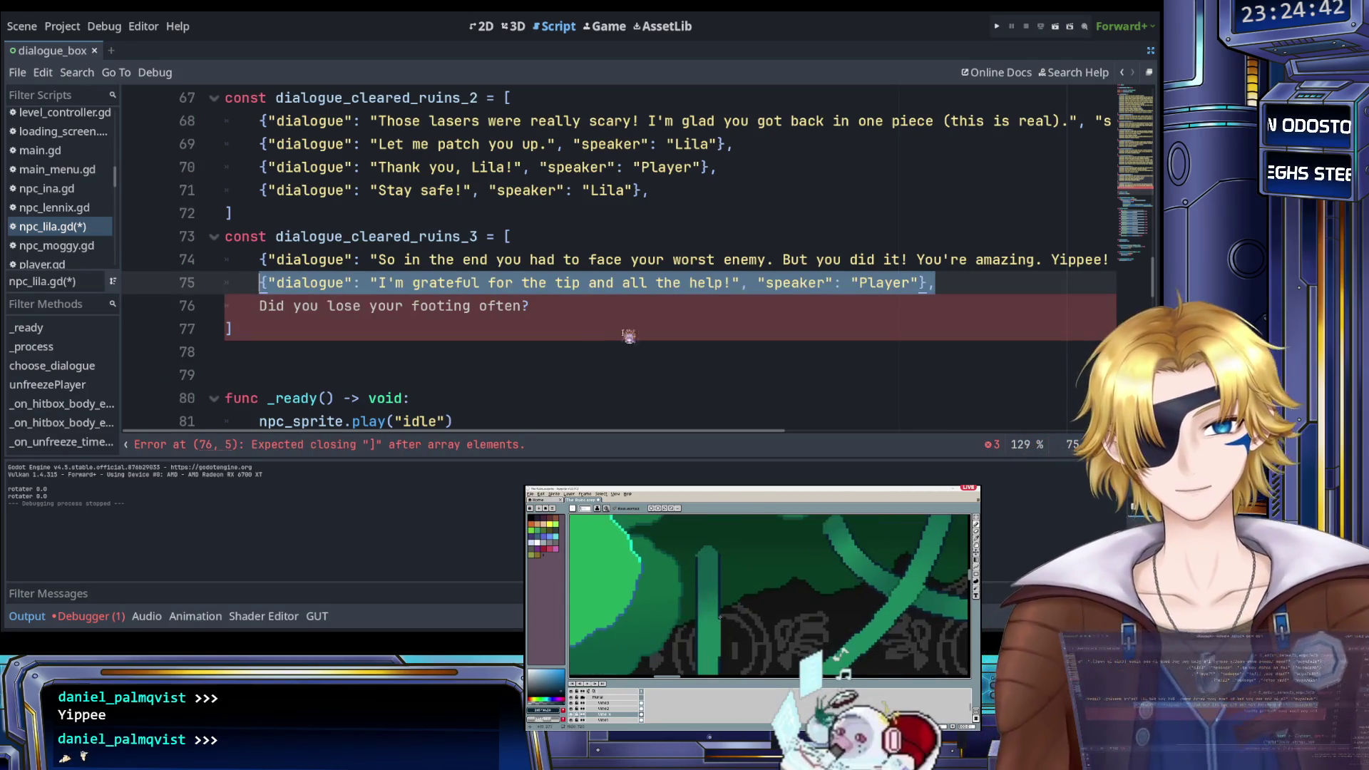
{"action": "left_click", "coordinate": [961, 288]}
{"action": "key", "text": "Return"}
{"action": "key", "text": "ctrl+v"}
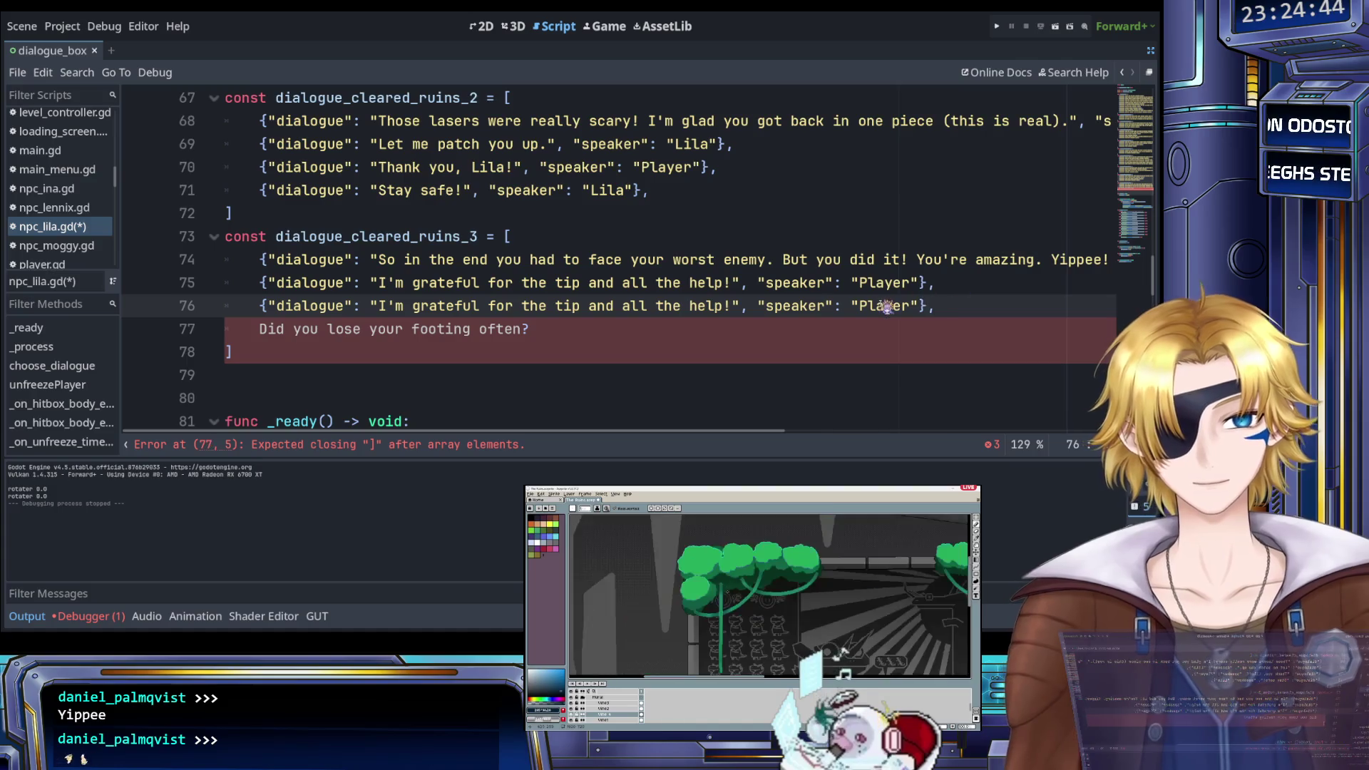
{"action": "left_click_drag", "start_coordinate": [858, 307], "coordinate": [885, 306]}
{"action": "double_click", "coordinate": [885, 307]}
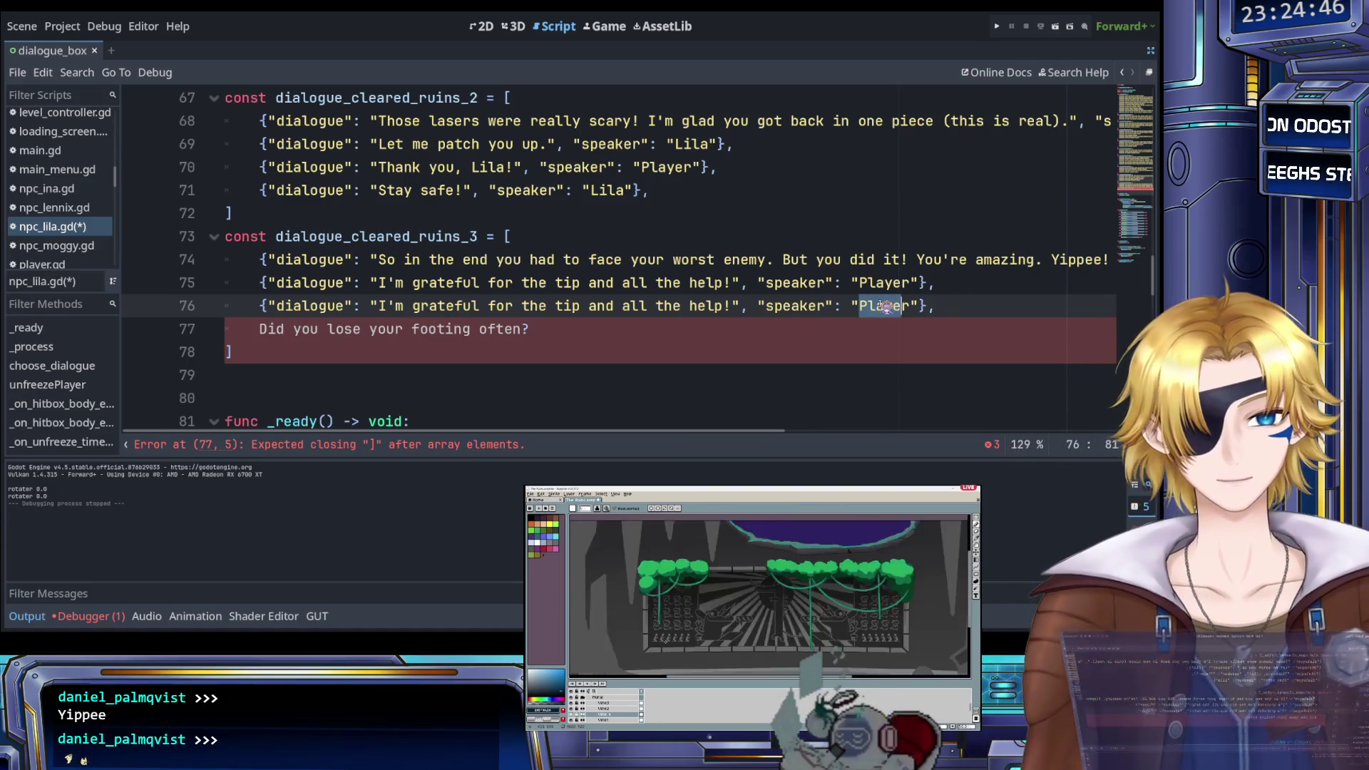
{"action": "type", "text": "Lila"}
Remove the leftover question line and set Lila's text to 'How was it? Did you lose your footing often?'
{"action": "scroll", "coordinate": [791, 303], "scroll_direction": "right", "scroll_amount": 5}
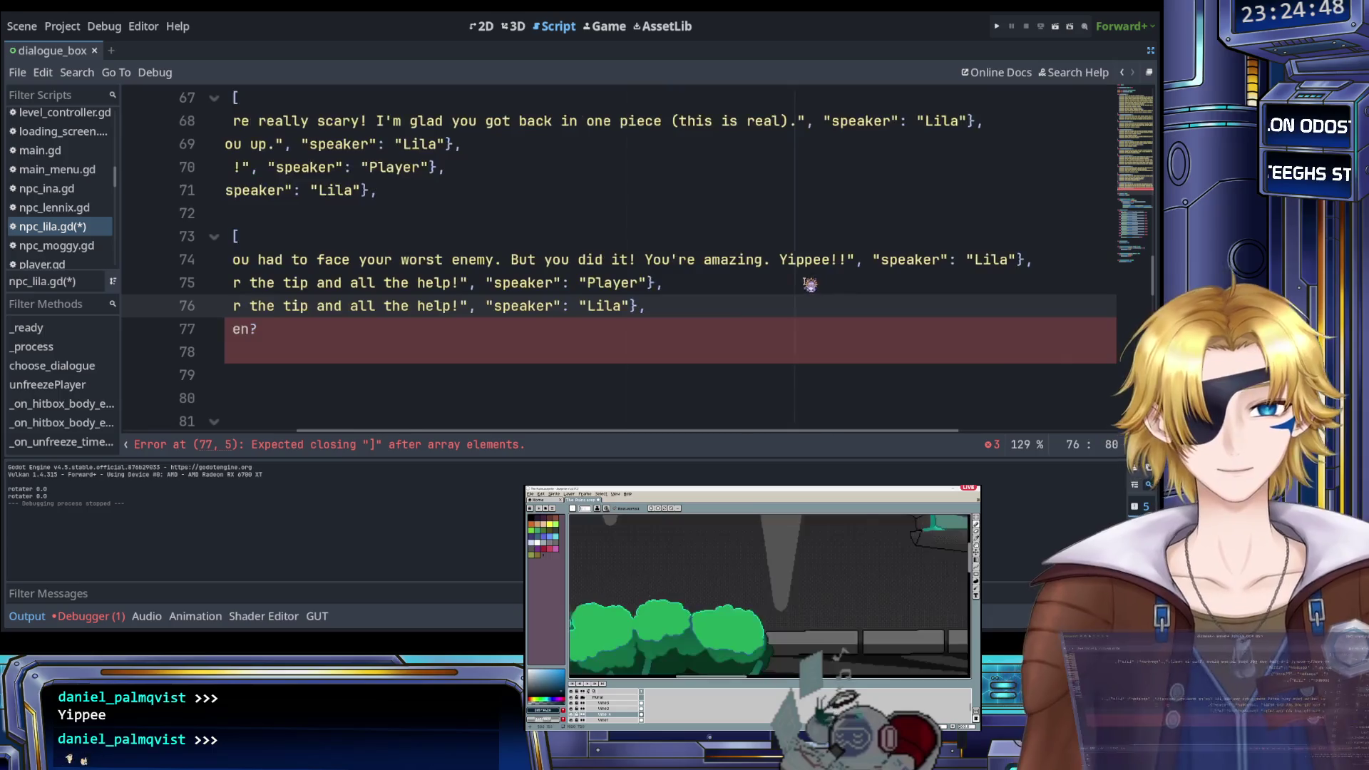
{"action": "scroll", "coordinate": [792, 303], "scroll_direction": "left", "scroll_amount": 5}
{"action": "left_click_drag", "start_coordinate": [529, 329], "coordinate": [267, 334]}
{"action": "key", "text": "BackSpace"}
{"action": "key", "text": "BackSpace"}
{"action": "key", "text": "BackSpace"}
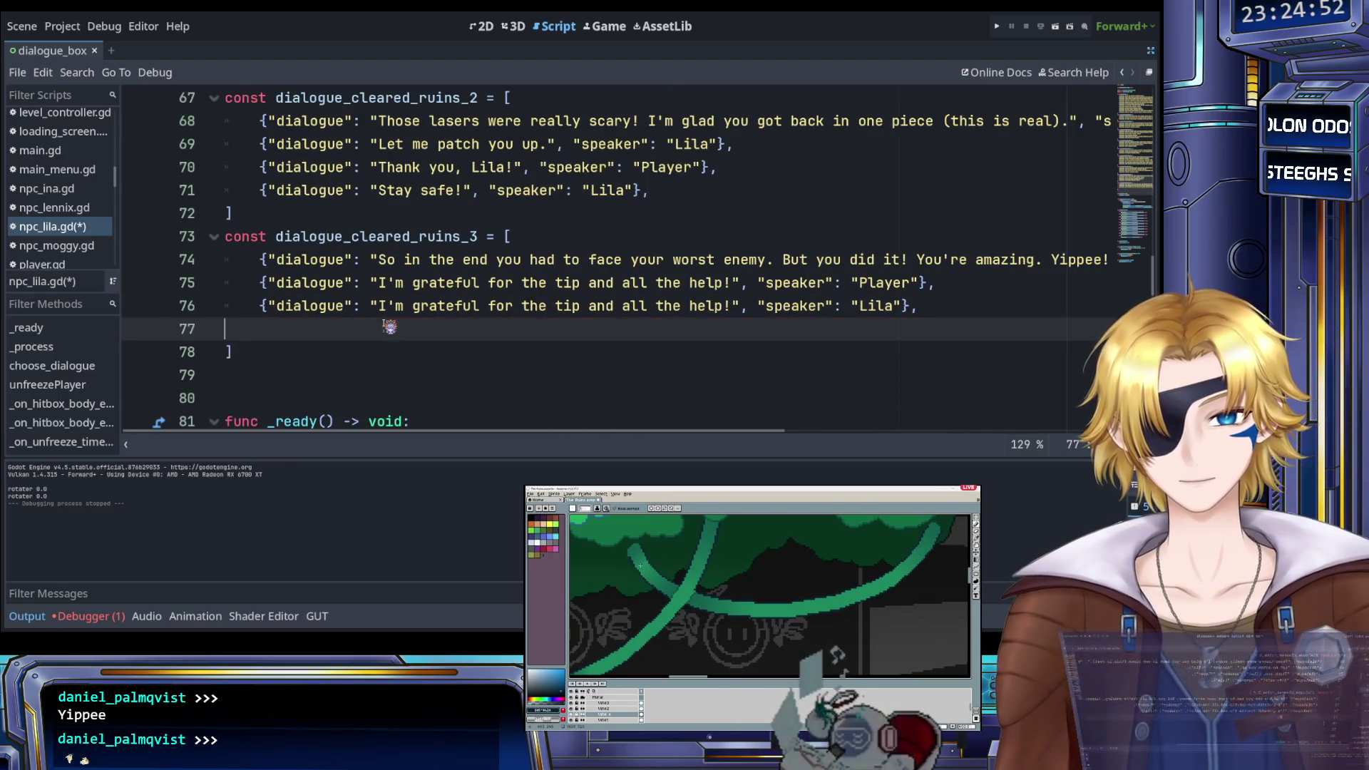
{"action": "left_click_drag", "start_coordinate": [381, 306], "coordinate": [731, 316]}
{"action": "type", "text": "How was "}
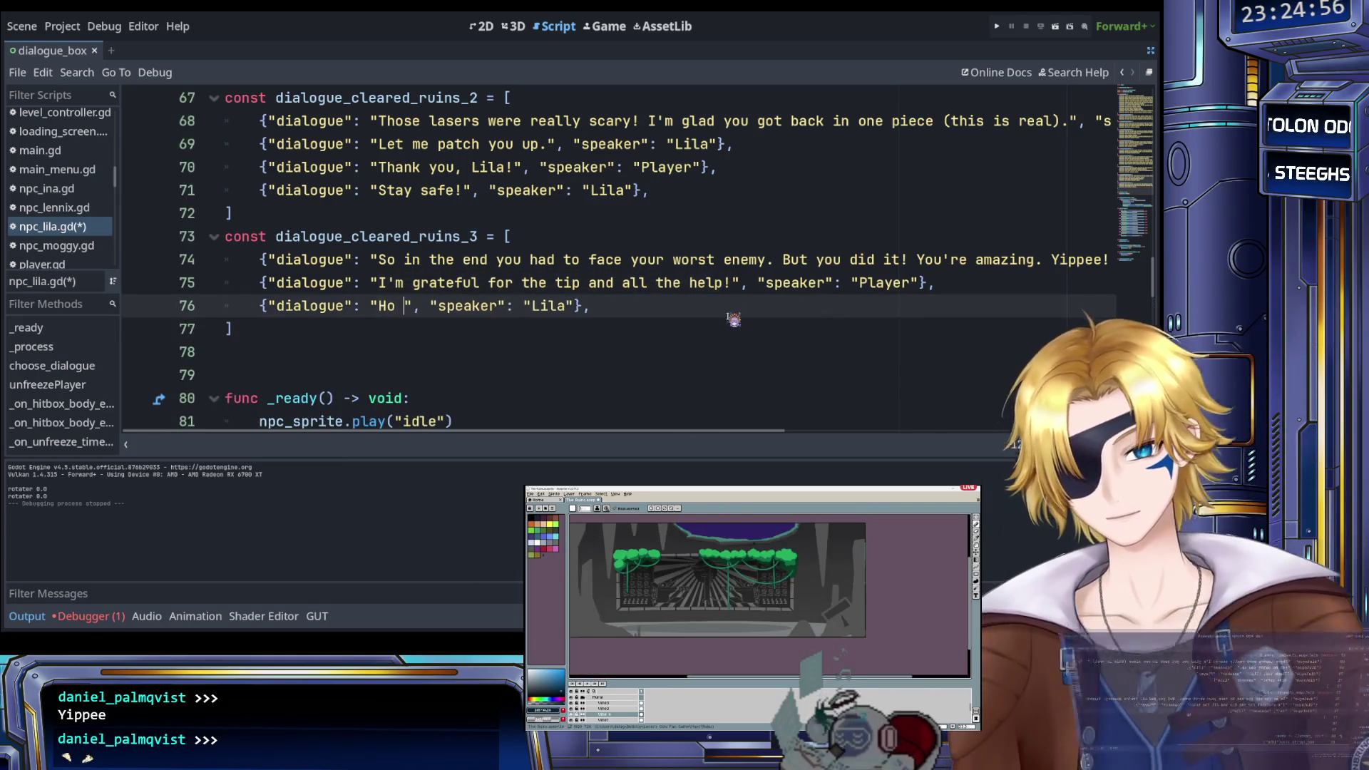
{"action": "type", "text": "it? Did you lose your footing often?"}
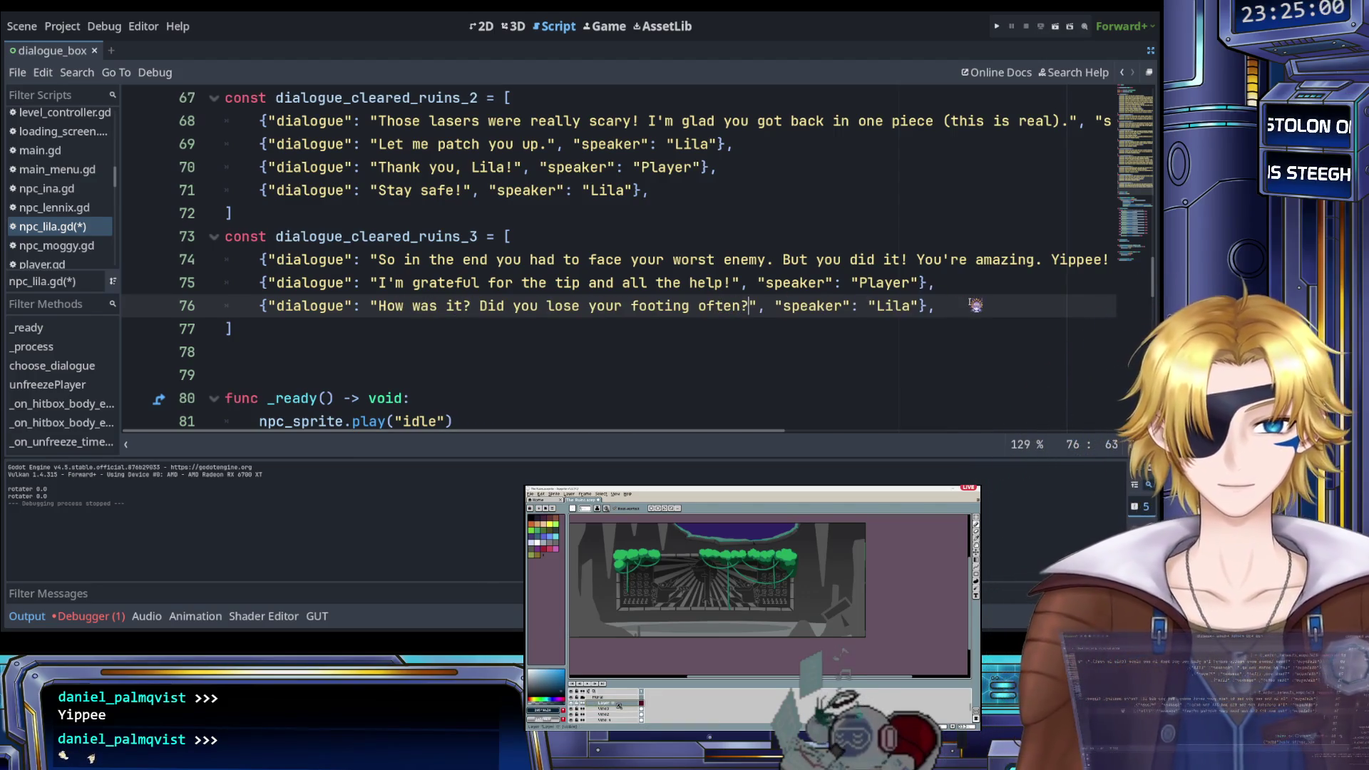
Add the Player reply 'I'd rather not talk about it.' below and save the script
{"action": "key", "text": "shift+Home"}
{"action": "key", "text": "ctrl+c"}
{"action": "key", "text": "End"}
{"action": "key", "text": "Return"}
{"action": "key", "text": "ctrl+v"}
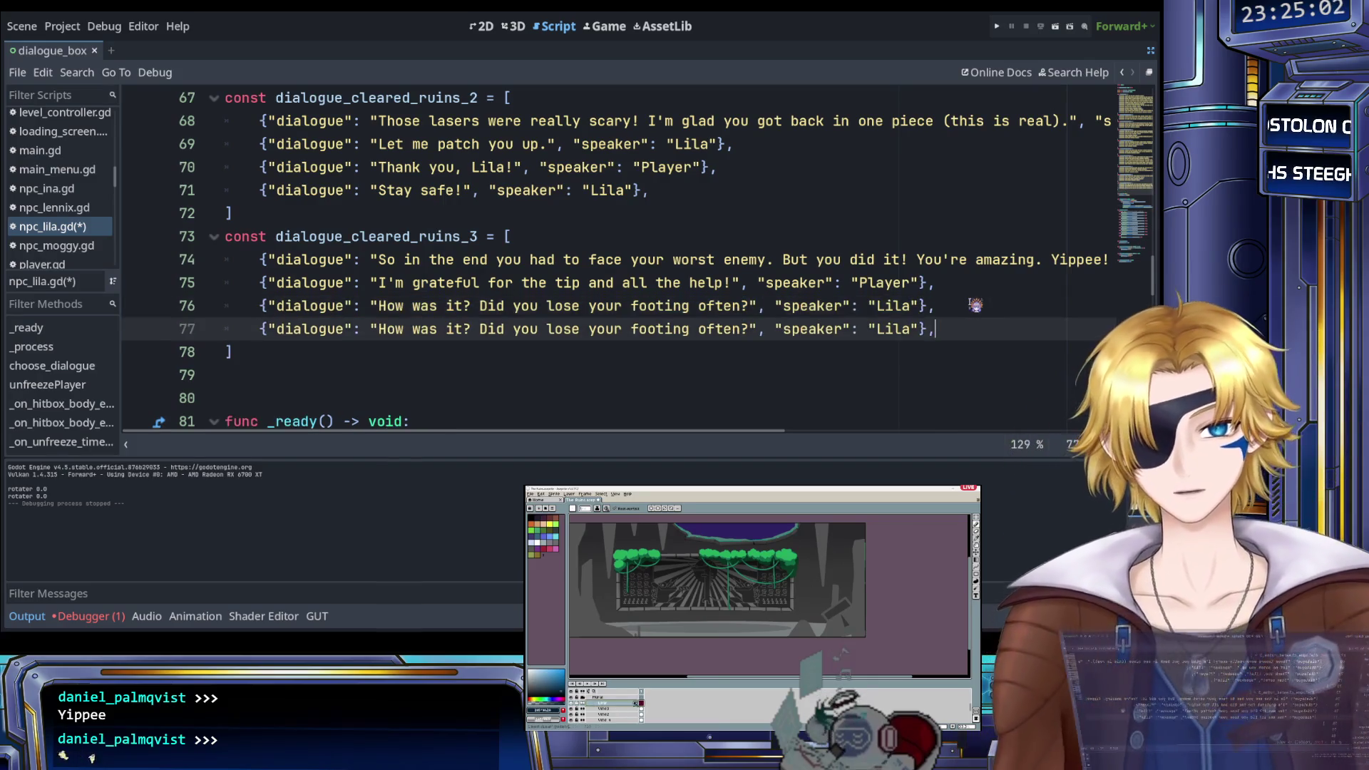
{"action": "left_click_drag", "start_coordinate": [379, 328], "coordinate": [745, 329]}
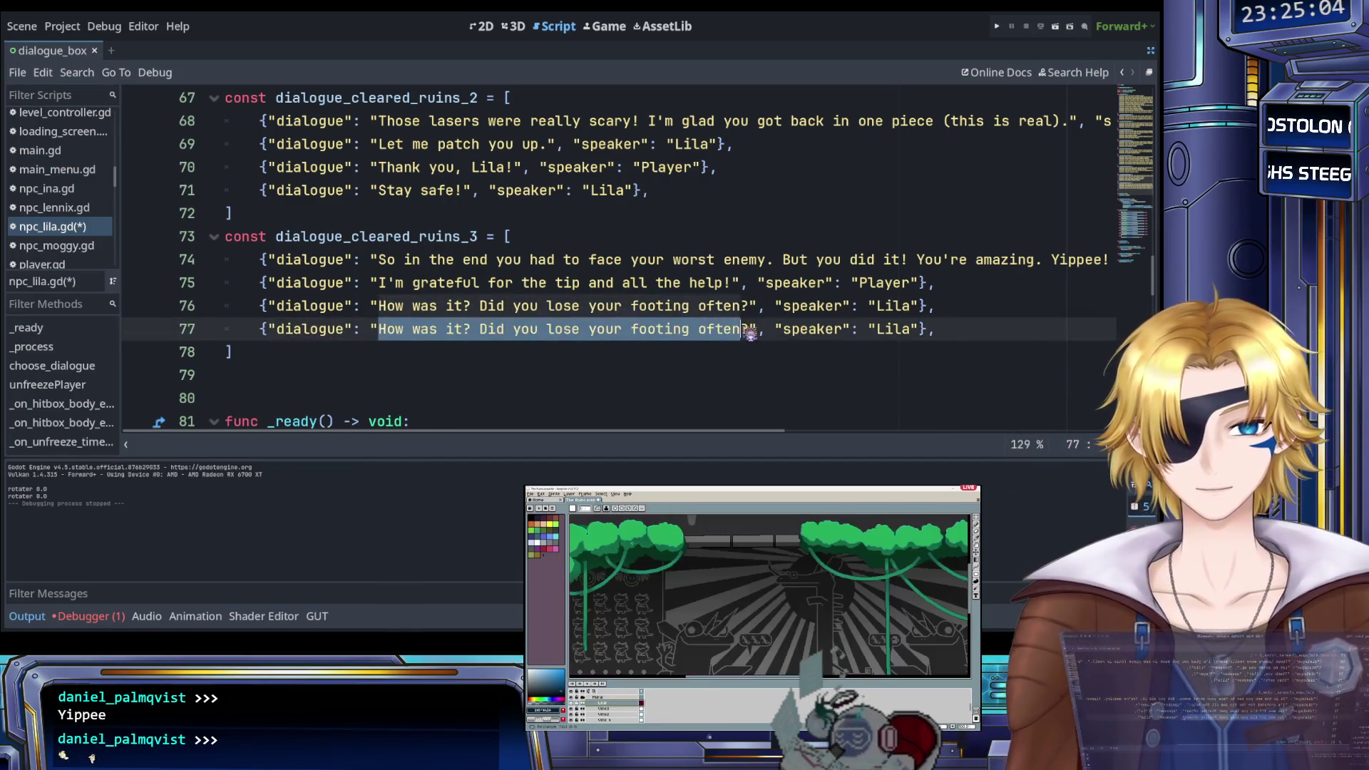
{"action": "type", "text": "I'd rather "}
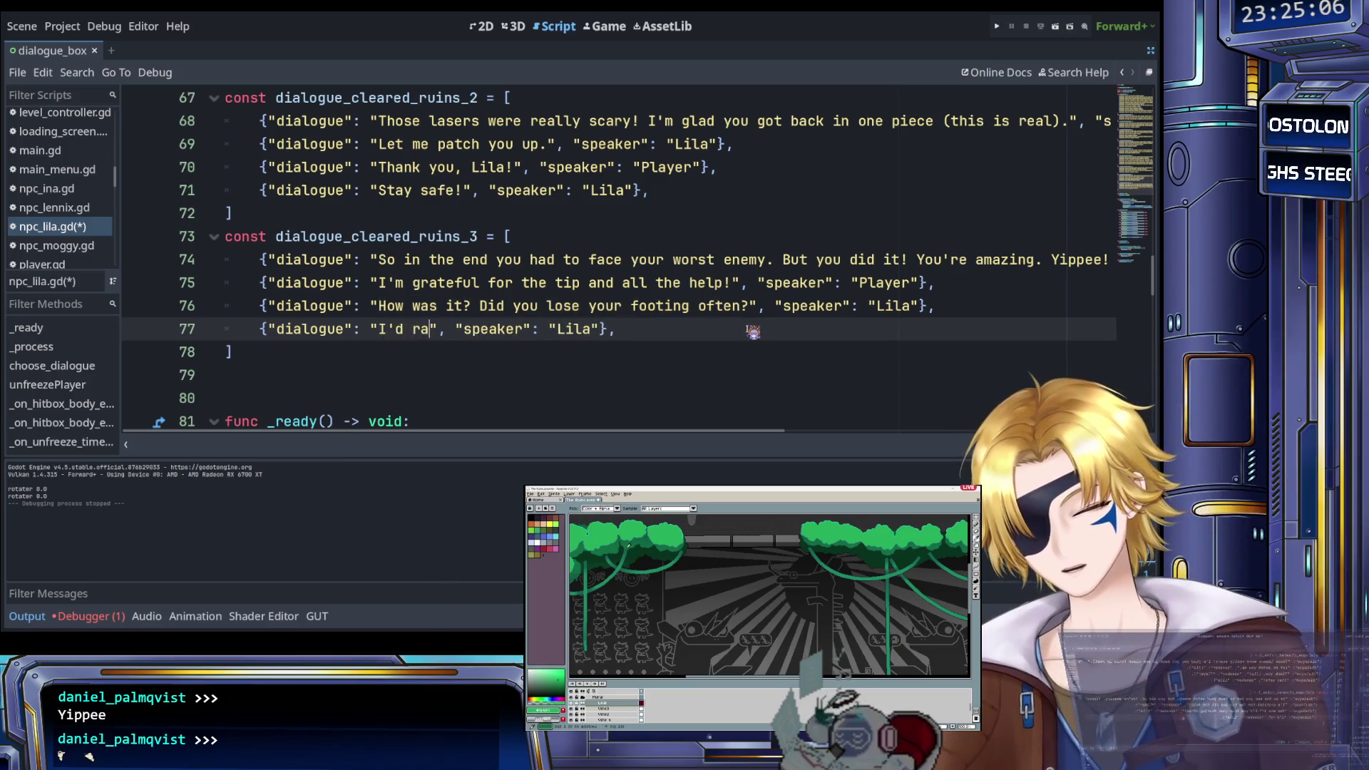
{"action": "type", "text": "not talk about i"}
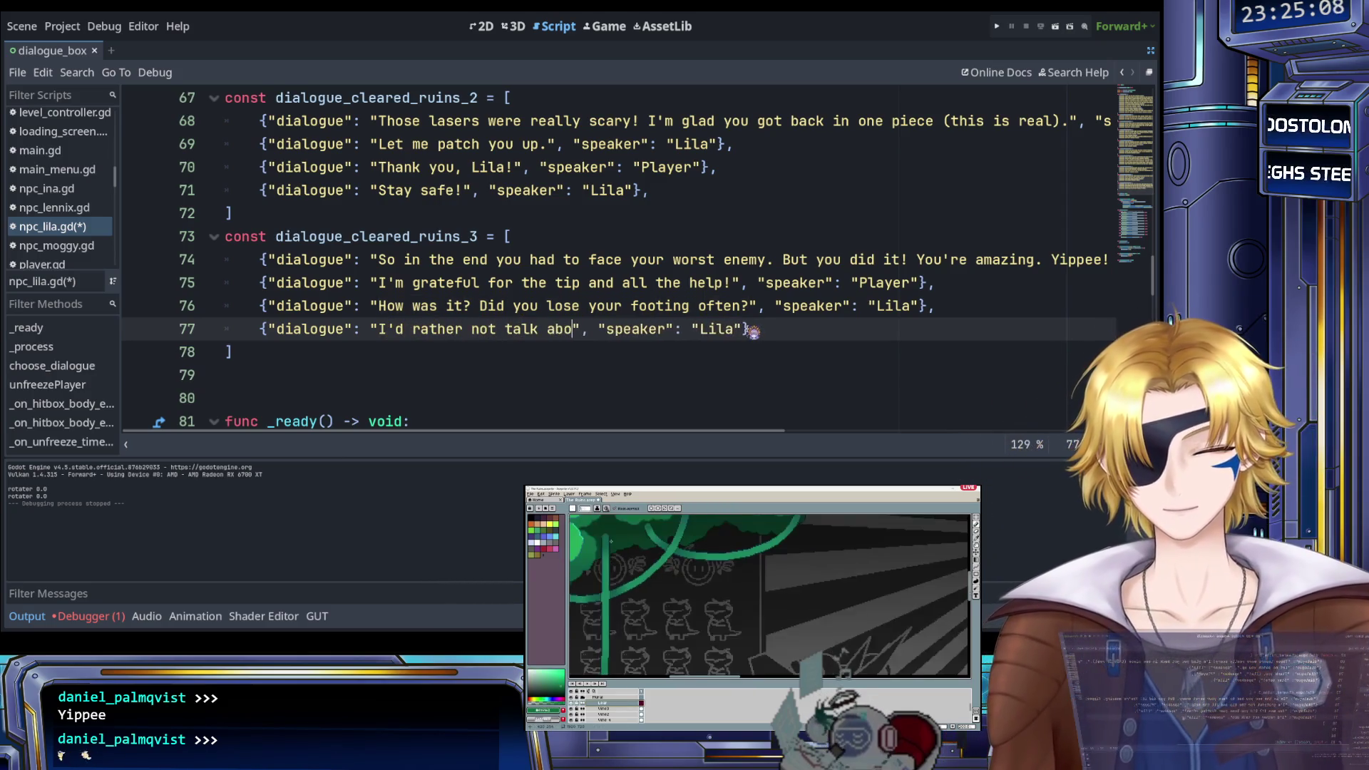
{"action": "type", "text": "t."}
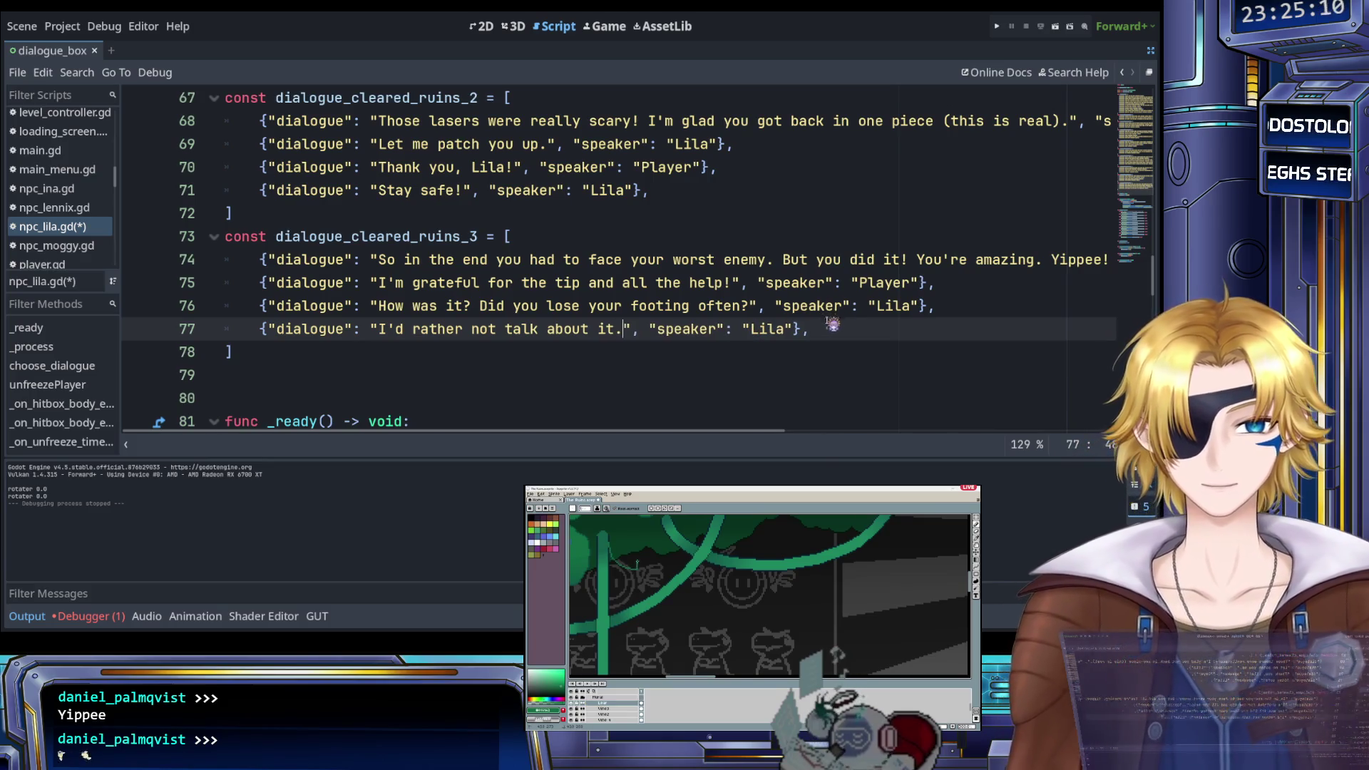
{"action": "double_click", "coordinate": [772, 330]}
{"action": "type", "text": "Player"}
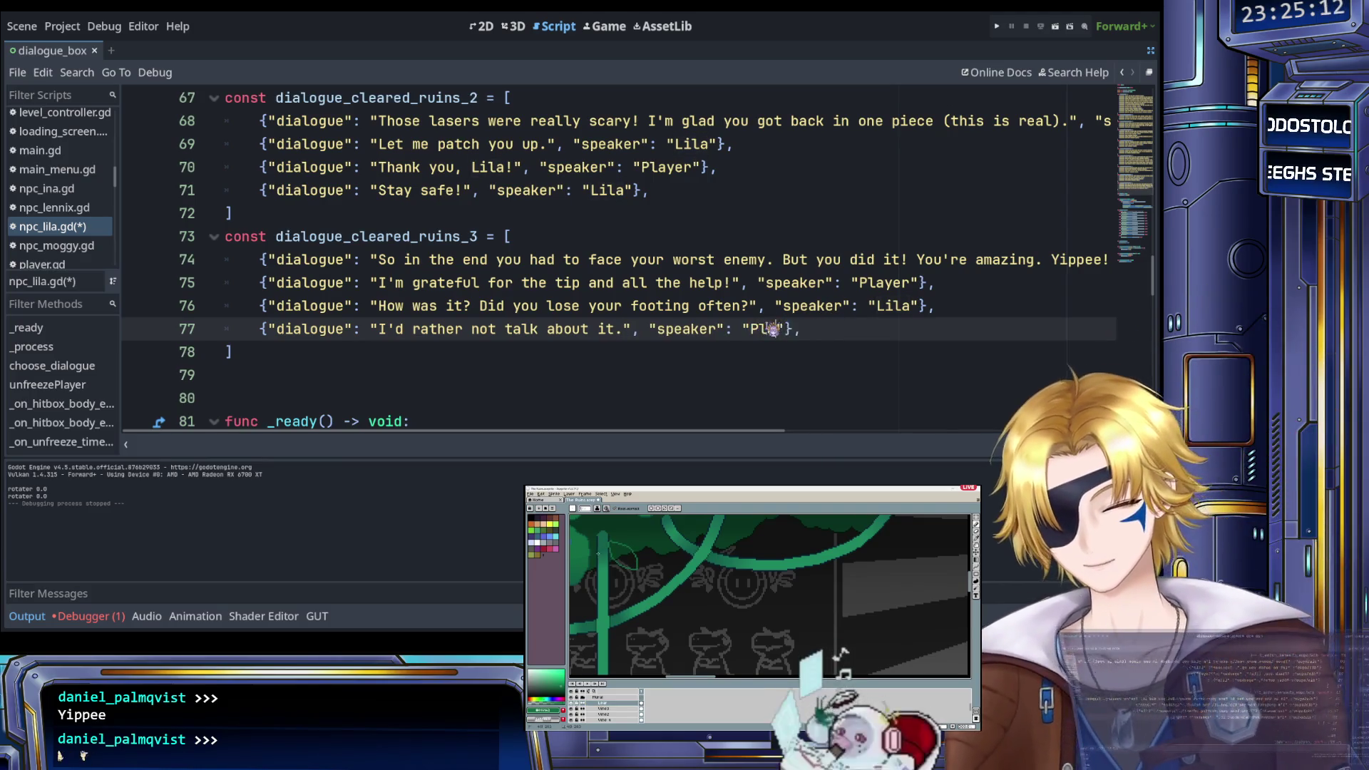
{"action": "key", "text": "ctrl+s"}
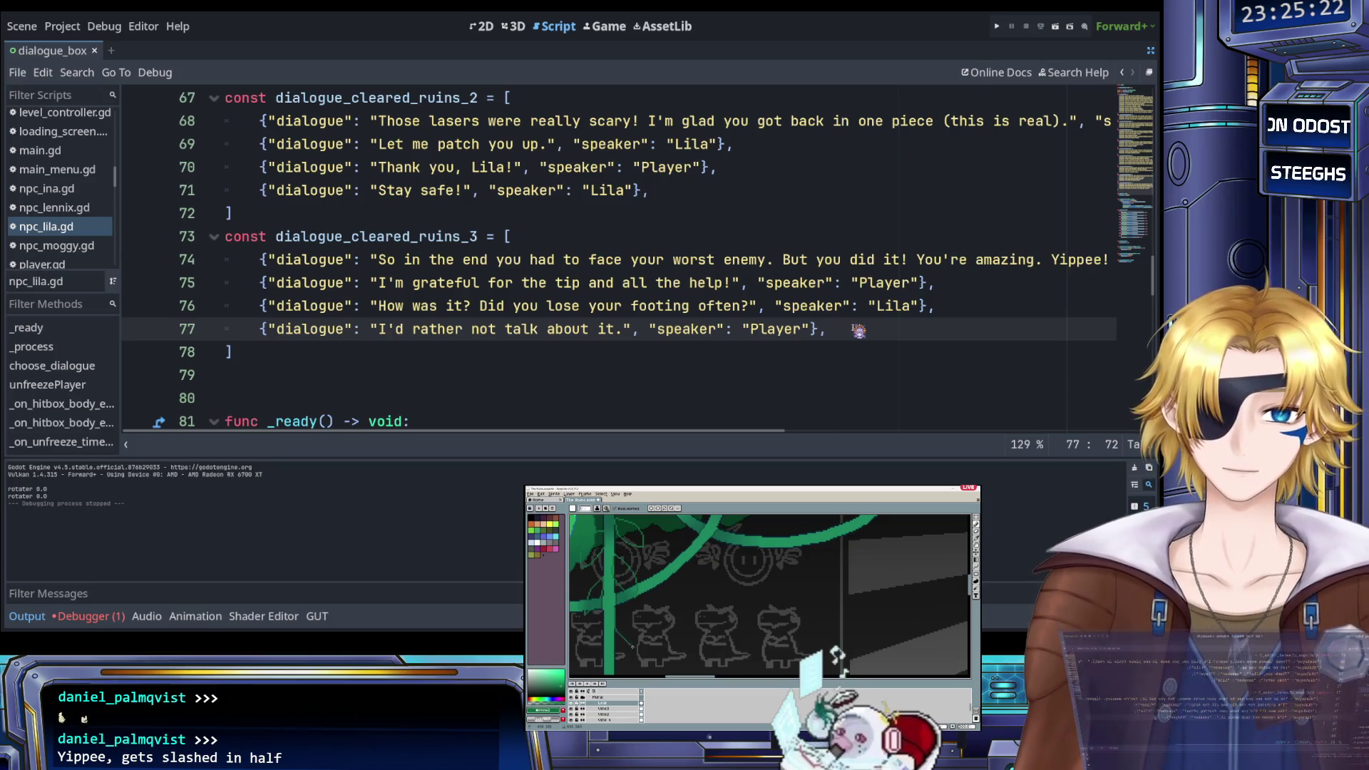
{"action": "key", "text": "shift+Home"}
Add line 78 as Lila asking 'What are you going to do now?'
{"action": "key", "text": "ctrl+c"}
{"action": "key", "text": "End"}
{"action": "key", "text": "Return"}
{"action": "key", "text": "ctrl+v"}
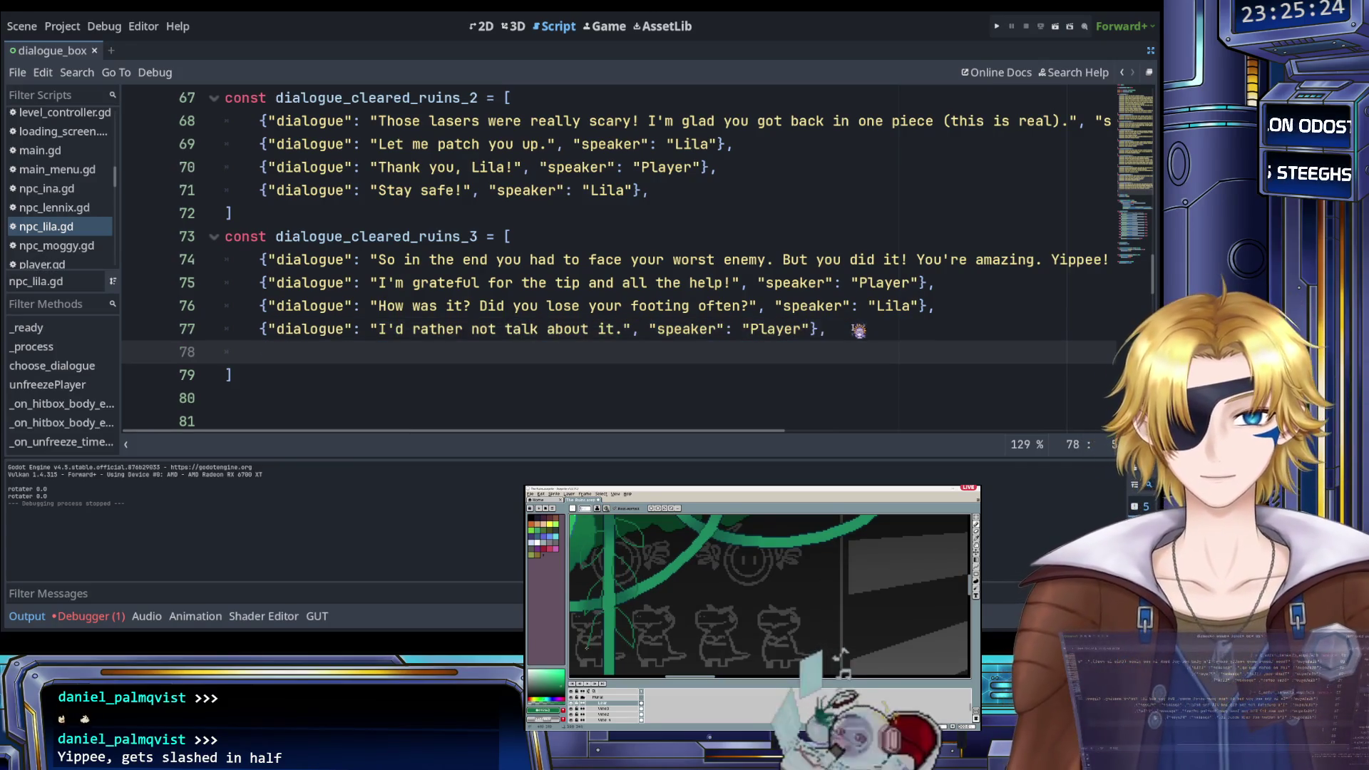
{"action": "double_click", "coordinate": [770, 353]}
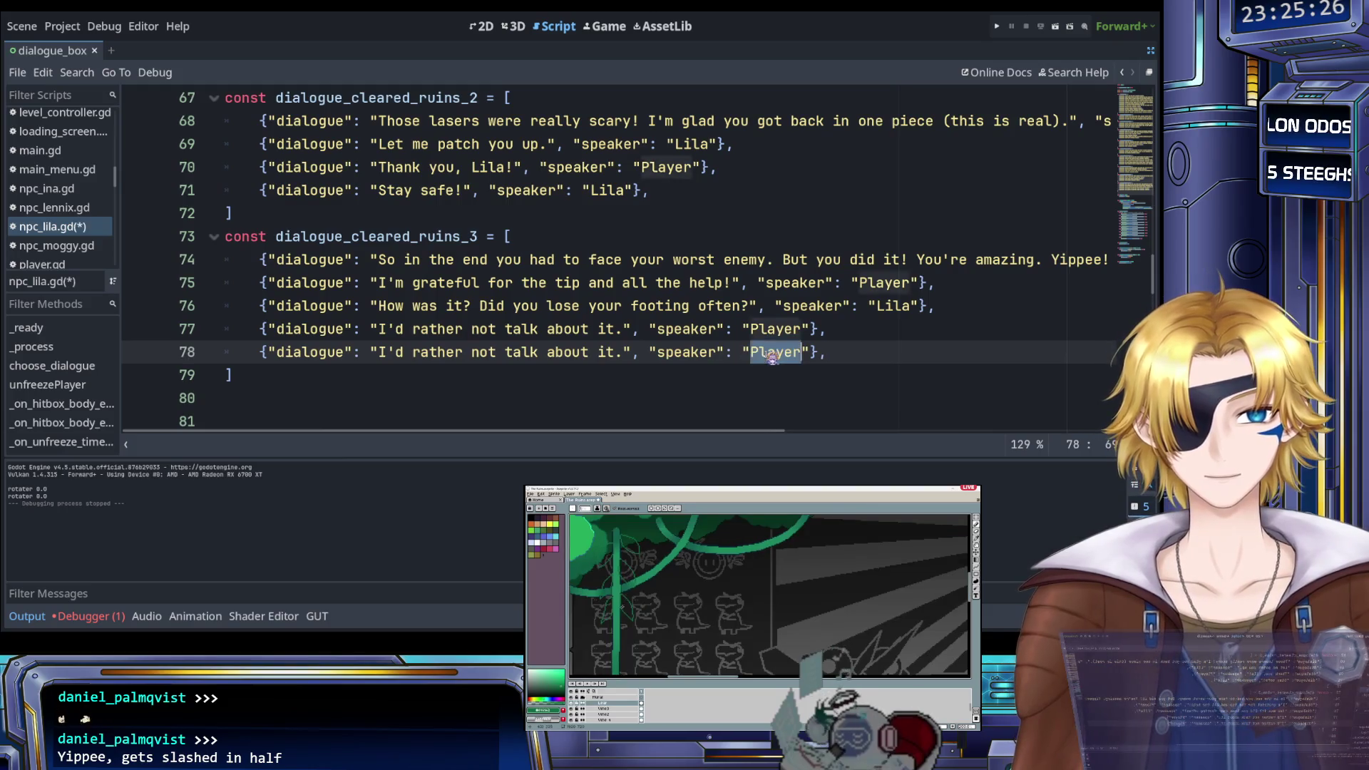
{"action": "type", "text": "Lila"}
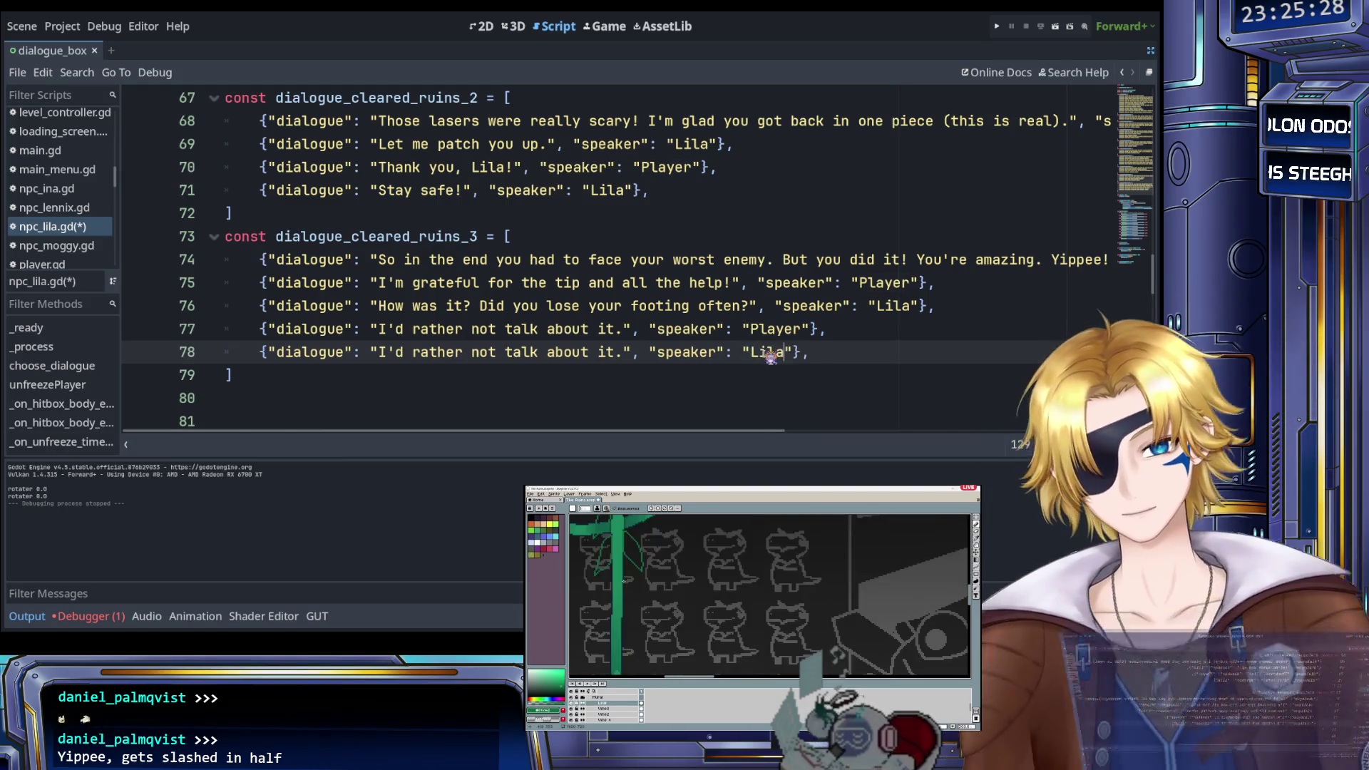
{"action": "left_click_drag", "start_coordinate": [379, 352], "coordinate": [617, 354]}
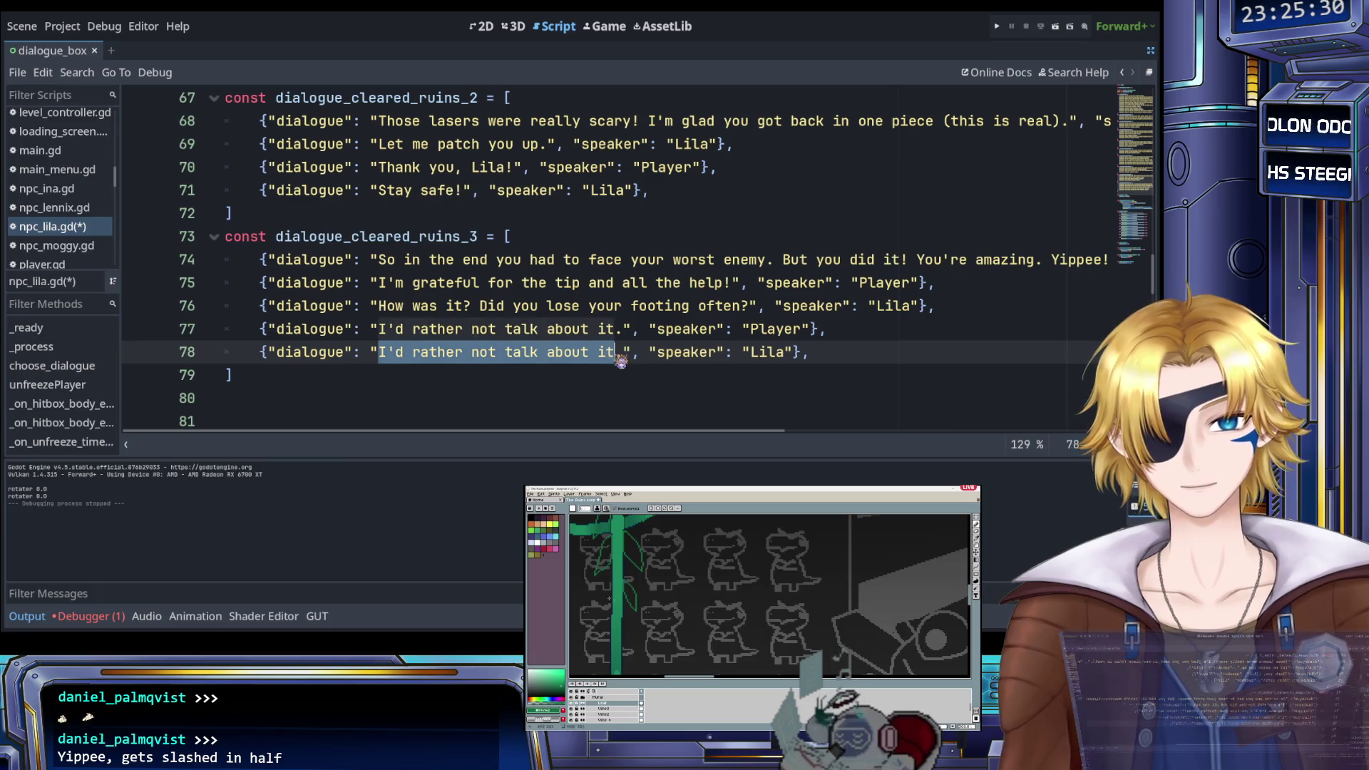
{"action": "type", "text": "What a"}
{"action": "type", "text": "re you going to"}
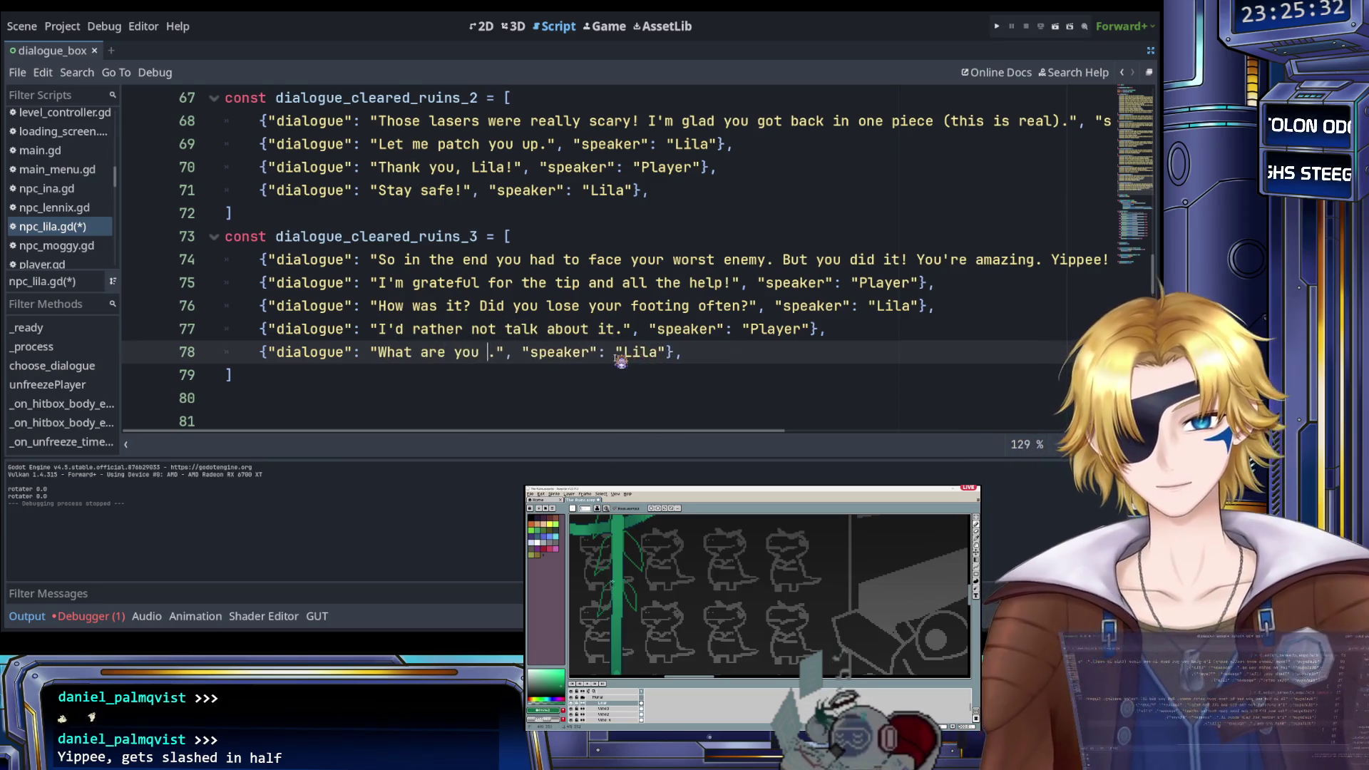
{"action": "type", "text": " do now?"}
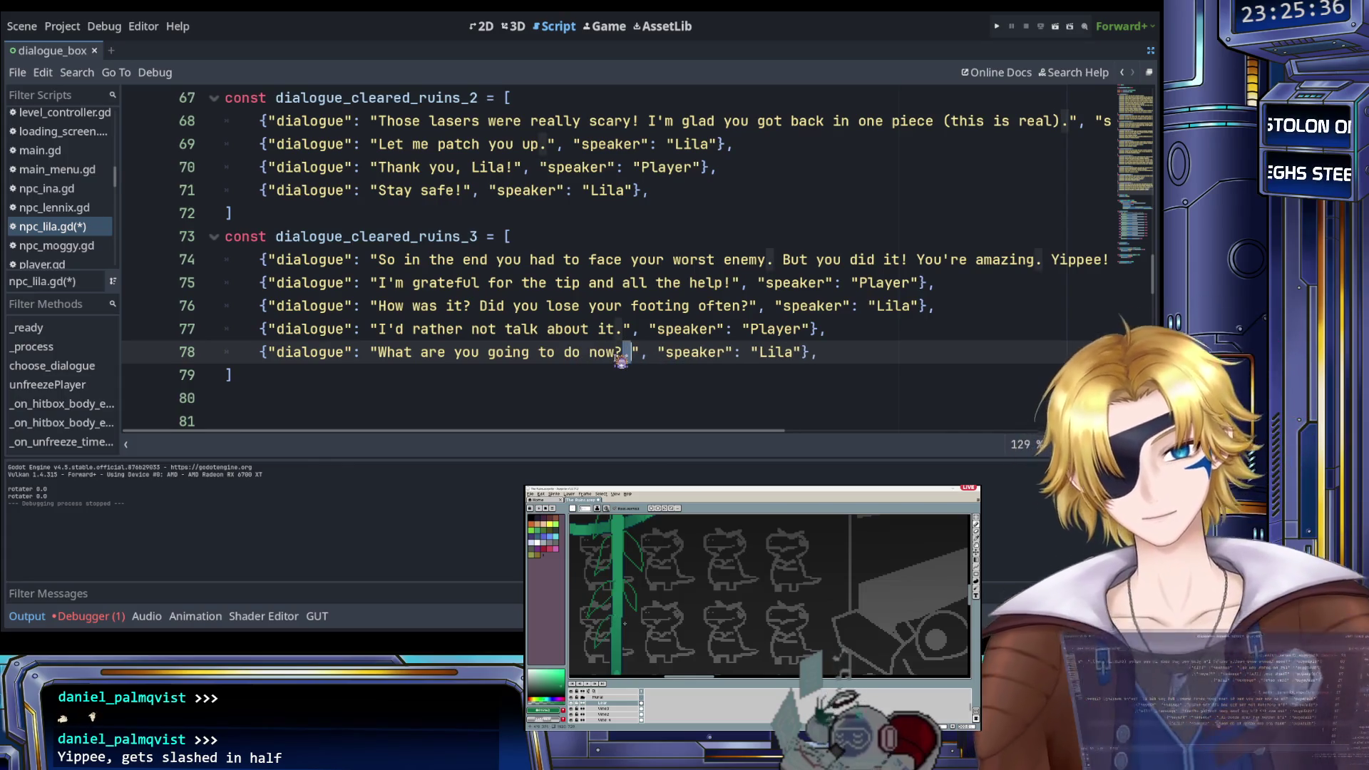
{"action": "left_click", "coordinate": [841, 354]}
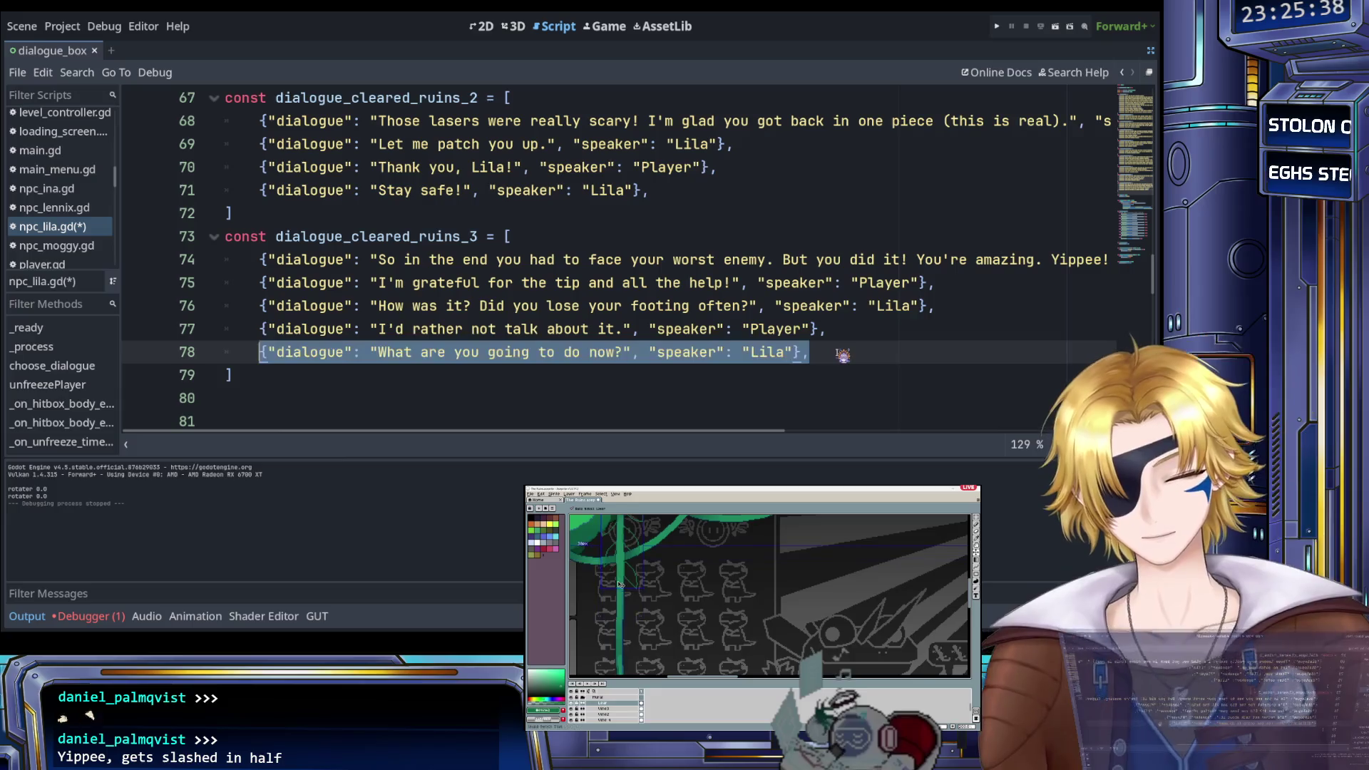
Add line 79 as the Player saying 'Probably keep wandering alone.' without a trailing space
{"action": "key", "text": "shift+Home"}
{"action": "key", "text": "ctrl+c"}
{"action": "key", "text": "End"}
{"action": "key", "text": "Return"}
{"action": "key", "text": "ctrl+v"}
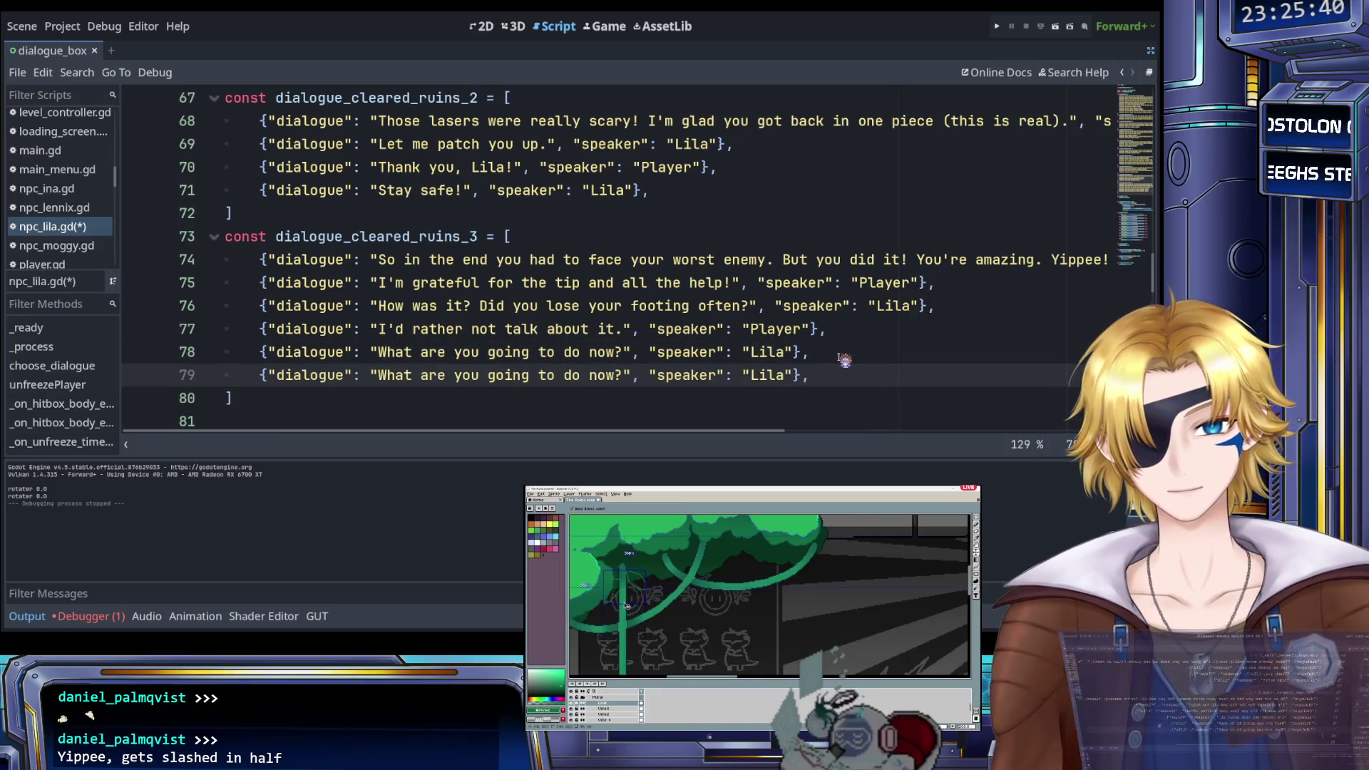
{"action": "double_click", "coordinate": [767, 376]}
{"action": "type", "text": "Player"}
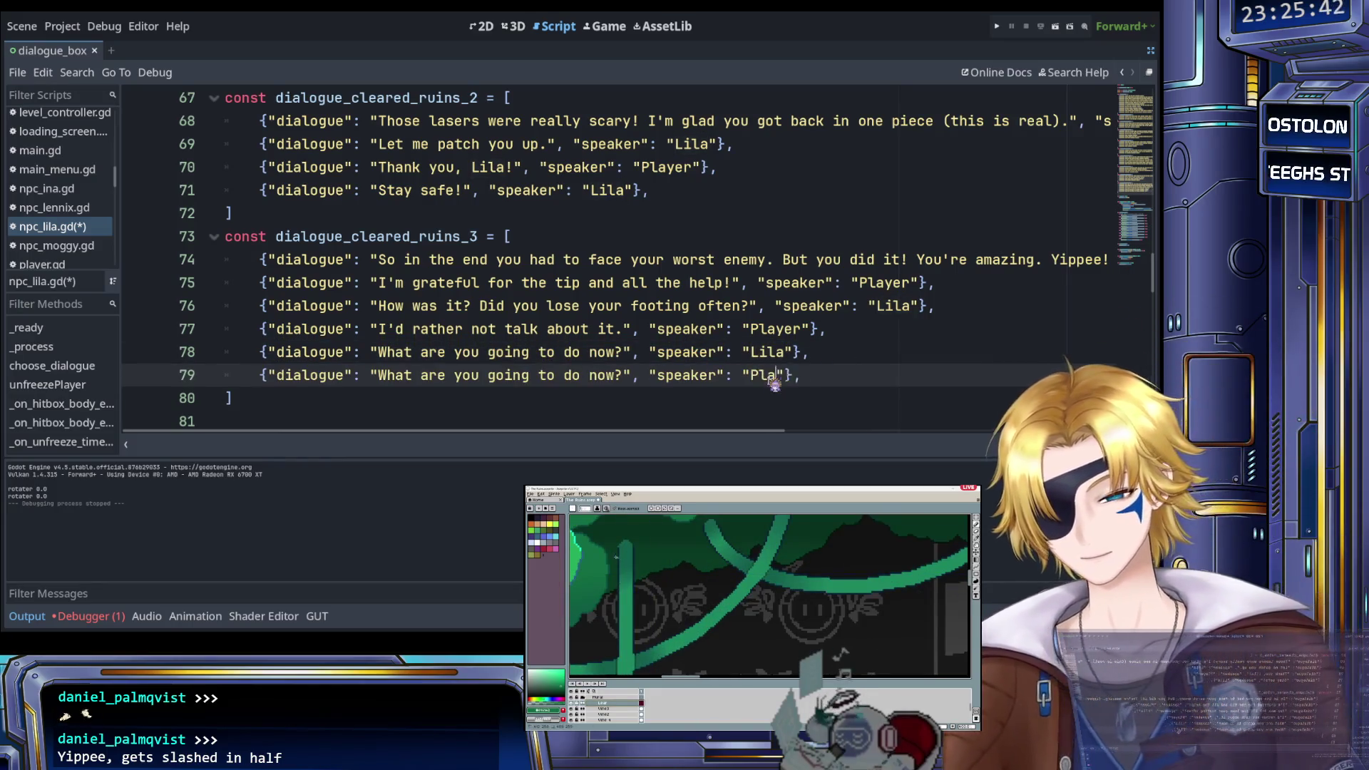
{"action": "left_click_drag", "start_coordinate": [379, 376], "coordinate": [617, 376]}
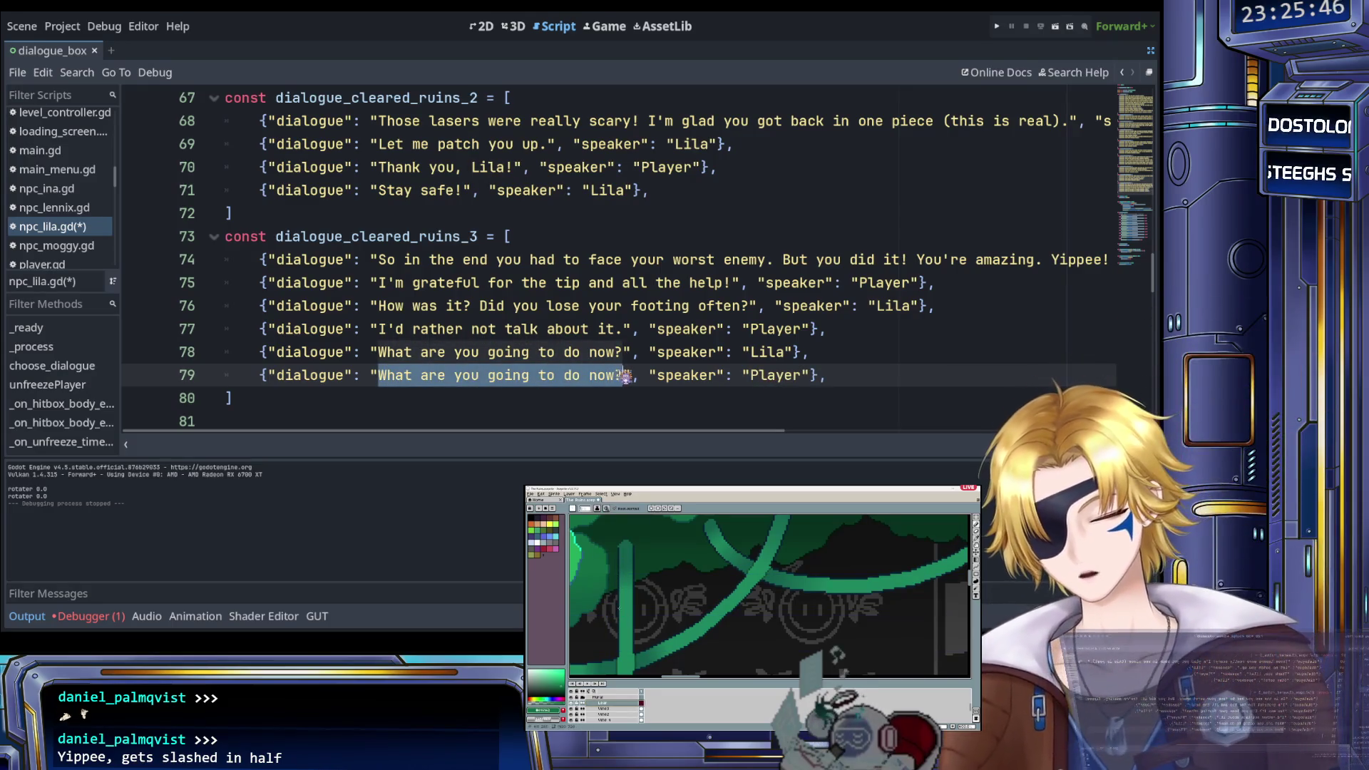
{"action": "type", "text": "probably"}
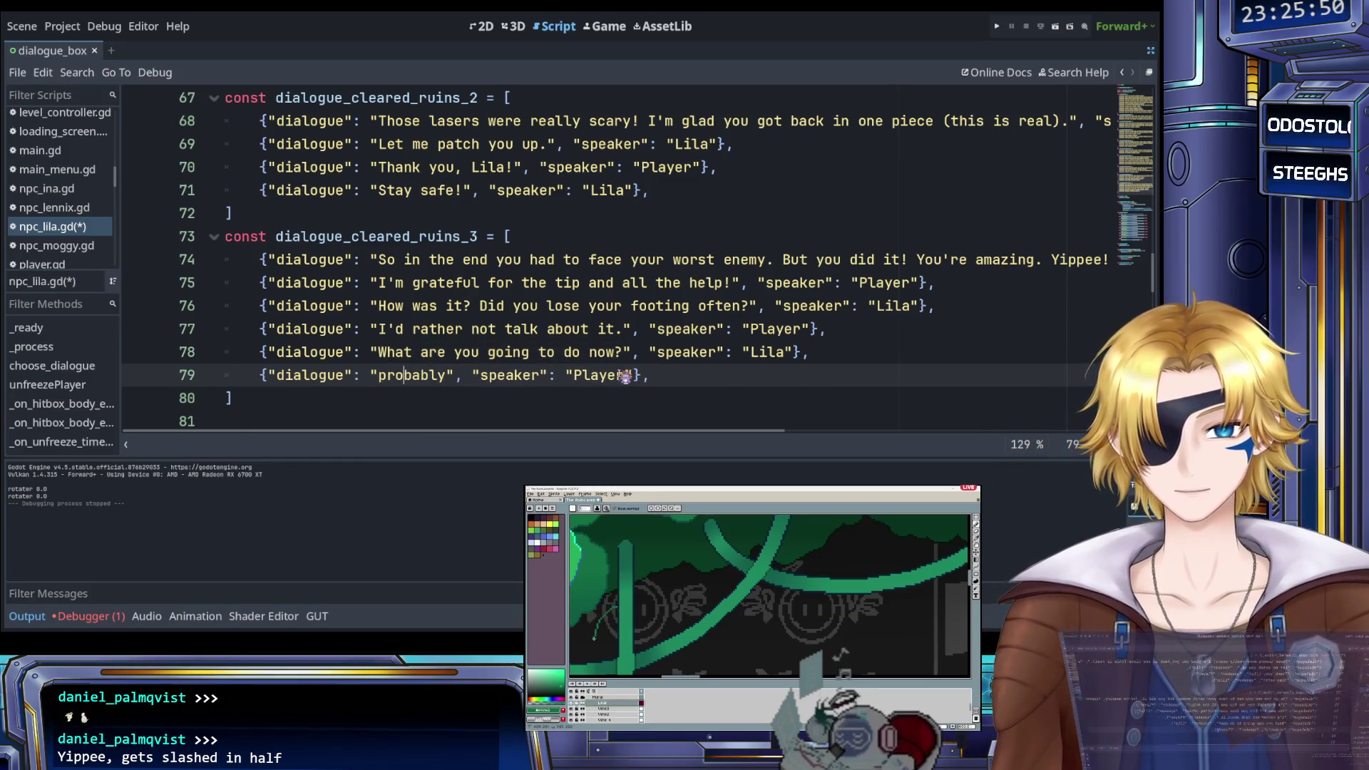
{"action": "key", "text": "BackSpace"}
{"action": "type", "text": "Probably"}
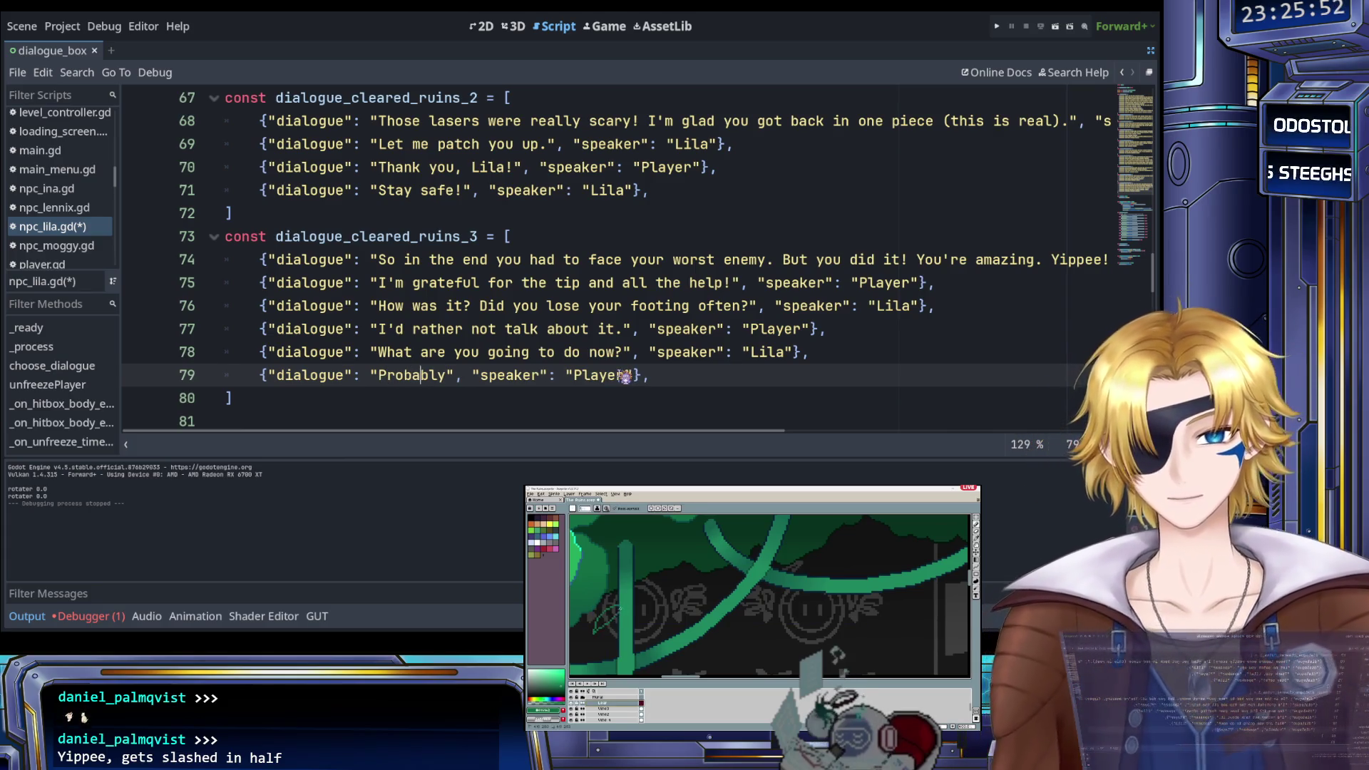
{"action": "type", "text": " keep wandering"}
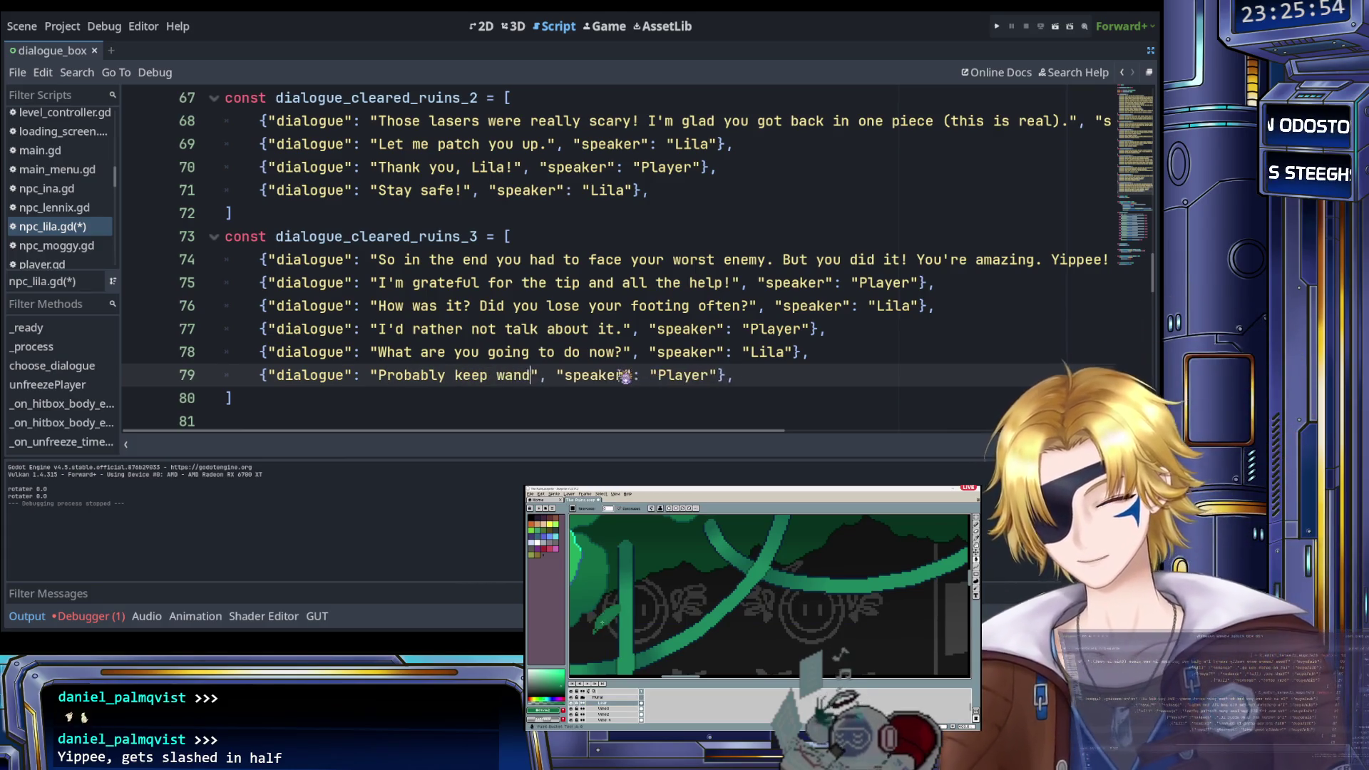
{"action": "type", "text": " alone"}
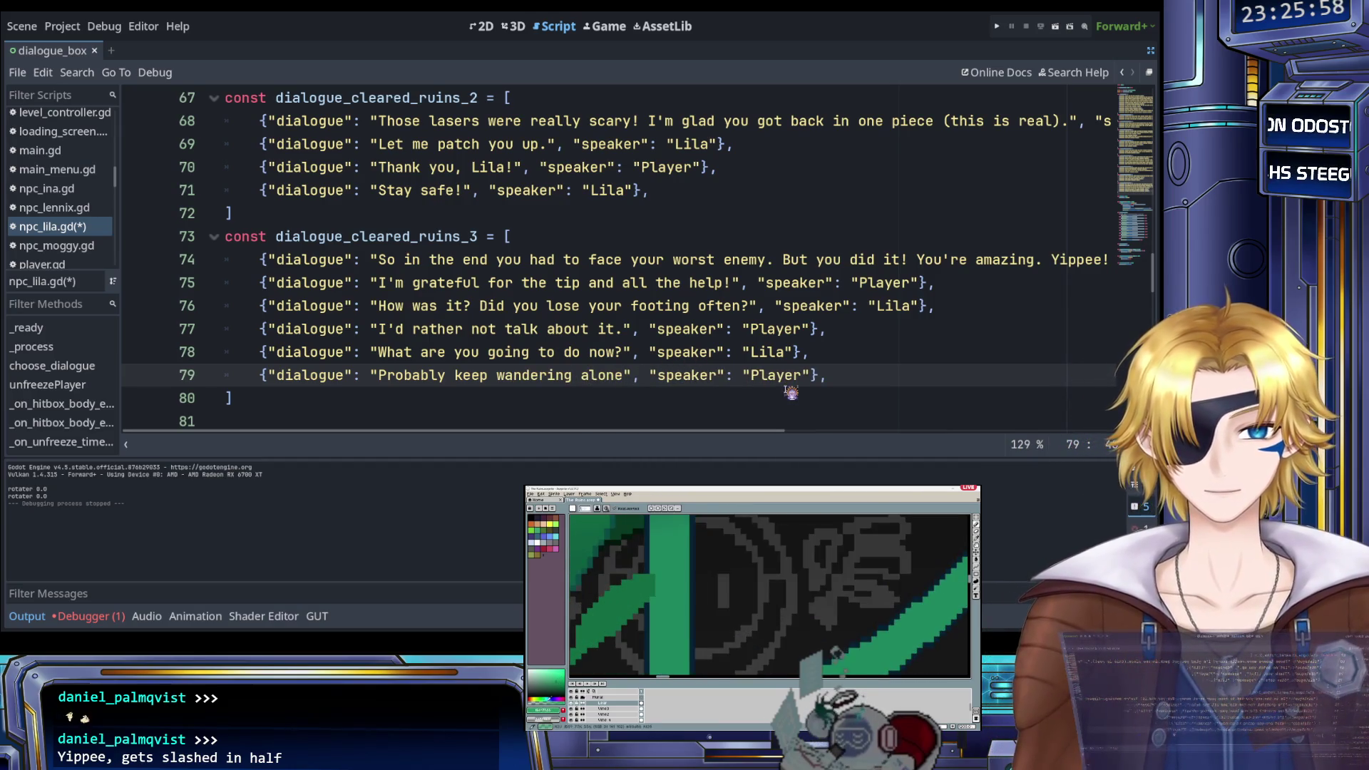
{"action": "type", "text": "."}
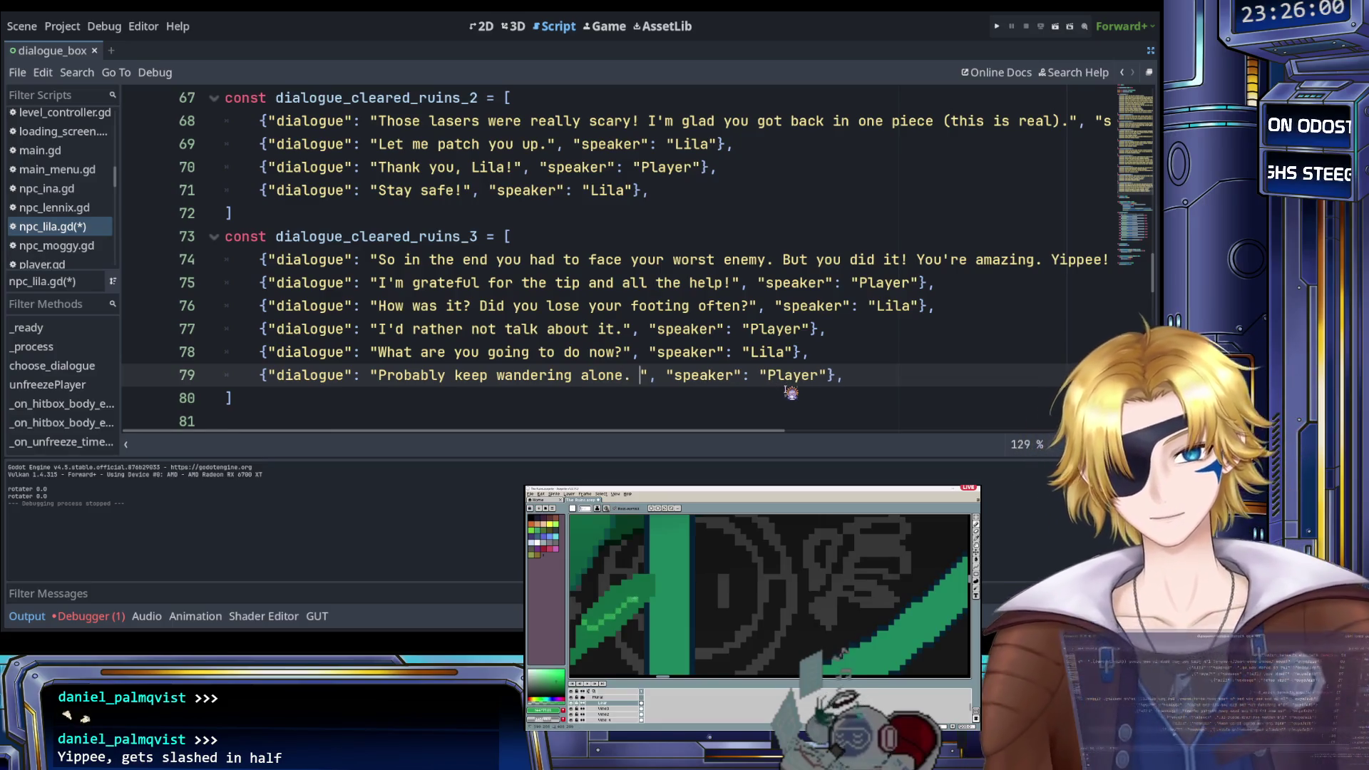
{"action": "key", "text": "BackSpace"}
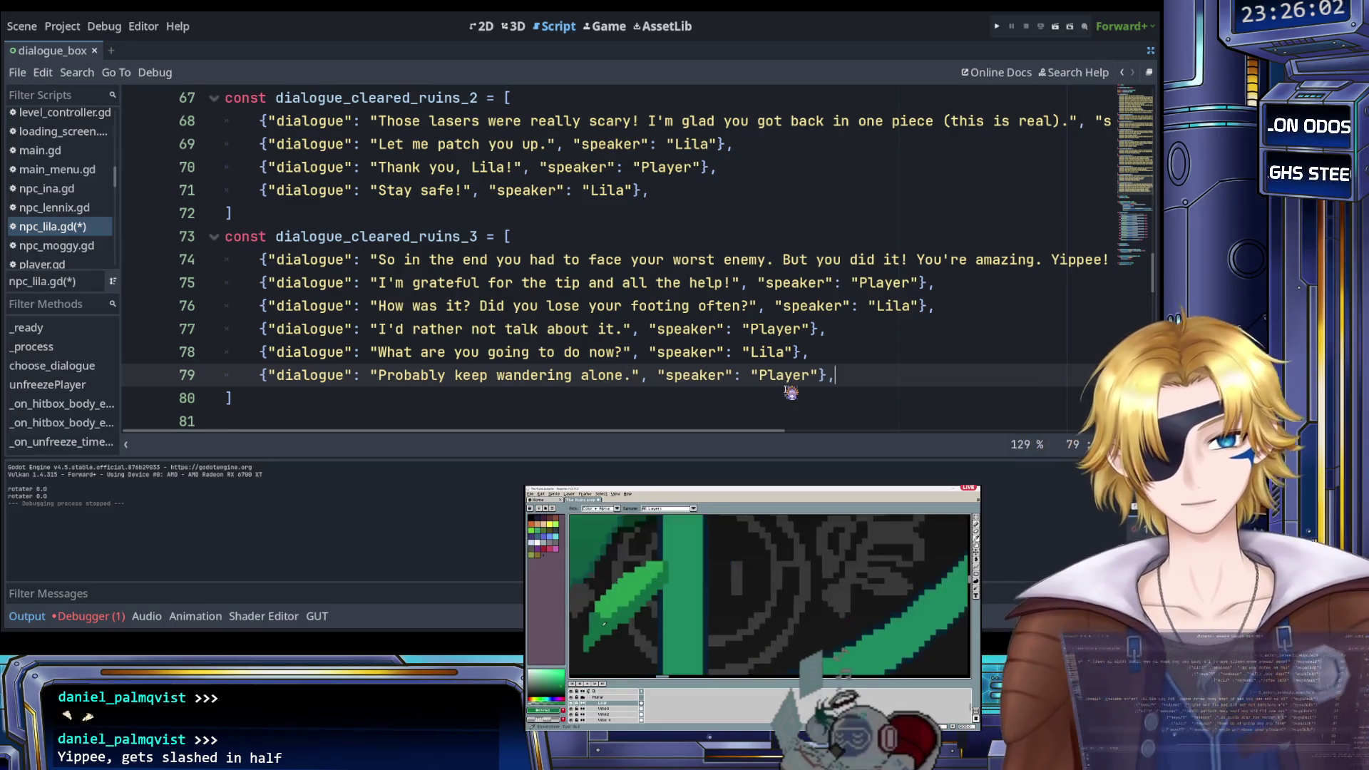
{"action": "key", "text": "End"}
{"action": "key", "text": "shift+Home"}
Add Player line 80: 'Well, I take that back, I now have bear with me again!'
{"action": "key", "text": "ctrl+c"}
{"action": "key", "text": "End"}
{"action": "key", "text": "Return"}
{"action": "key", "text": "ctrl+v"}
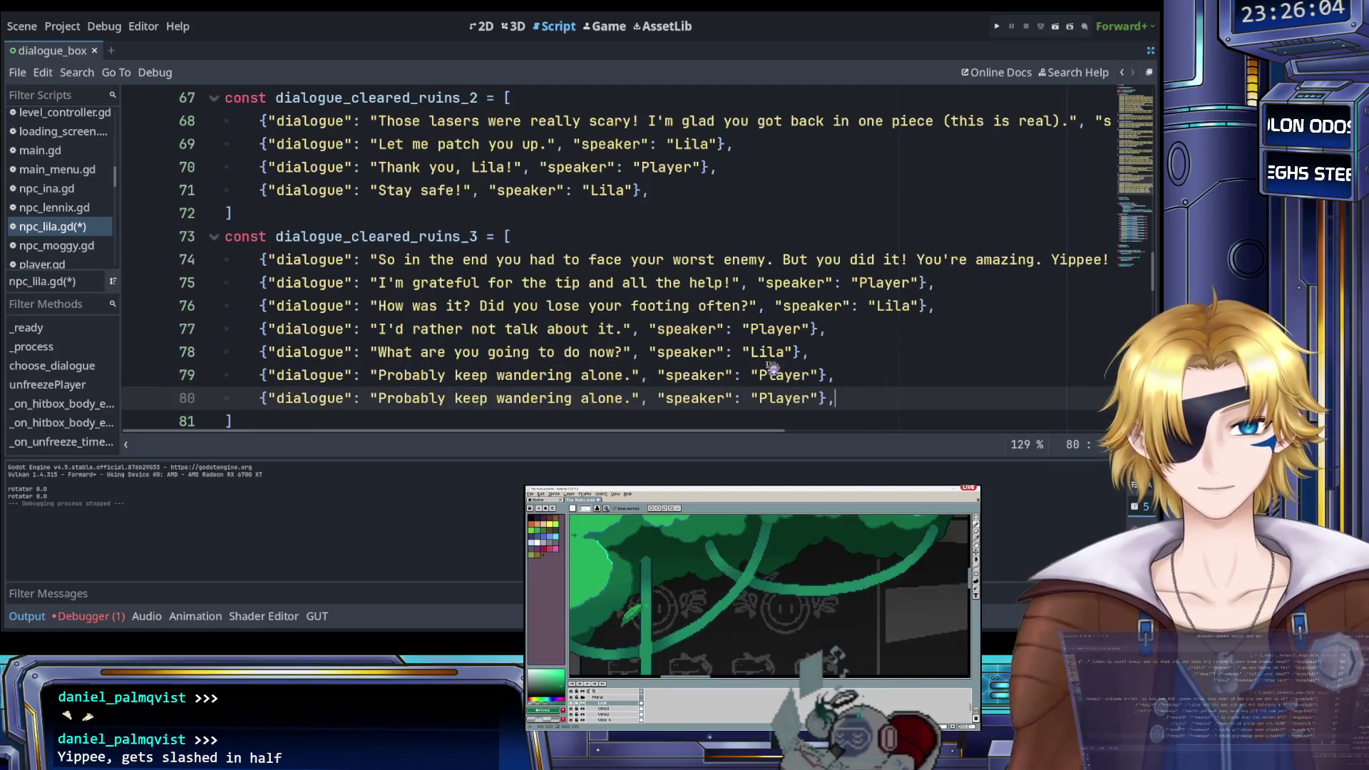
{"action": "left_click_drag", "start_coordinate": [379, 400], "coordinate": [604, 400]}
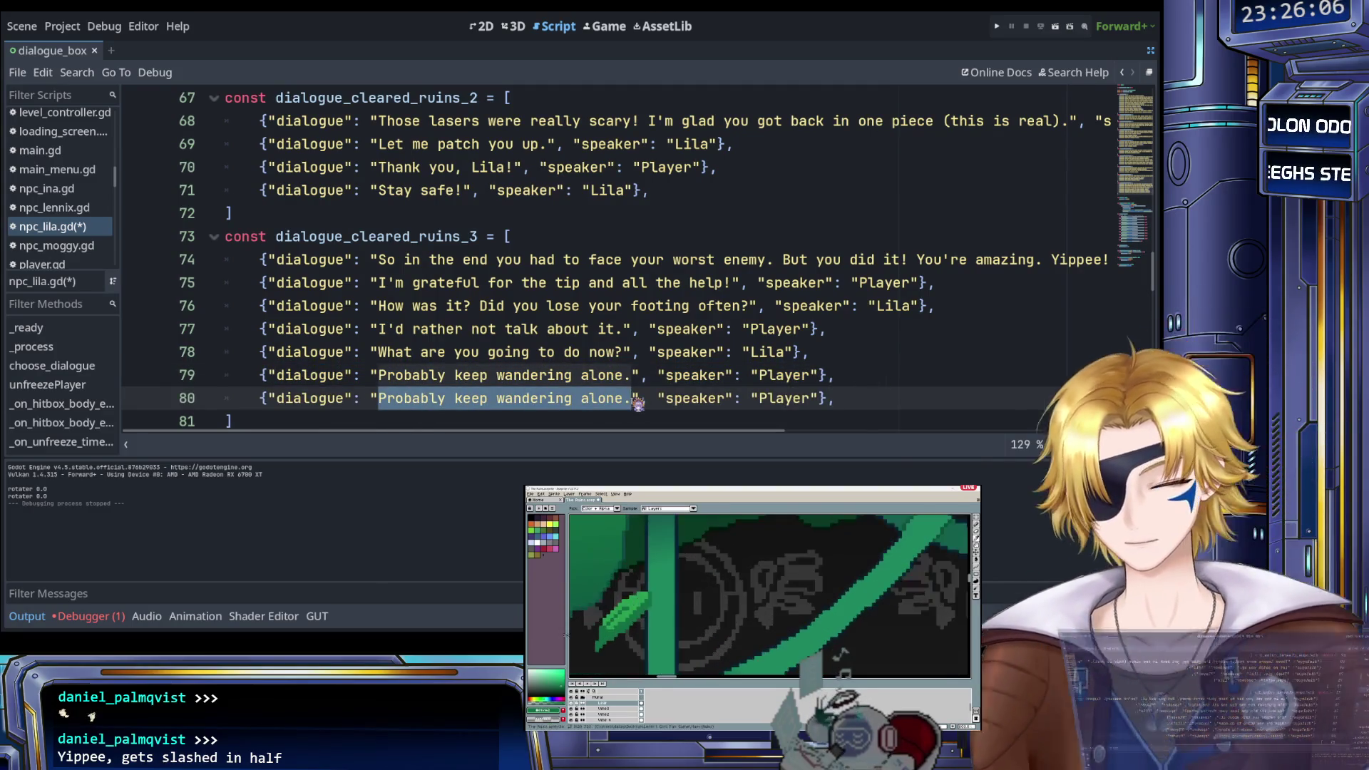
{"action": "type", "text": "Well, I take that "}
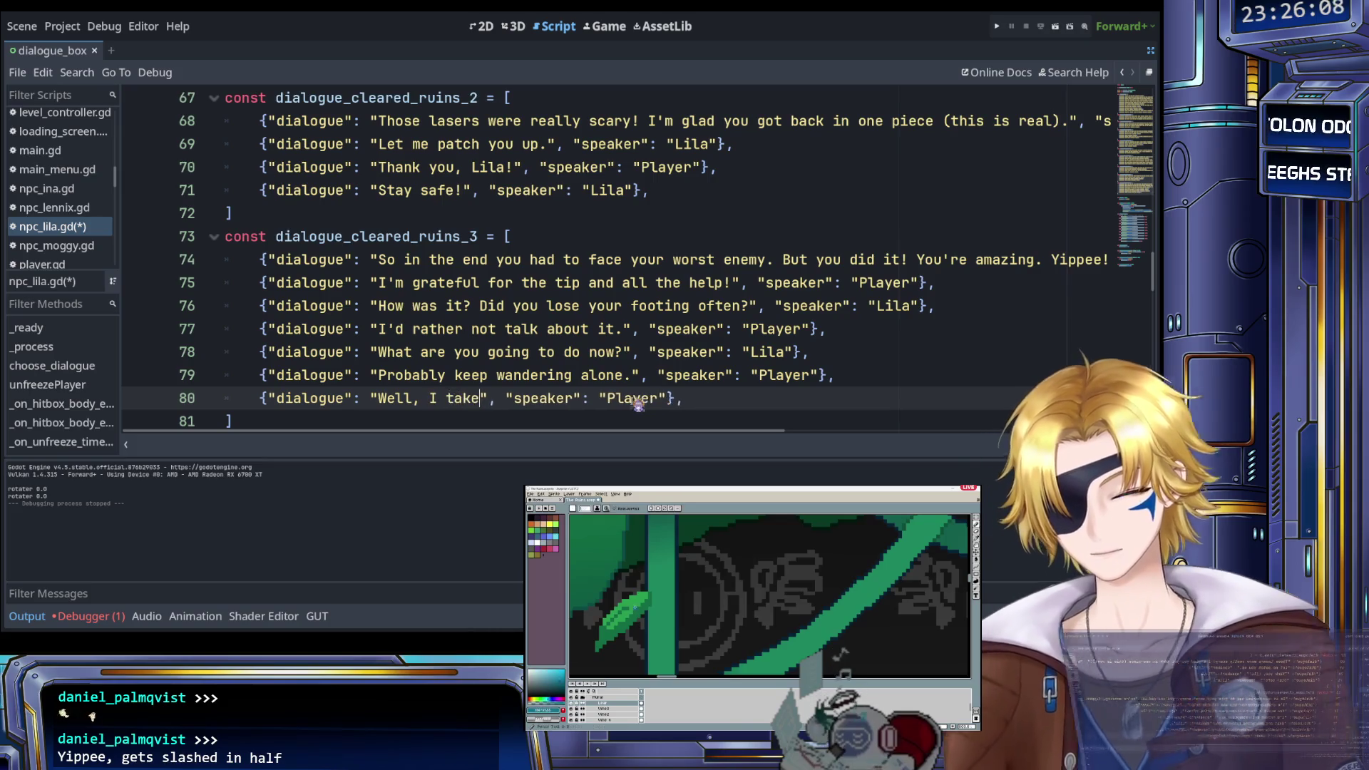
{"action": "type", "text": "back, I "}
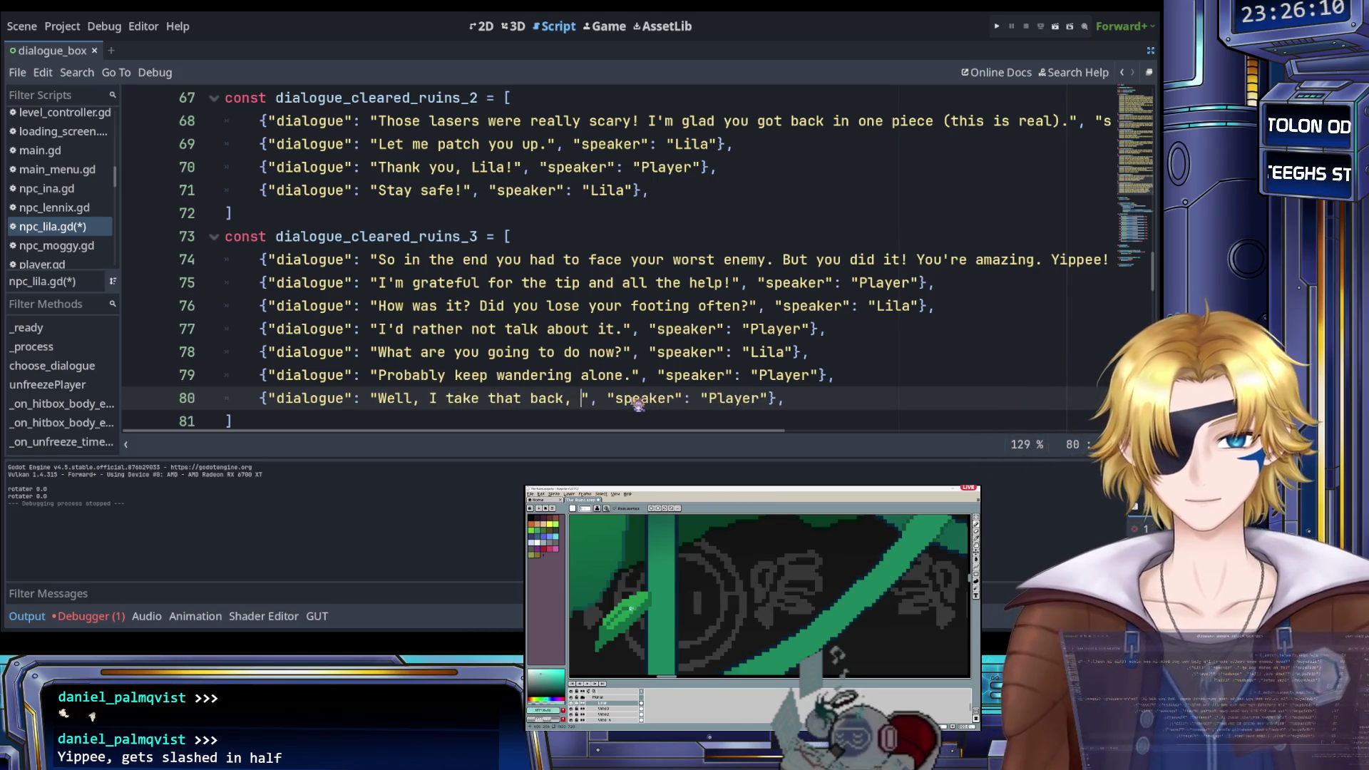
{"action": "type", "text": "now have be"}
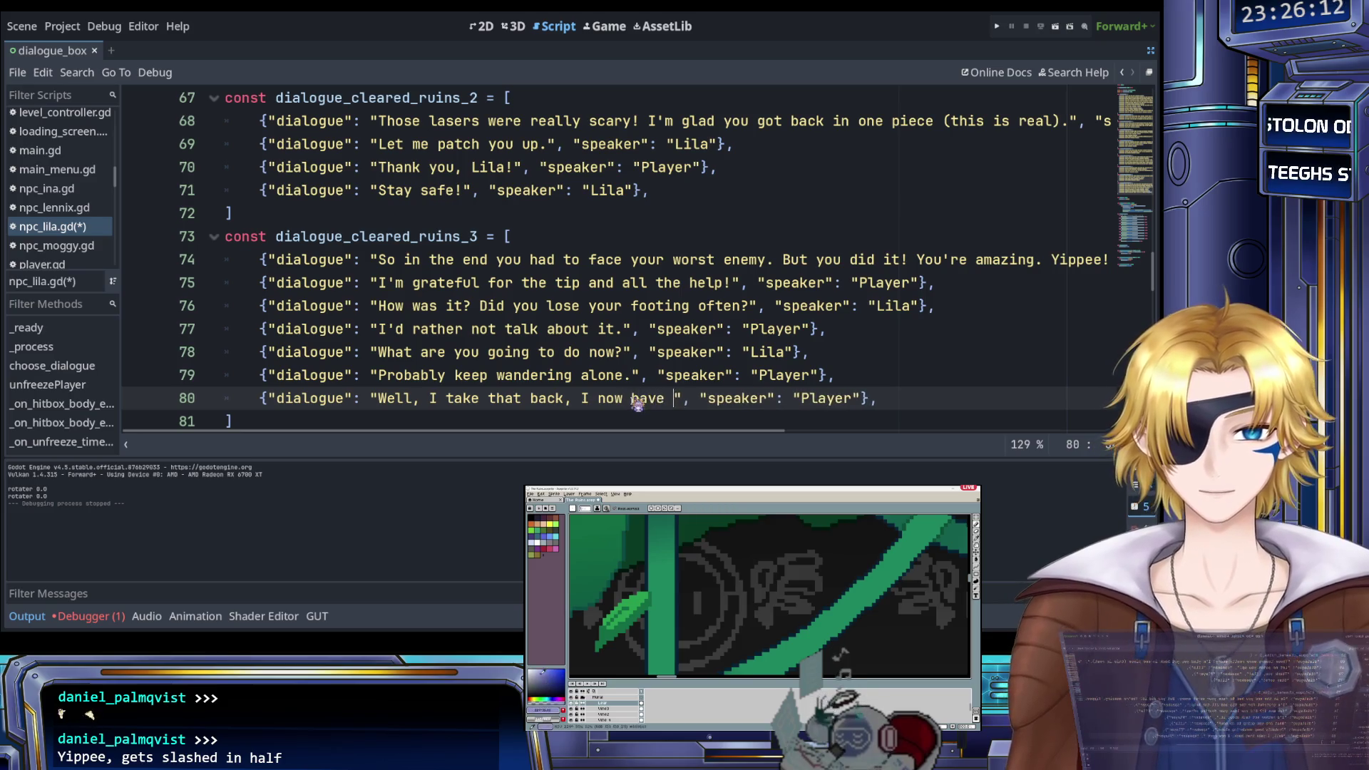
{"action": "type", "text": "ar with me again"}
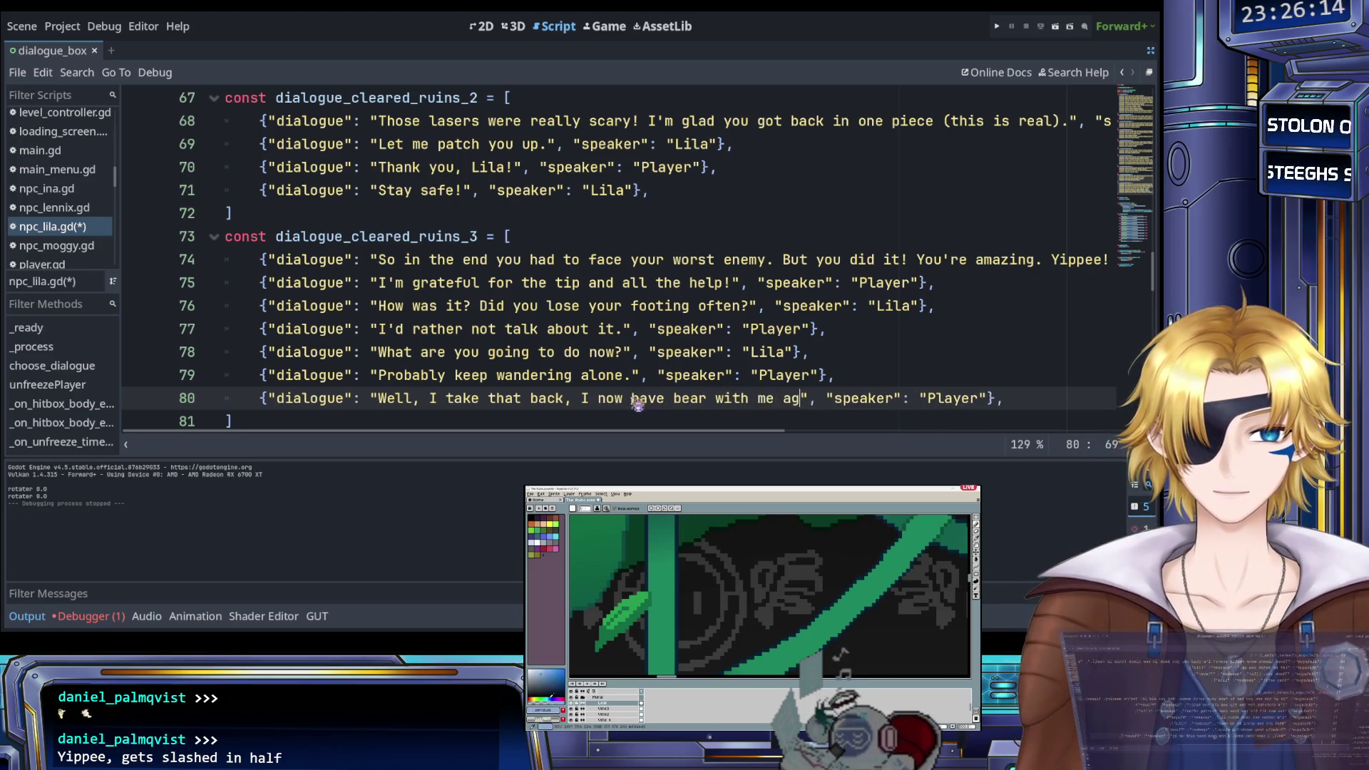
{"action": "type", "text": "!"}
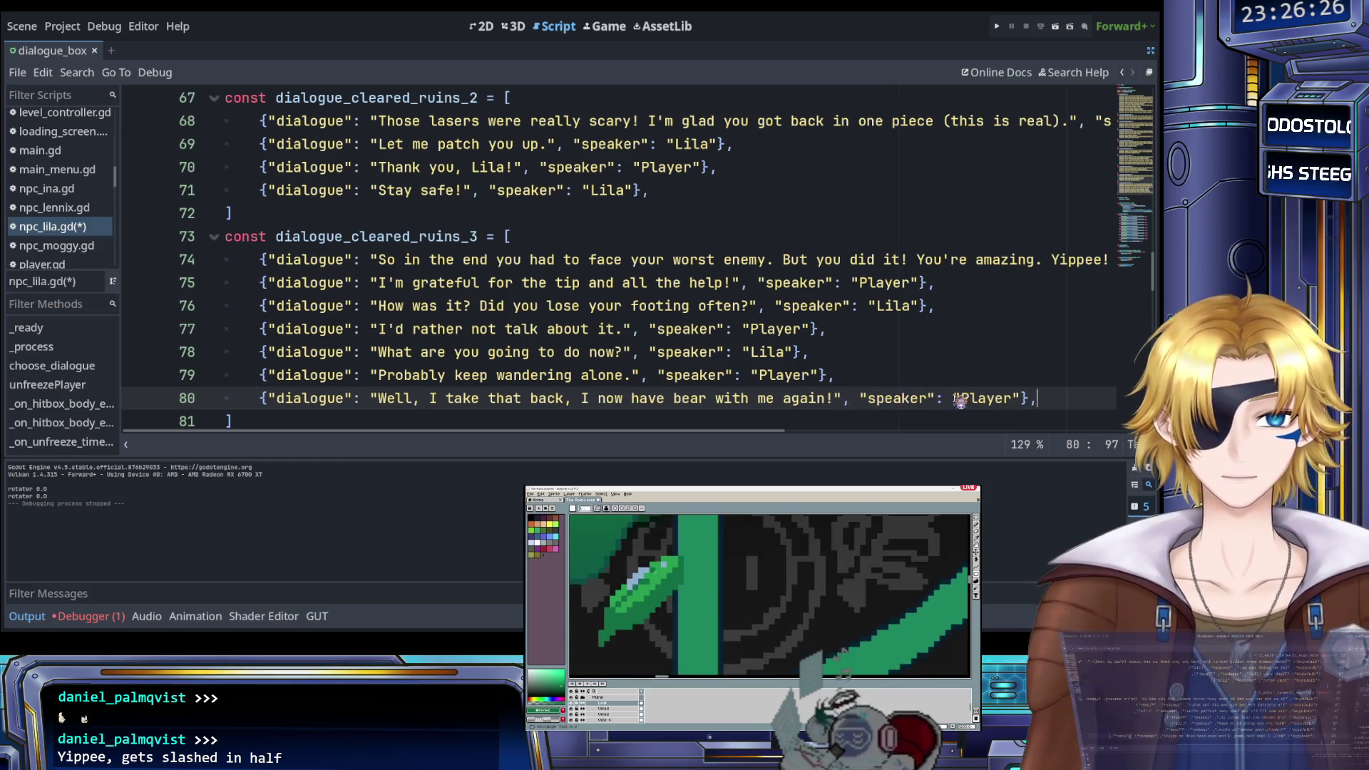
Add Player line 81 reading 'he will need a diet though'
{"action": "key", "text": "ctrl+v"}
{"action": "scroll", "coordinate": [549, 376], "scroll_direction": "down", "scroll_amount": 1}
{"action": "left_click_drag", "start_coordinate": [378, 352], "coordinate": [625, 359]}
{"action": "type", "text": "he will need"}
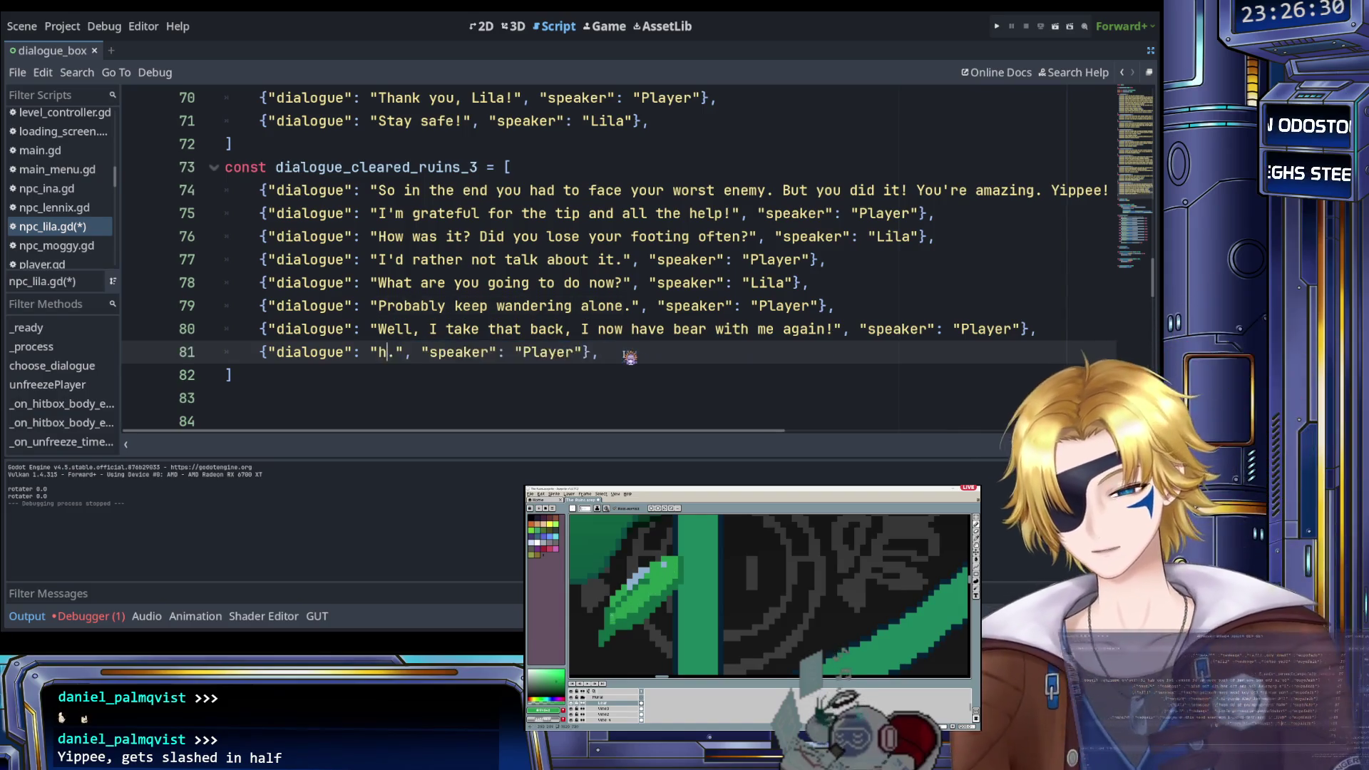
{"action": "type", "text": " a diet though"}
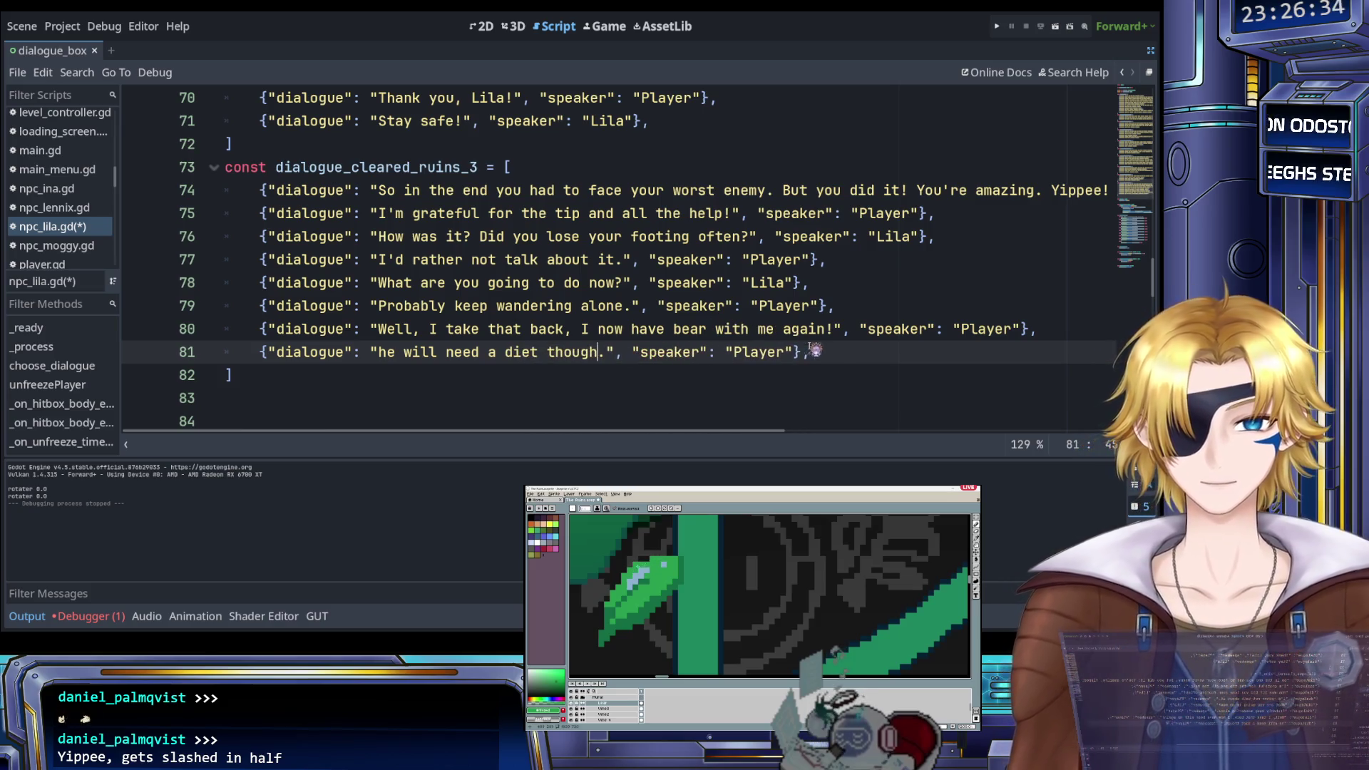
{"action": "left_click", "coordinate": [835, 356]}
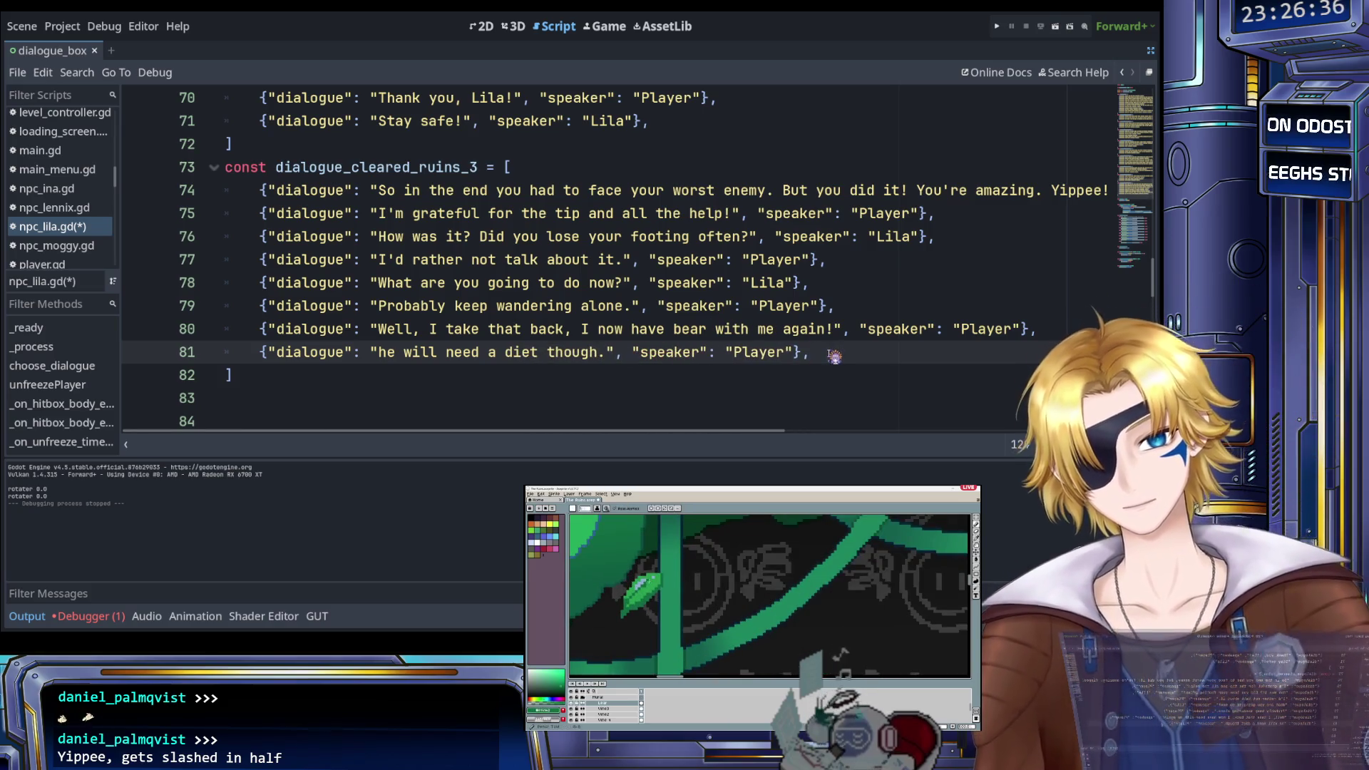
Add a placeholder copy as line 82 and capitalise line 81 to start with 'He'
{"action": "key", "text": "Return"}
{"action": "key", "text": "ctrl+v"}
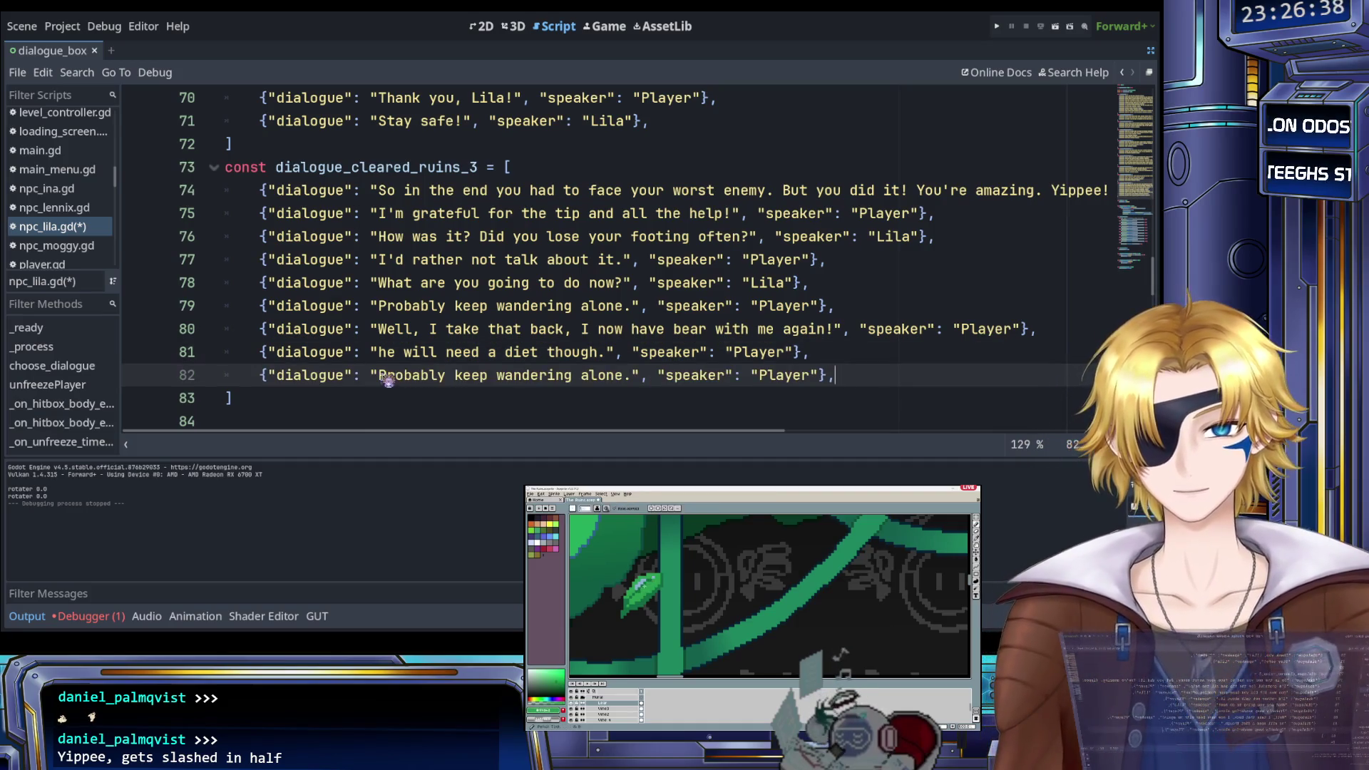
{"action": "left_click_drag", "start_coordinate": [378, 375], "coordinate": [483, 375]}
{"action": "left_click", "coordinate": [384, 352]}
{"action": "key", "text": "BackSpace"}
{"action": "type", "text": "H"}
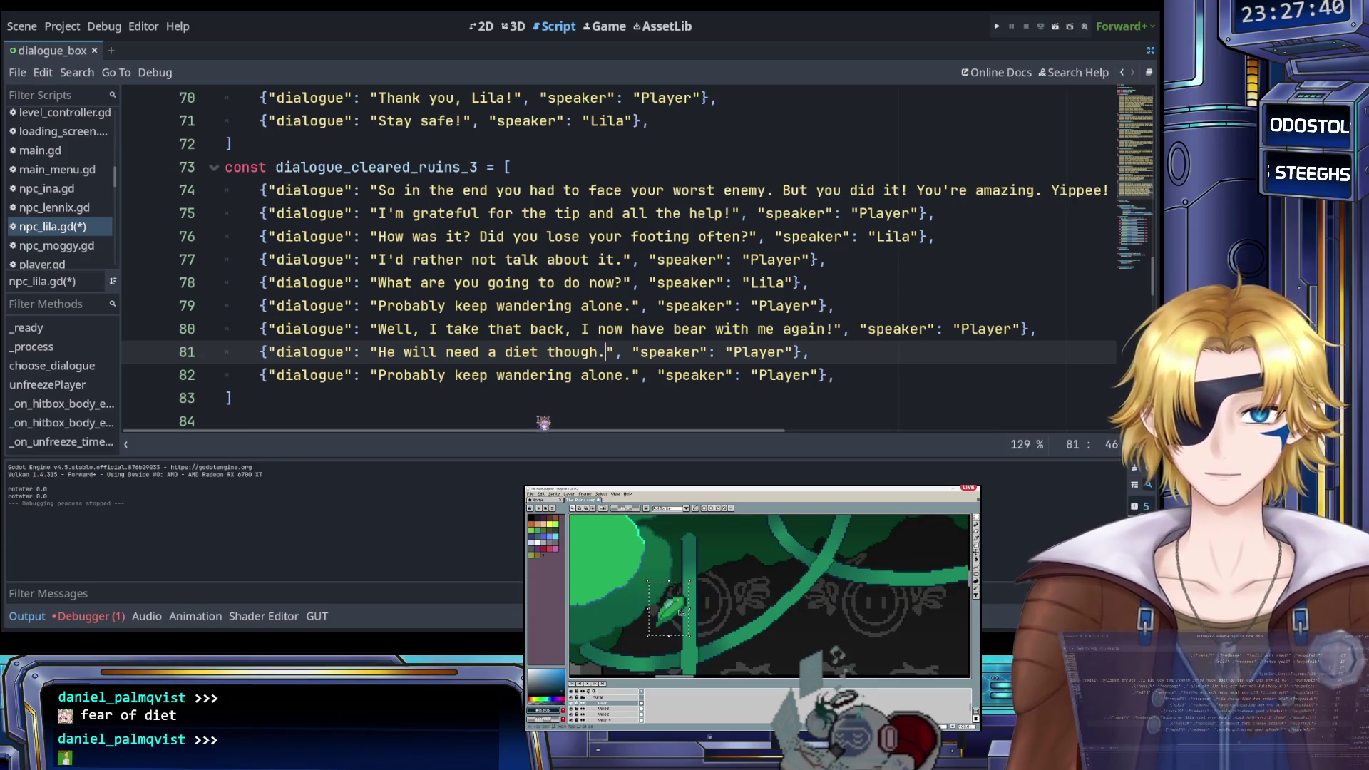
Select the word 'Probably' on placeholder line 82
{"action": "double_click", "coordinate": [453, 377]}
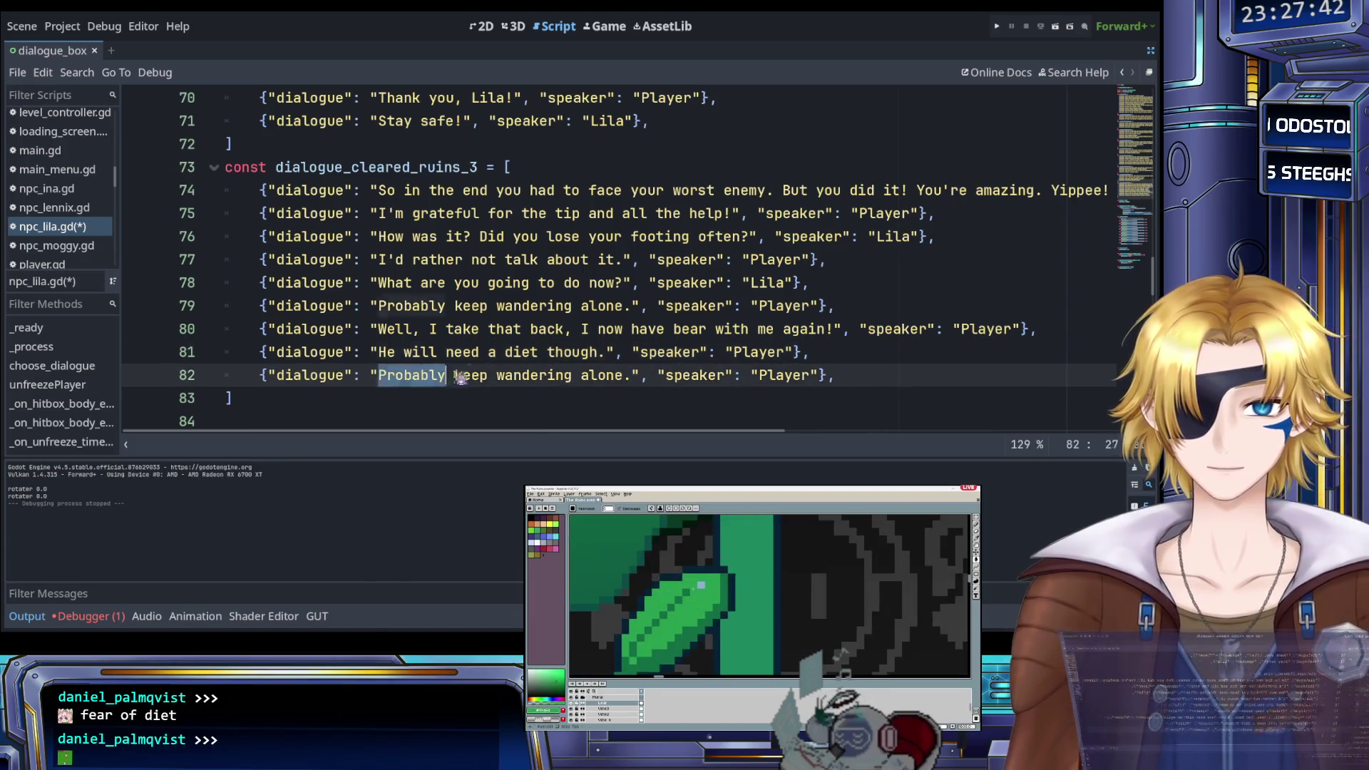
Replace line 82's placeholder with 'Please come by often, we should get froyo' and select its speaker
{"action": "left_click_drag", "start_coordinate": [461, 377], "coordinate": [631, 379]}
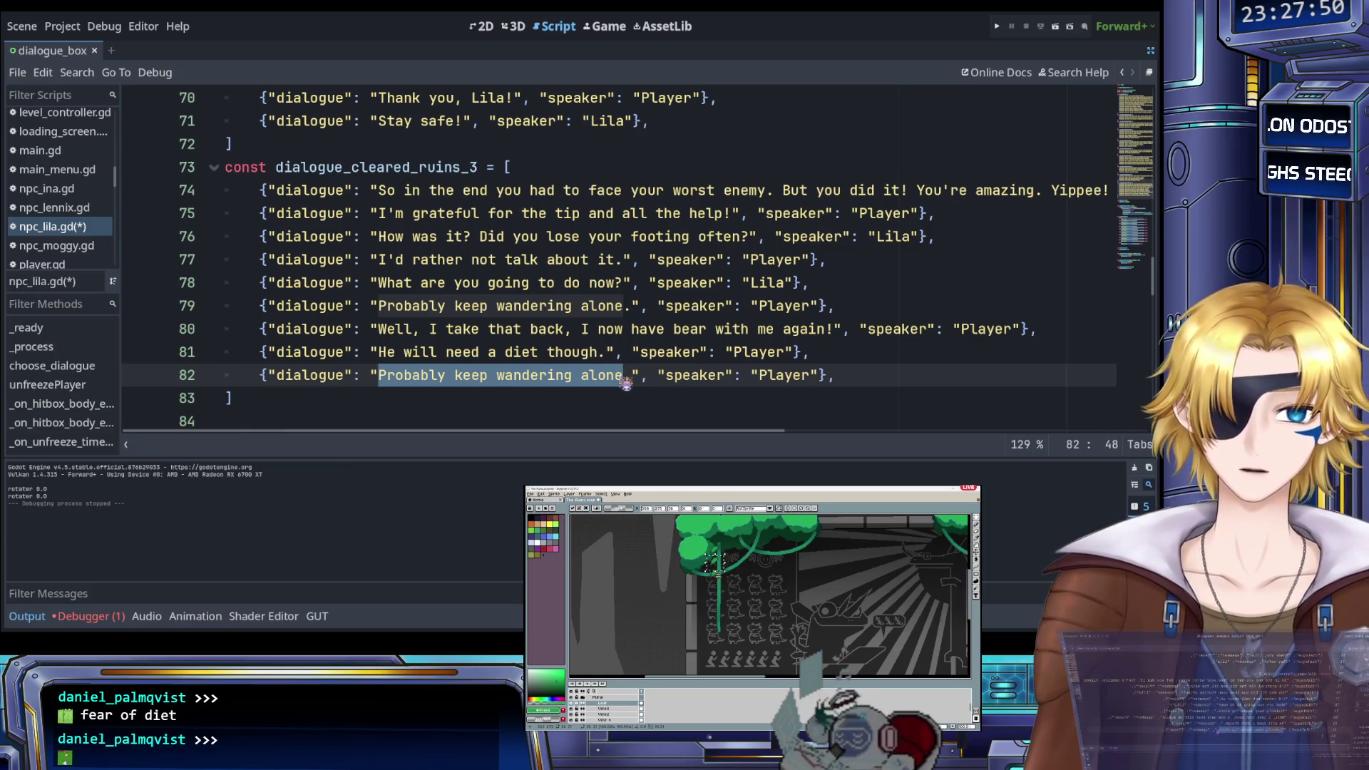
{"action": "key", "text": "BackSpace"}
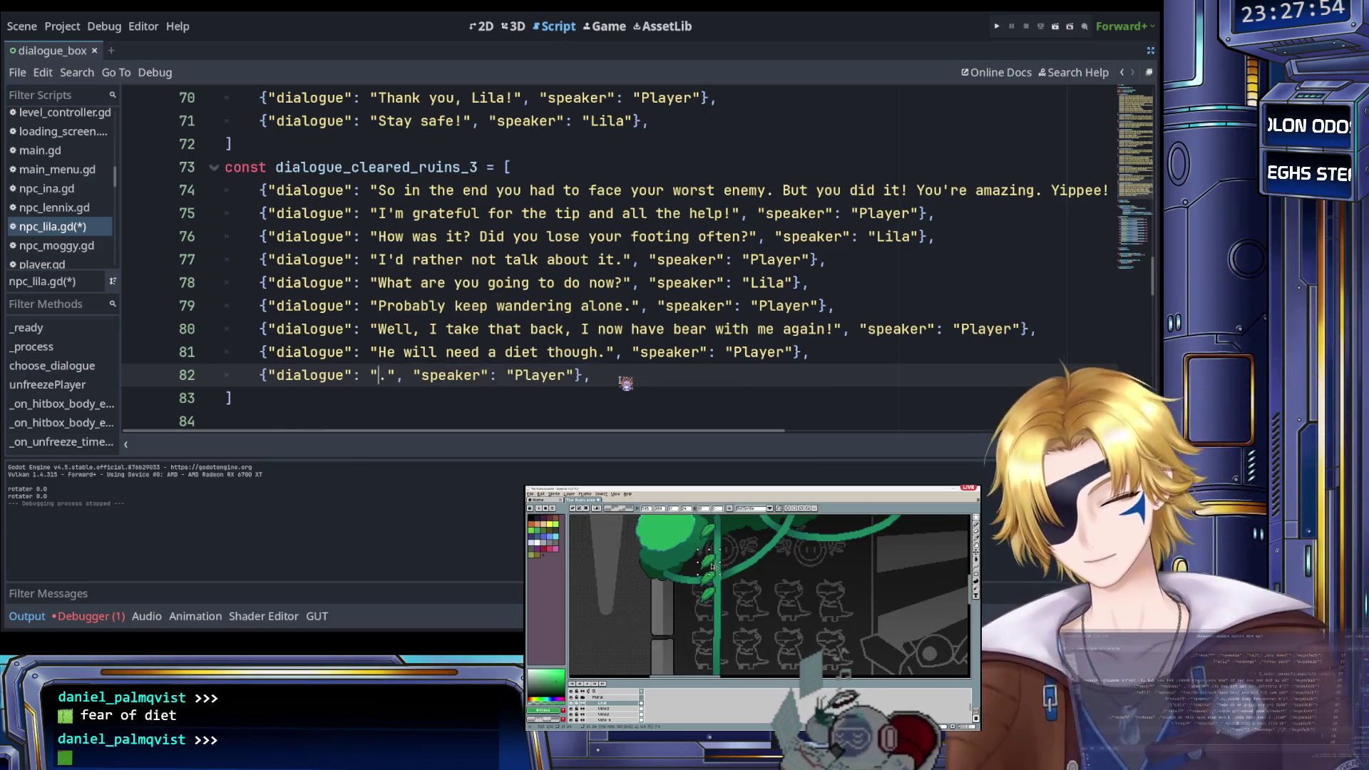
{"action": "type", "text": "Please come by often, we"}
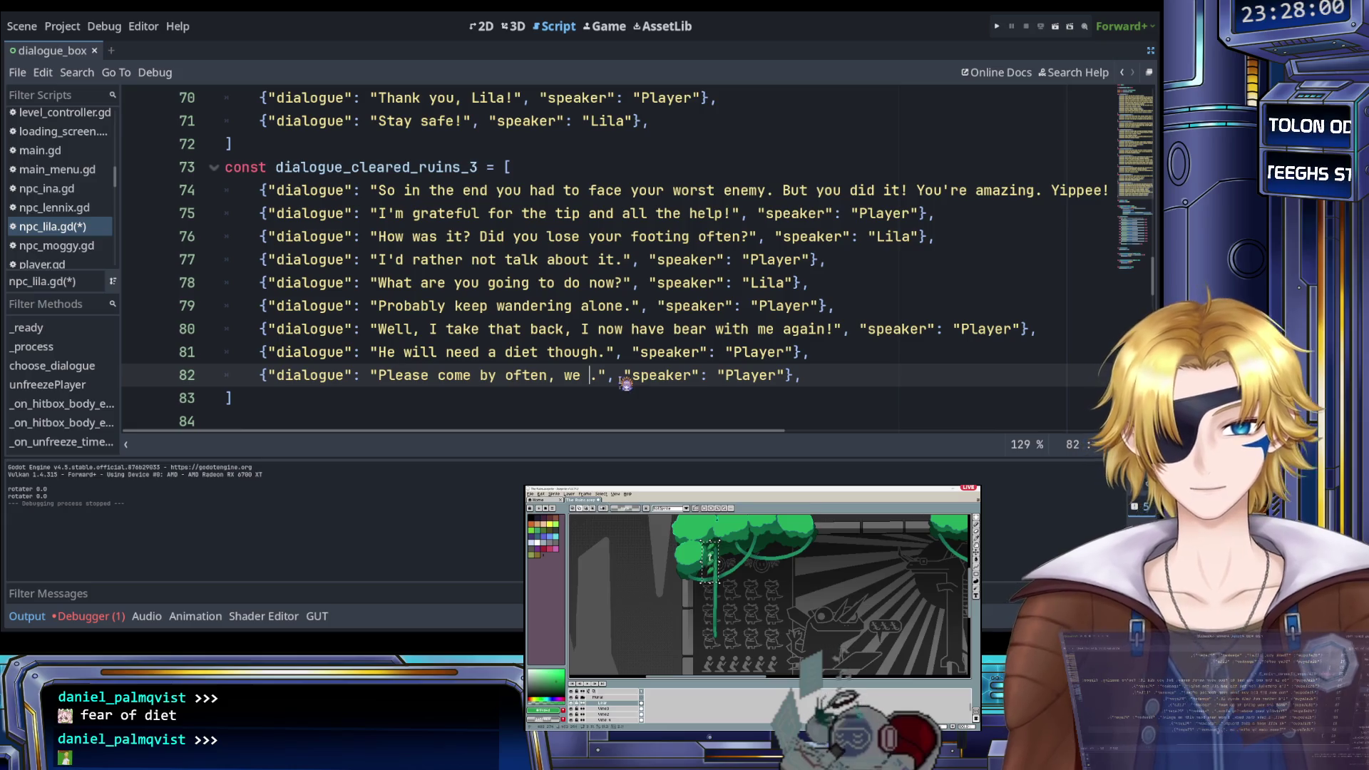
{"action": "type", "text": " should get "}
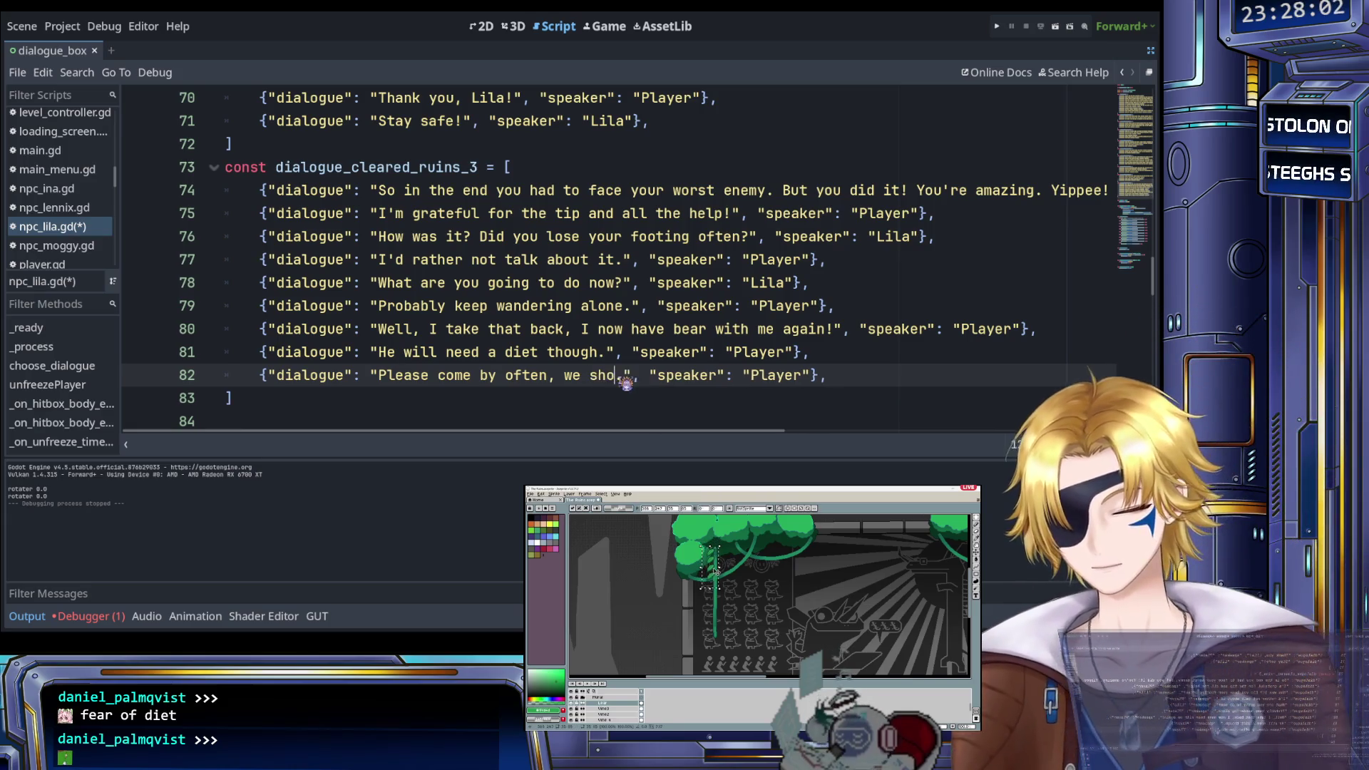
{"action": "type", "text": "froyo"}
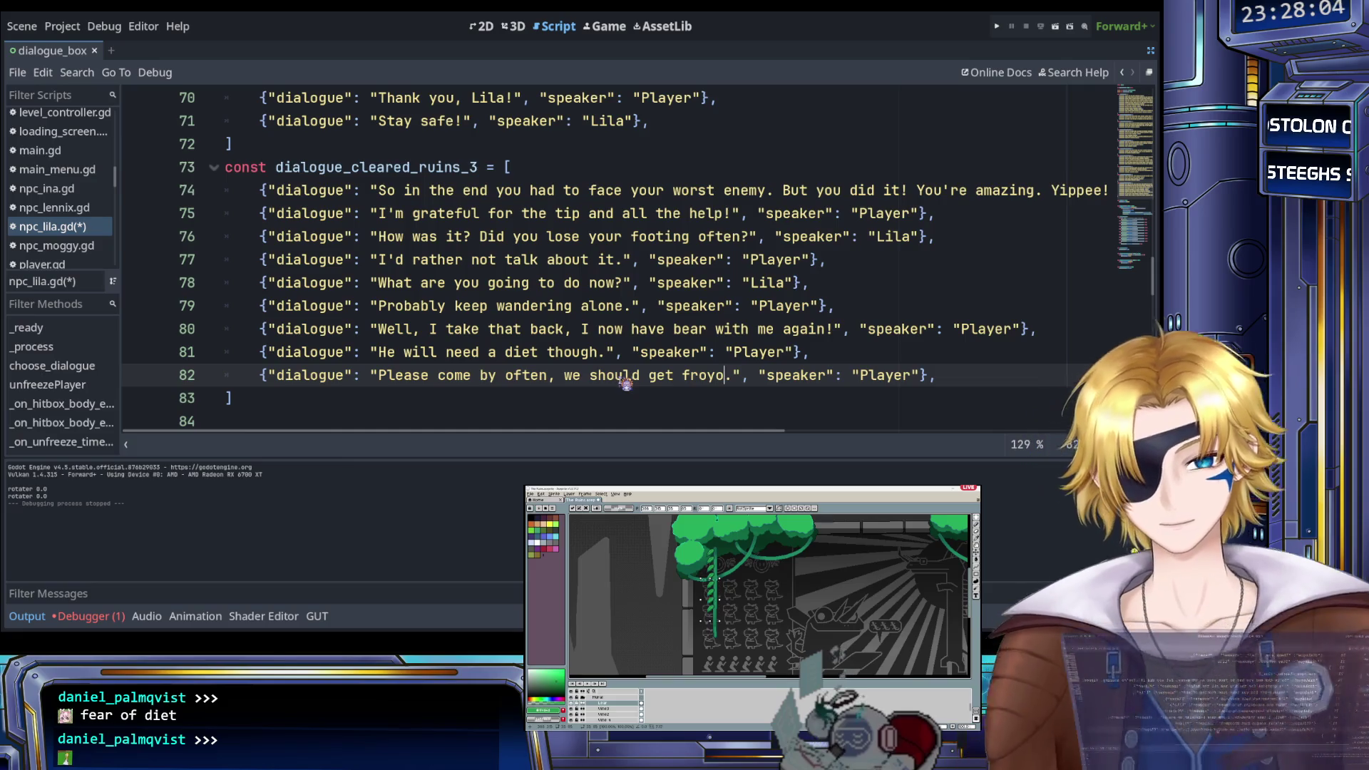
{"action": "double_click", "coordinate": [867, 378]}
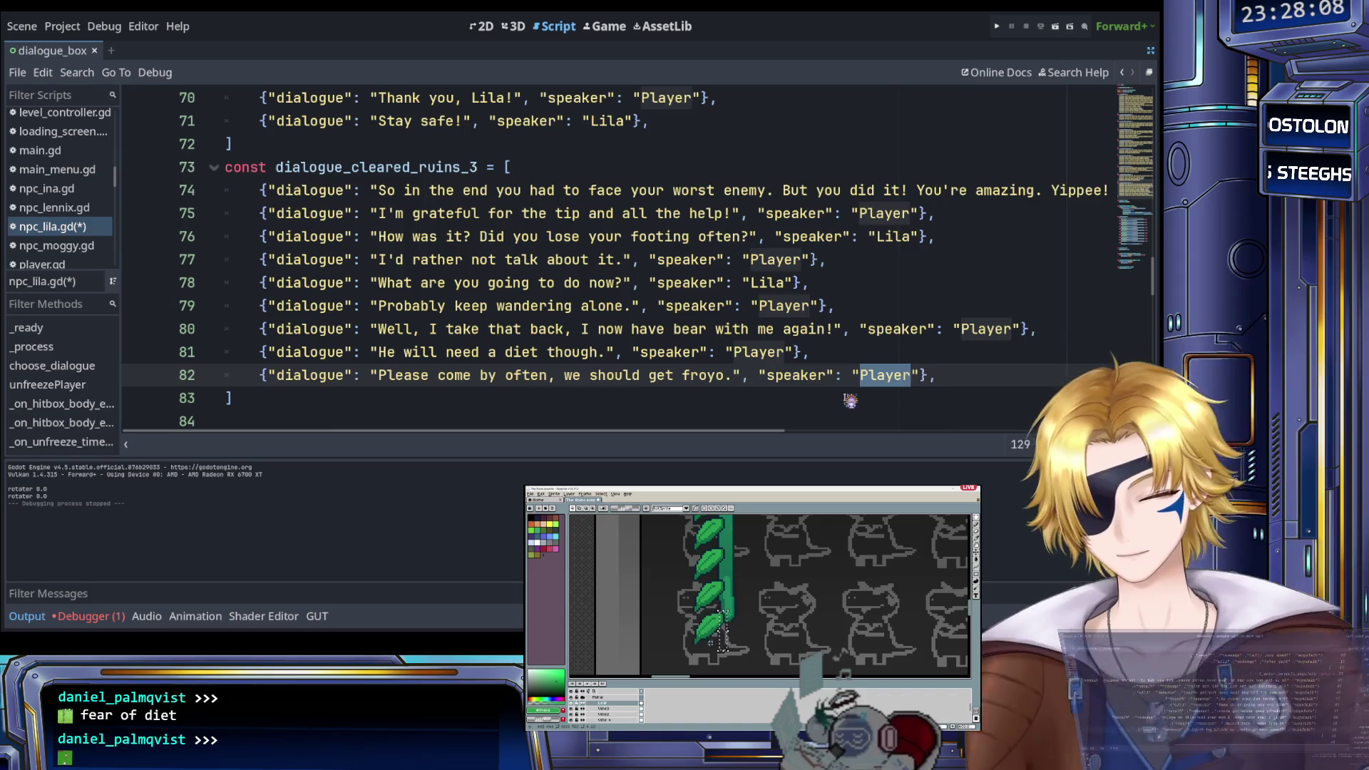
Make line 82 Lila's, swap froyo for 'llaollao', end it 'with the gang!' and save
{"action": "type", "text": "Lila"}
{"action": "left_click", "coordinate": [684, 377]}
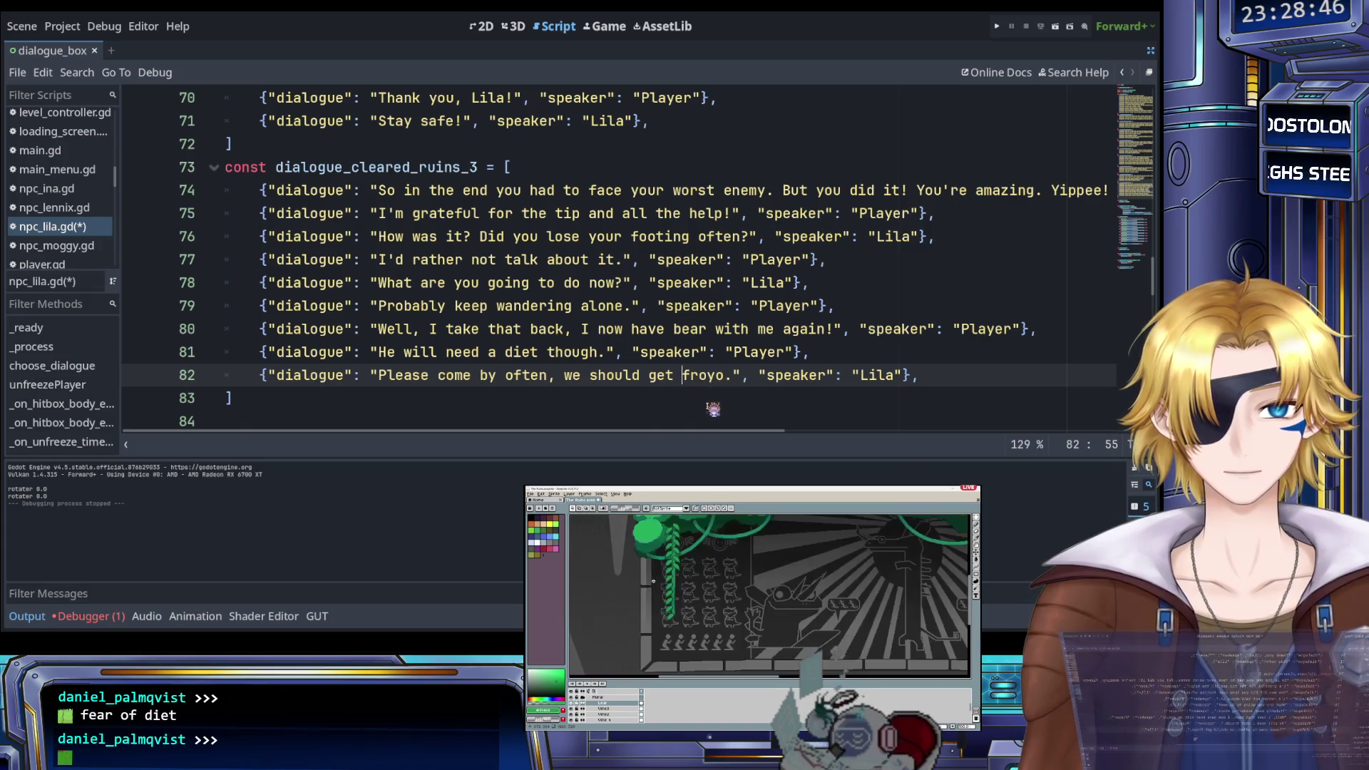
{"action": "left_click_drag", "start_coordinate": [685, 375], "coordinate": [728, 385]}
{"action": "type", "text": "llaollao"}
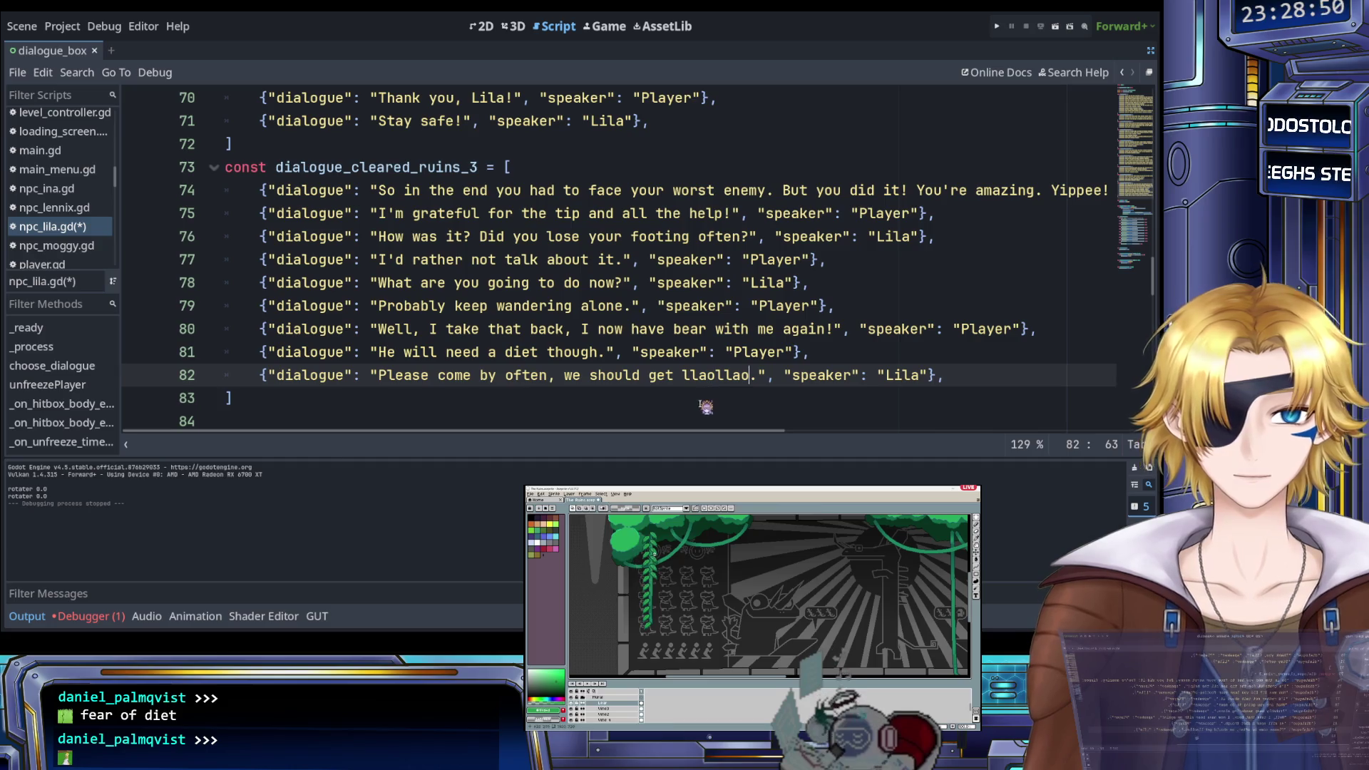
{"action": "key", "text": "Right"}
{"action": "key", "text": "BackSpace"}
{"action": "type", "text": "!"}
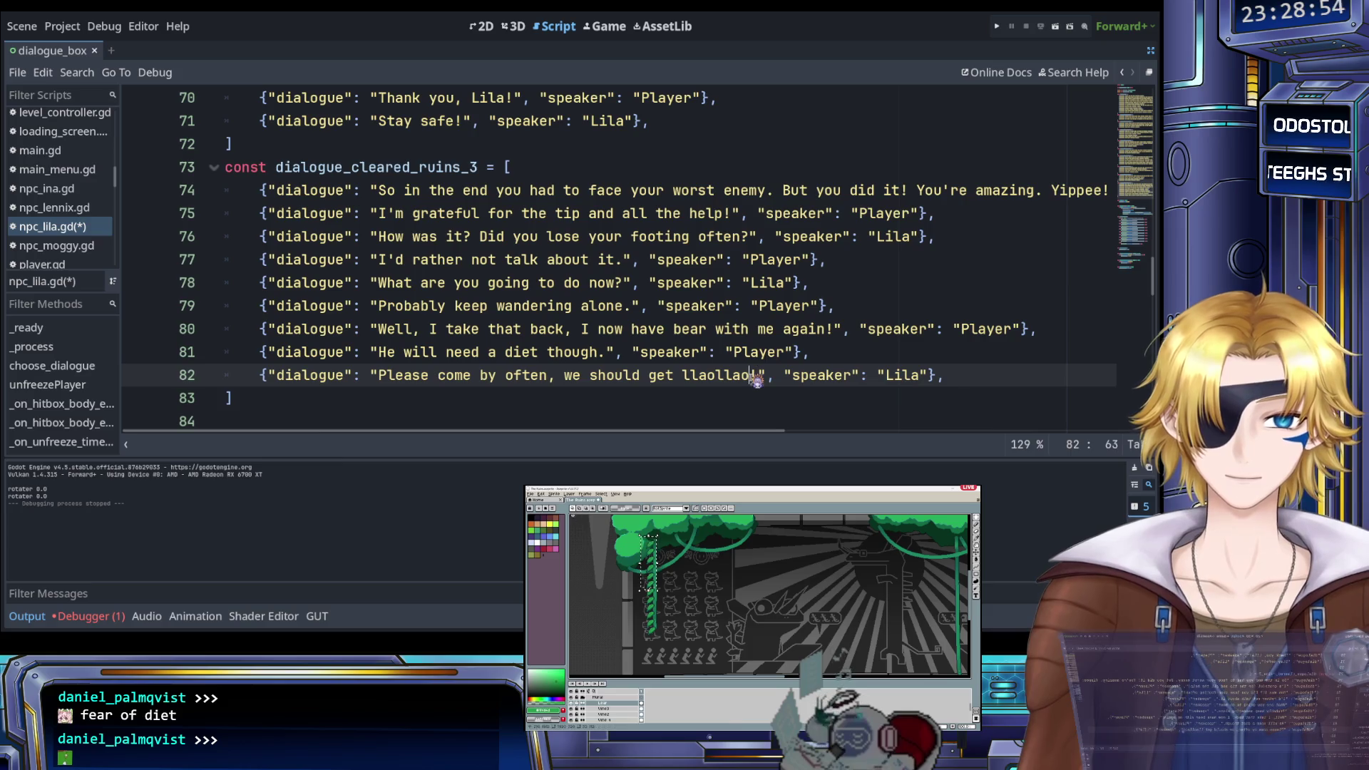
{"action": "key", "text": "Left"}
{"action": "type", "text": "with the "}
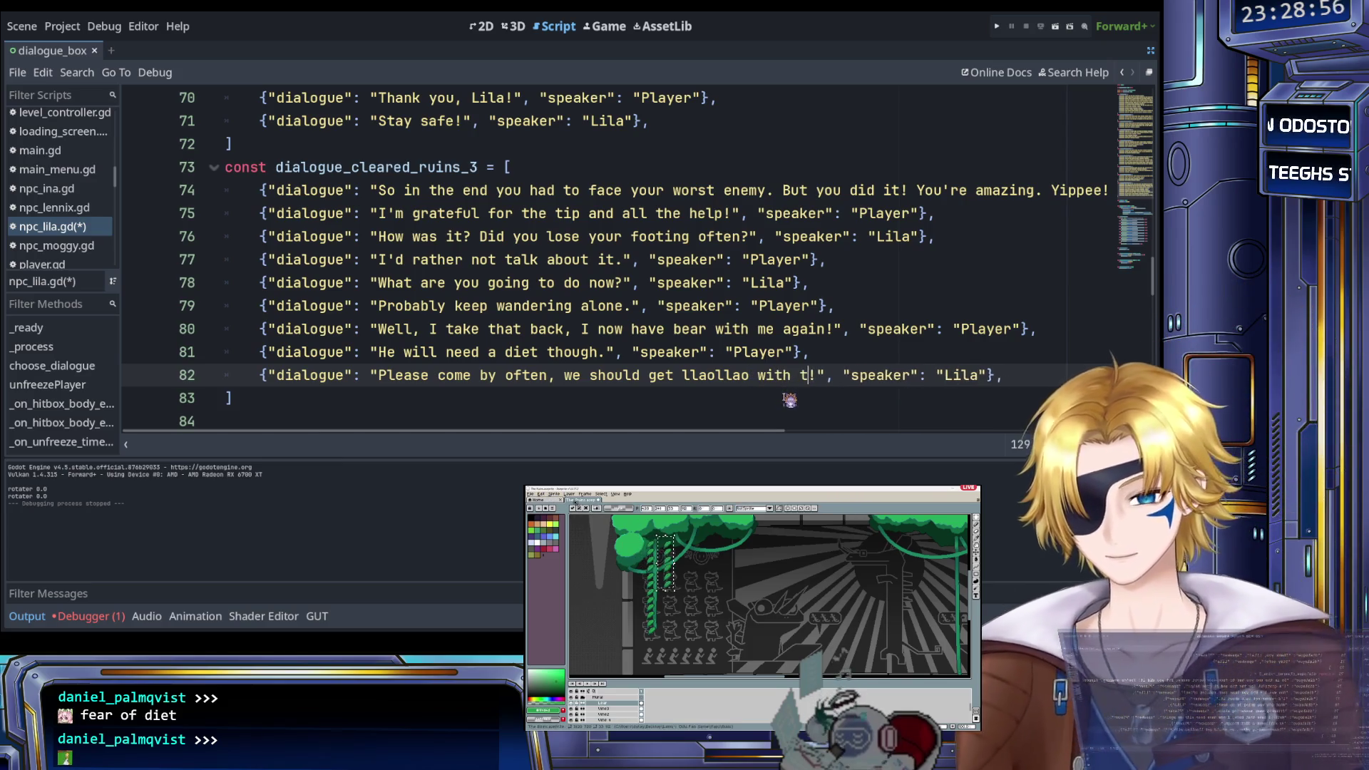
{"action": "type", "text": "gang"}
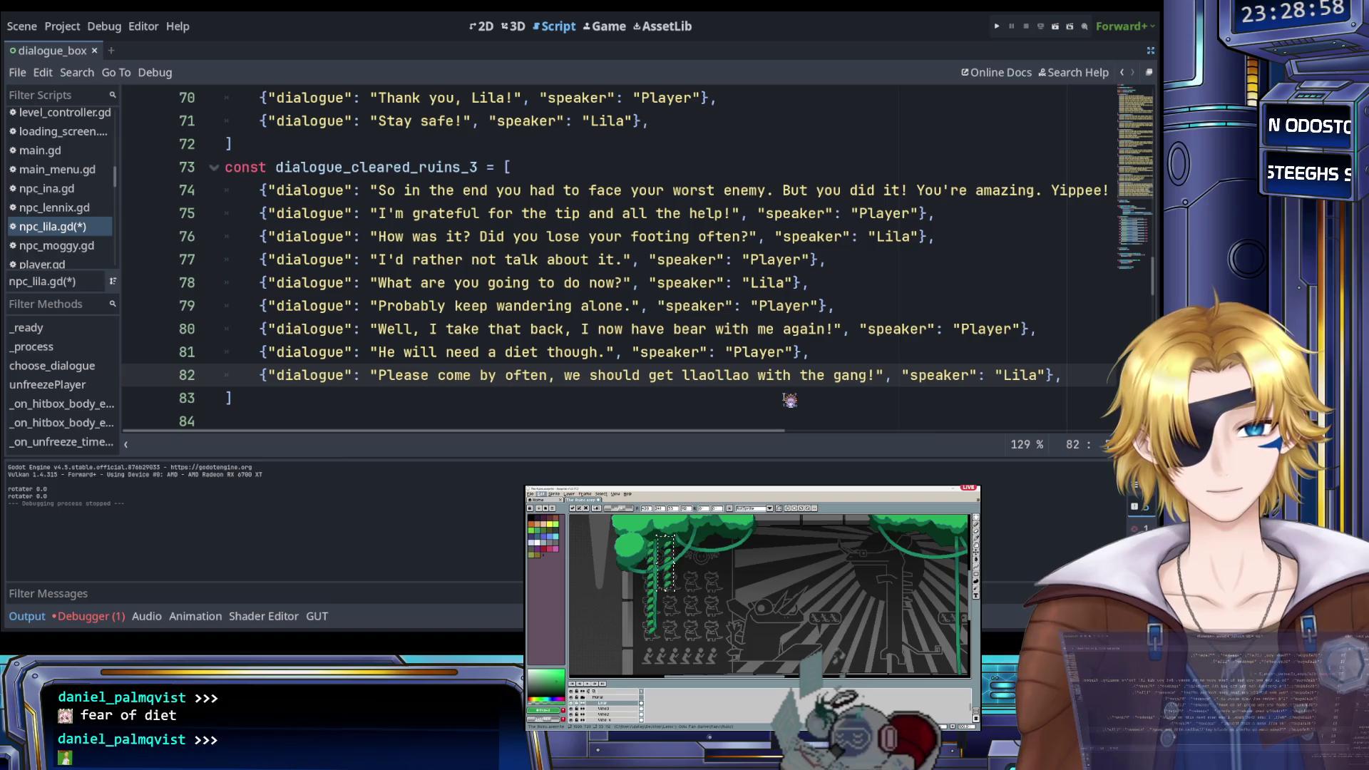
{"action": "key", "text": "ctrl+s"}
{"action": "scroll", "coordinate": [762, 381], "scroll_direction": "down", "scroll_amount": 2}
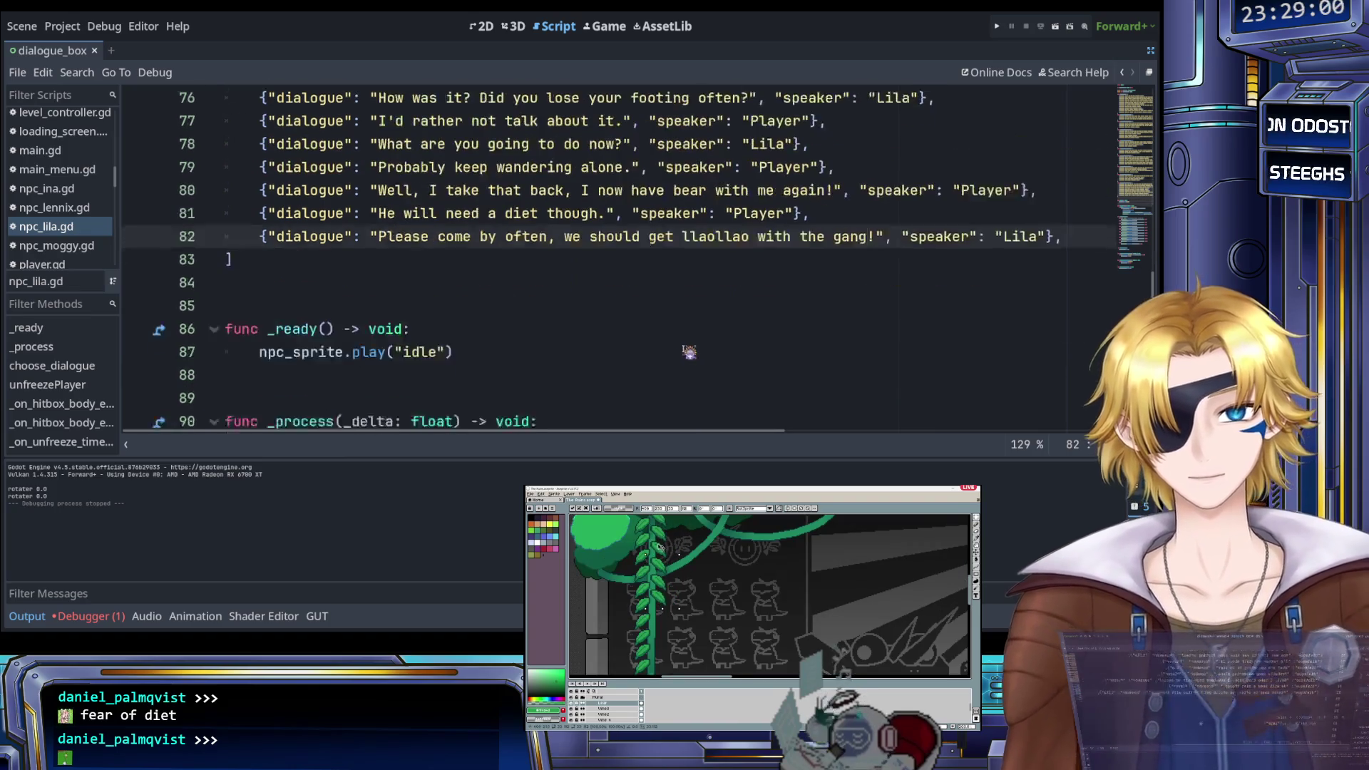
{"action": "scroll", "coordinate": [690, 351], "scroll_direction": "up", "scroll_amount": 1}
{"action": "mouse_move", "coordinate": [289, 335]}
{"action": "left_mouse_down"}
{"action": "mouse_move", "coordinate": [286, 96]}
{"action": "mouse_move", "coordinate": [288, 327]}
{"action": "mouse_move", "coordinate": [275, 289]}
{"action": "mouse_move", "coordinate": [278, 316]}
{"action": "mouse_move", "coordinate": [267, 282]}
{"action": "mouse_move", "coordinate": [229, 269]}
{"action": "left_mouse_up"}
{"action": "scroll", "coordinate": [285, 324], "scroll_direction": "up", "scroll_amount": 18}
{"action": "scroll", "coordinate": [277, 316], "scroll_direction": "up", "scroll_amount": 5}
{"action": "left_click", "coordinate": [392, 329]}
{"action": "scroll", "coordinate": [394, 324], "scroll_direction": "down", "scroll_amount": 17}
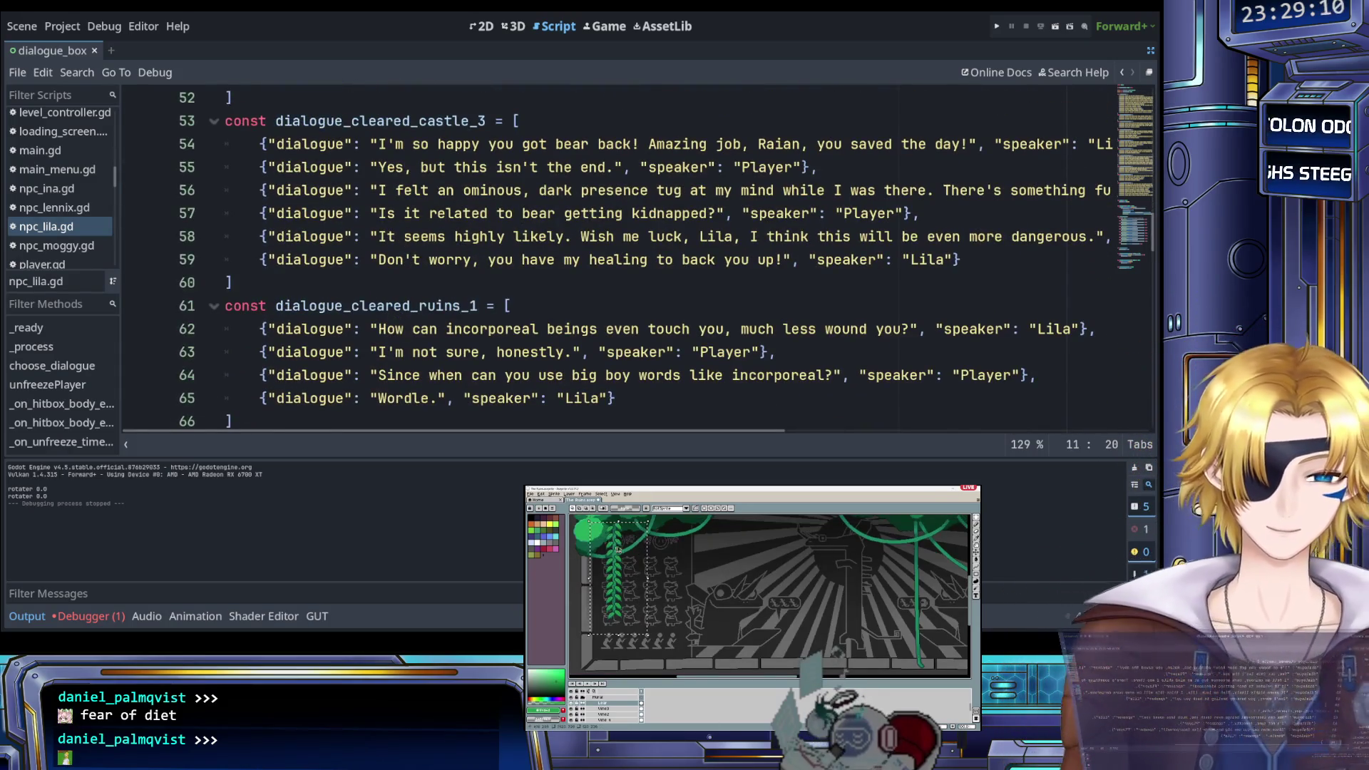
{"action": "scroll", "coordinate": [617, 558], "scroll_direction": "down", "scroll_amount": 2}
{"action": "scroll", "coordinate": [835, 554], "scroll_direction": "up", "scroll_amount": 2}
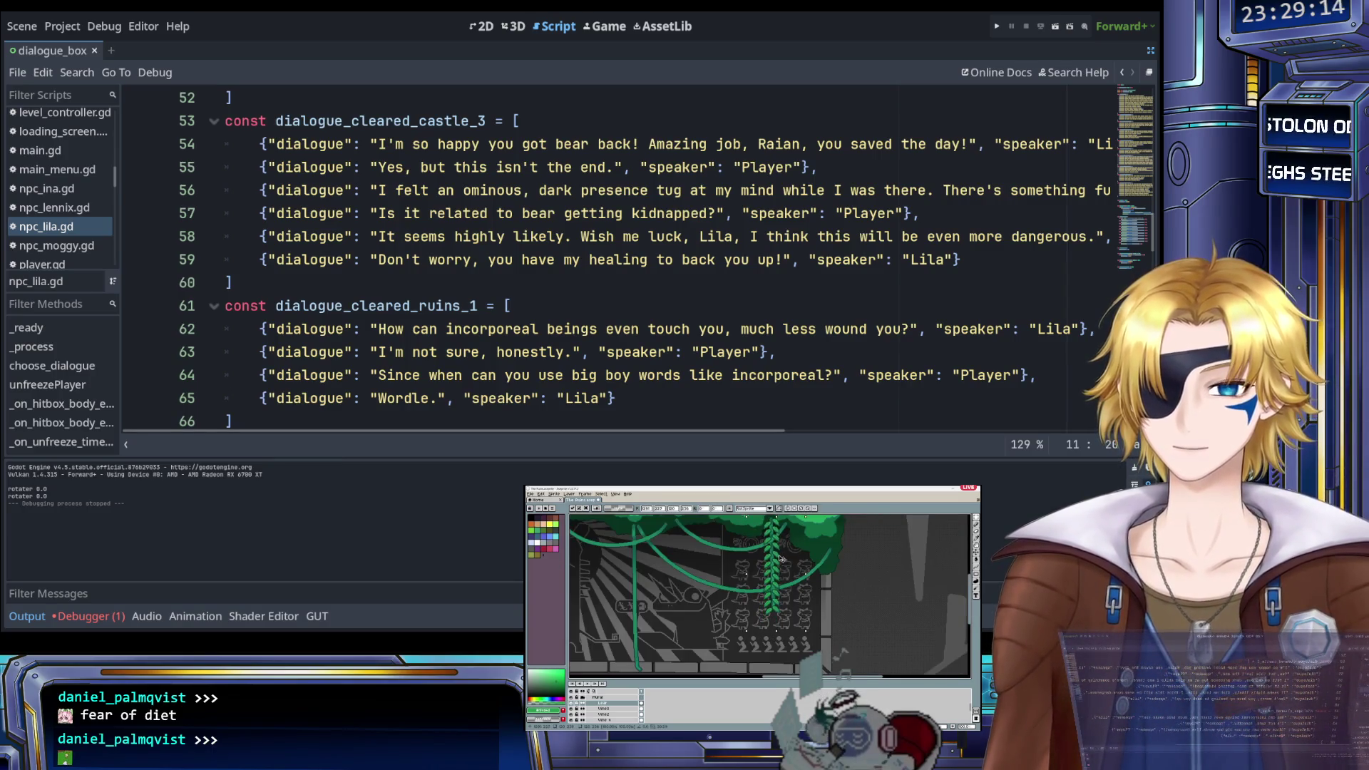
{"action": "key", "text": "e"}
{"action": "scroll", "coordinate": [759, 605], "scroll_direction": "up", "scroll_amount": 3}
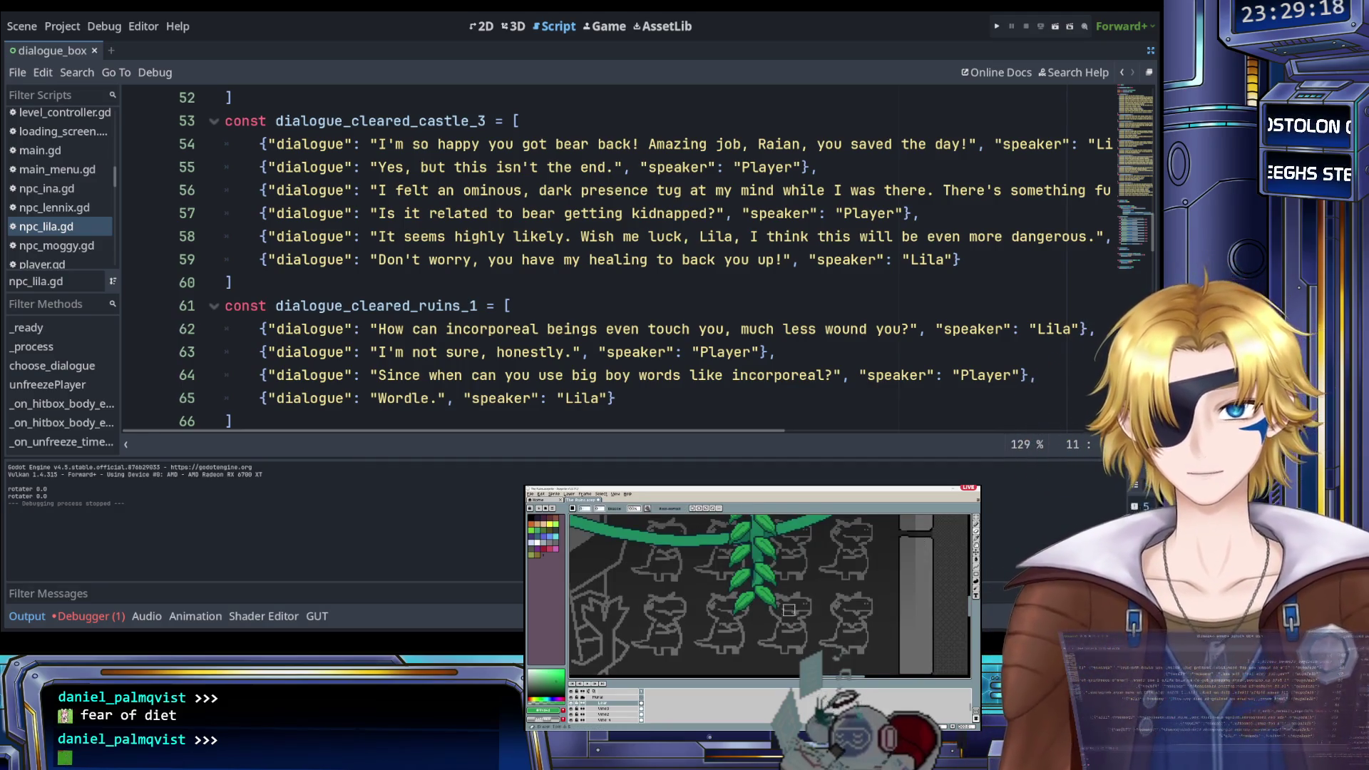
{"action": "scroll", "coordinate": [750, 593], "scroll_direction": "down", "scroll_amount": 3}
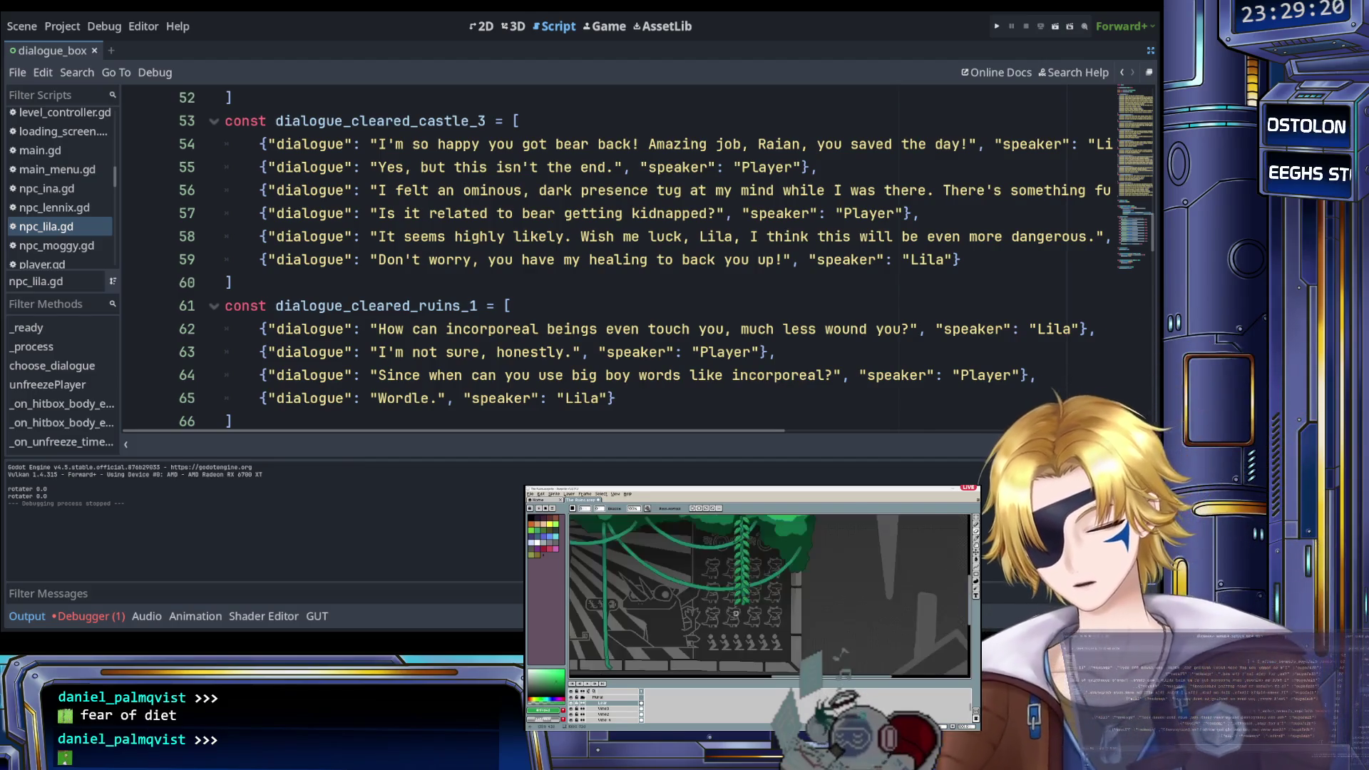
{"action": "key", "text": "m"}
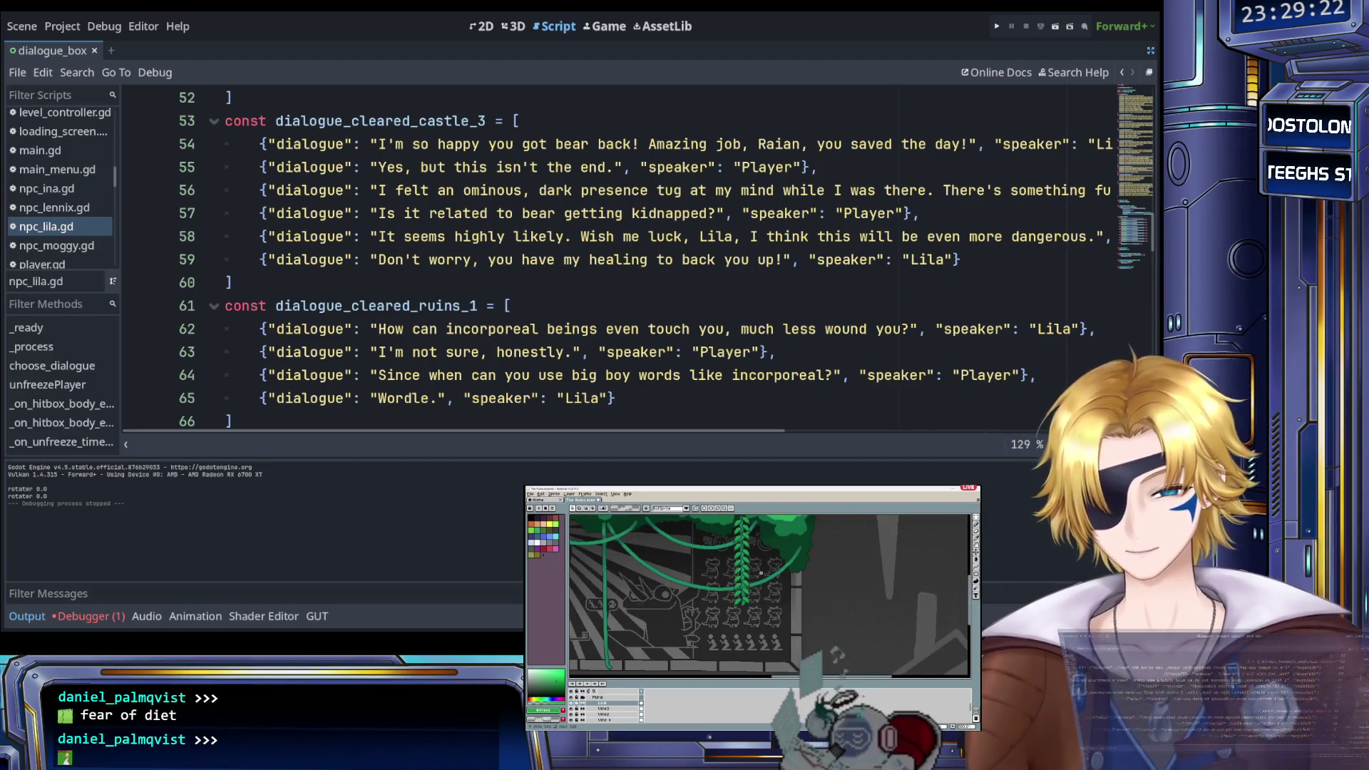
{"action": "scroll", "coordinate": [761, 572], "scroll_direction": "up", "scroll_amount": 2}
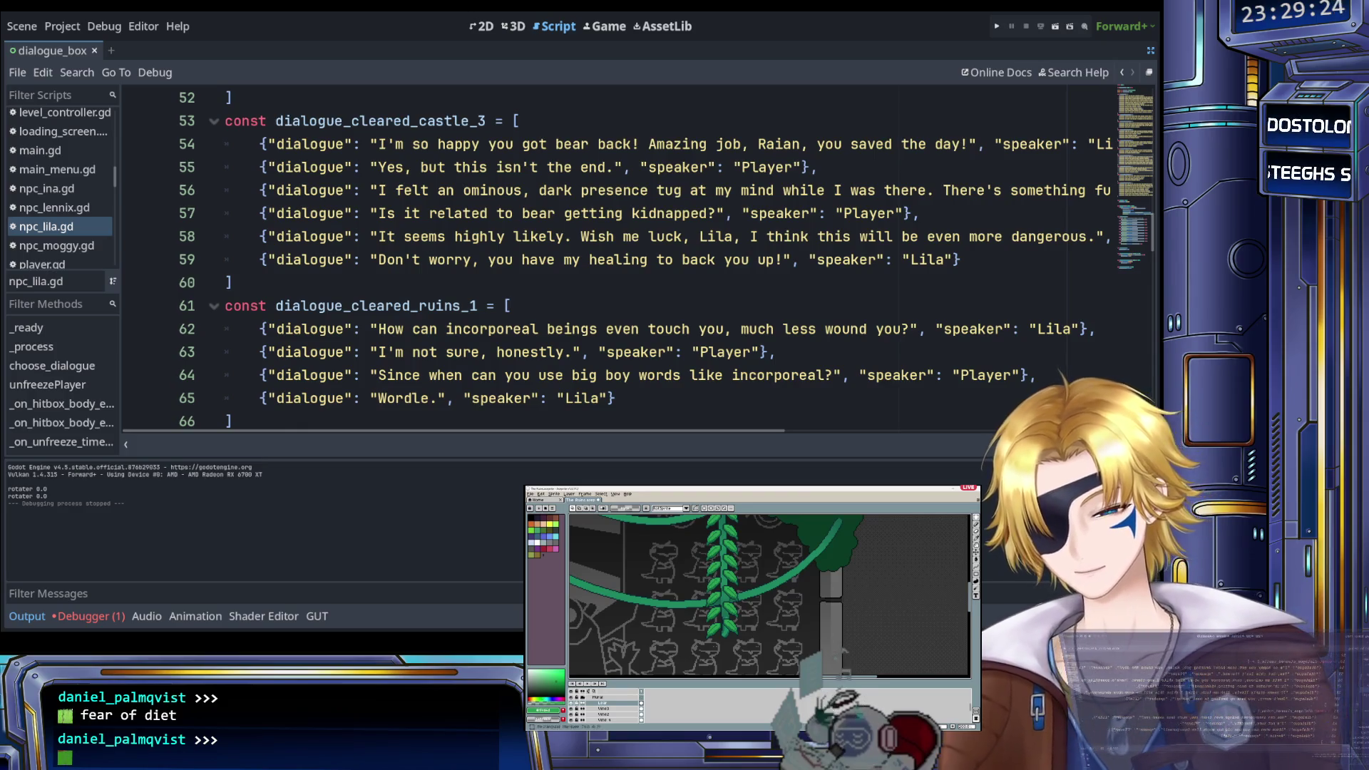
{"action": "key", "text": "v"}
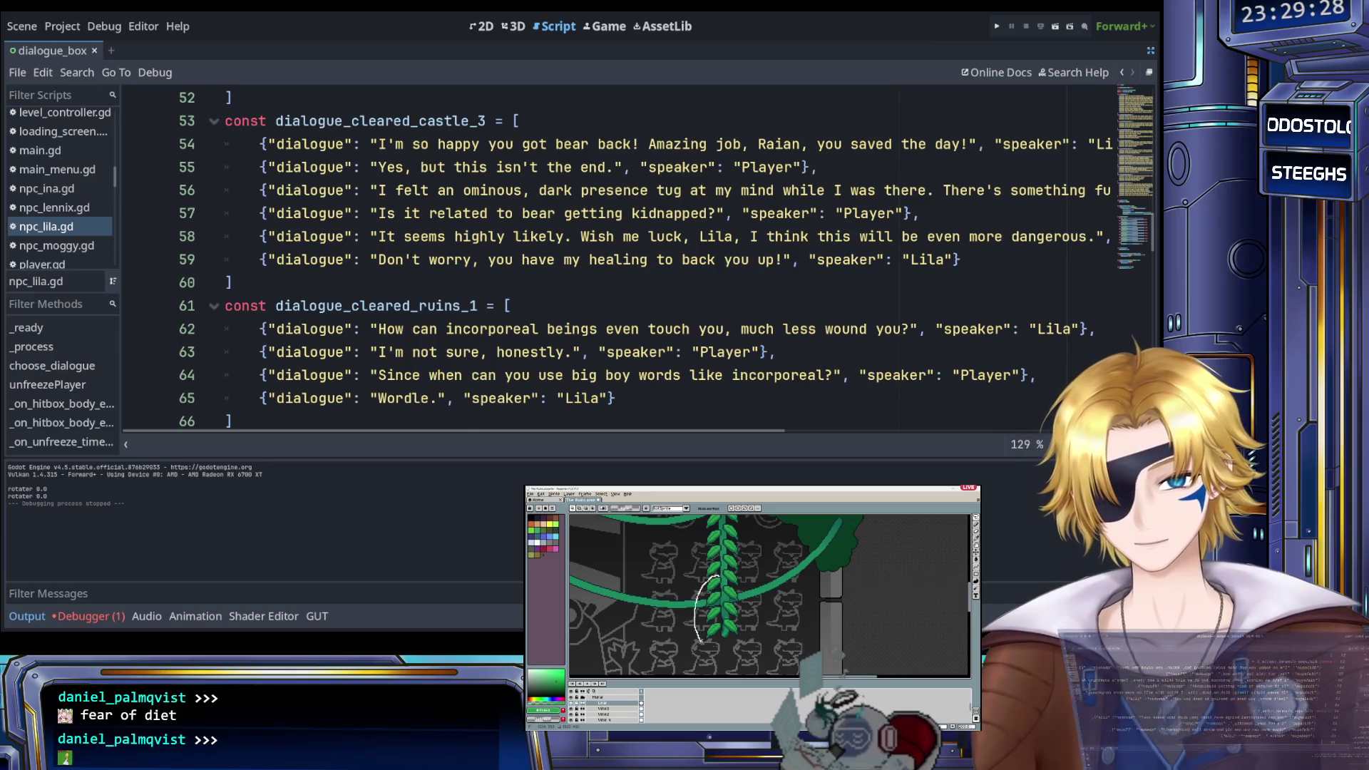
{"action": "mouse_move", "coordinate": [723, 581]}
{"action": "left_mouse_down"}
{"action": "mouse_move", "coordinate": [706, 628]}
{"action": "mouse_move", "coordinate": [745, 593]}
{"action": "left_mouse_up"}
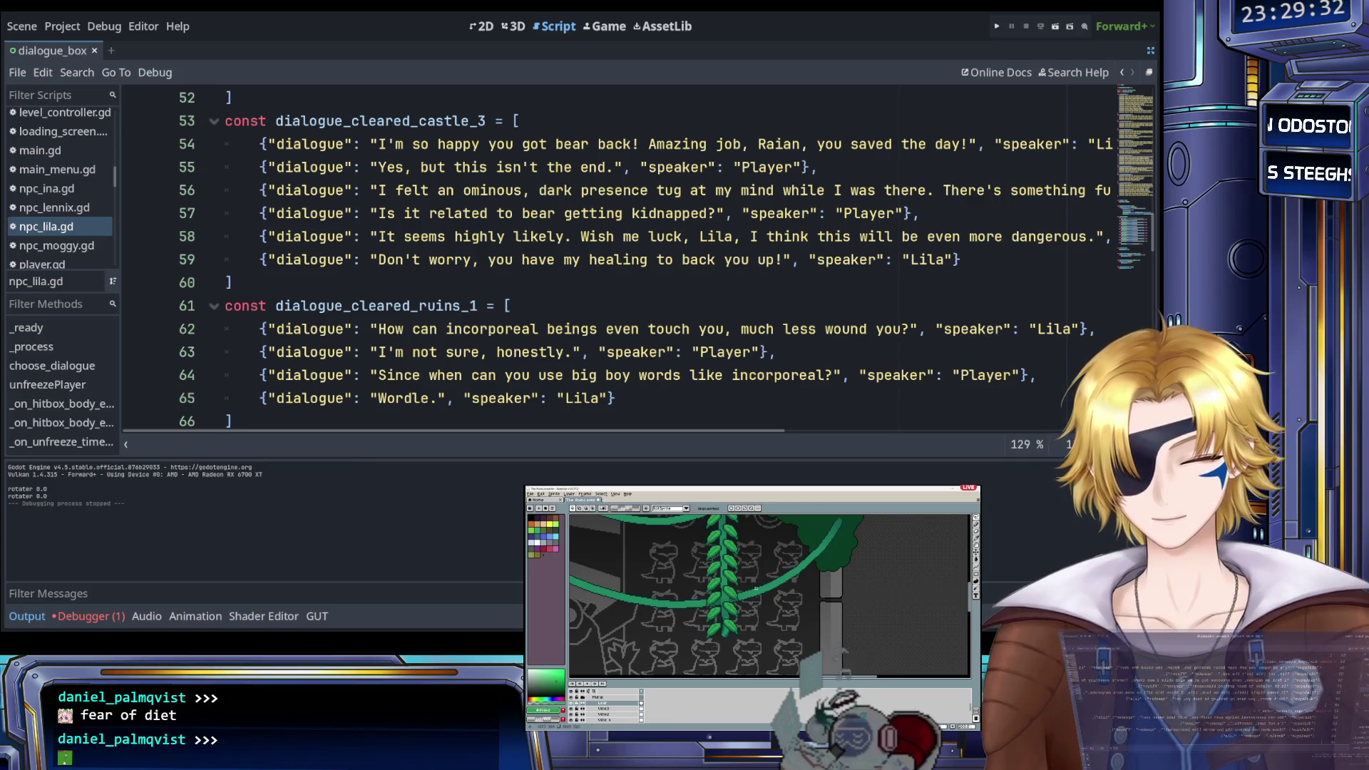
{"action": "left_click_drag", "start_coordinate": [720, 574], "coordinate": [733, 598]}
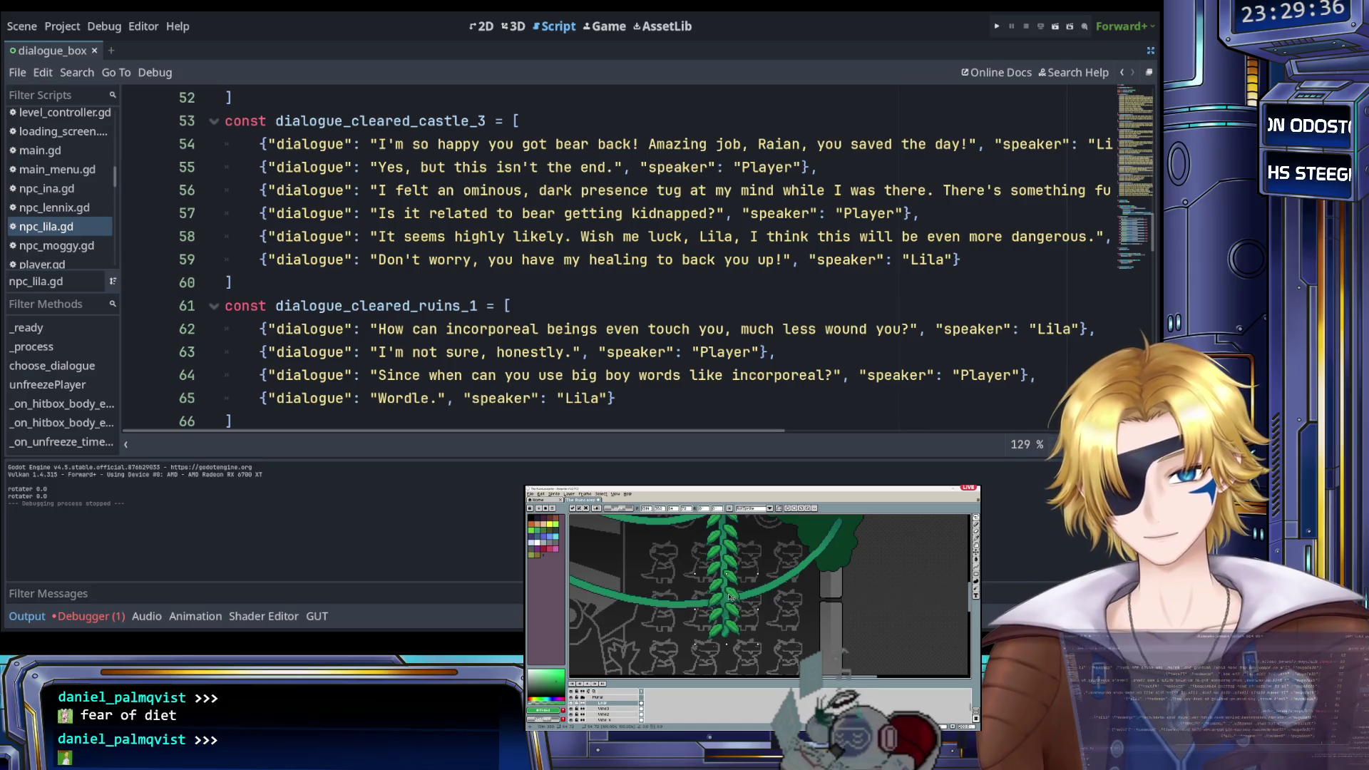
{"action": "left_click", "coordinate": [742, 624]}
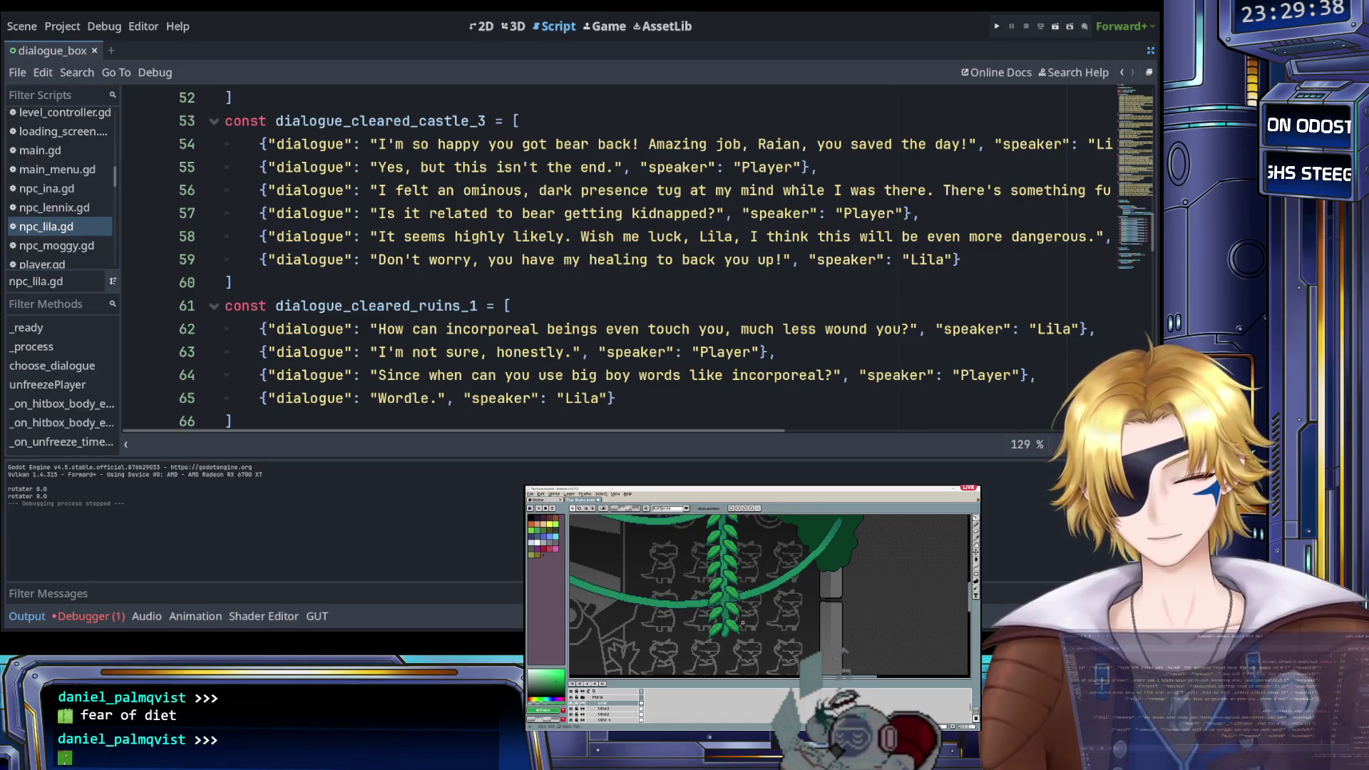
{"action": "left_click_drag", "start_coordinate": [747, 644], "coordinate": [764, 620]}
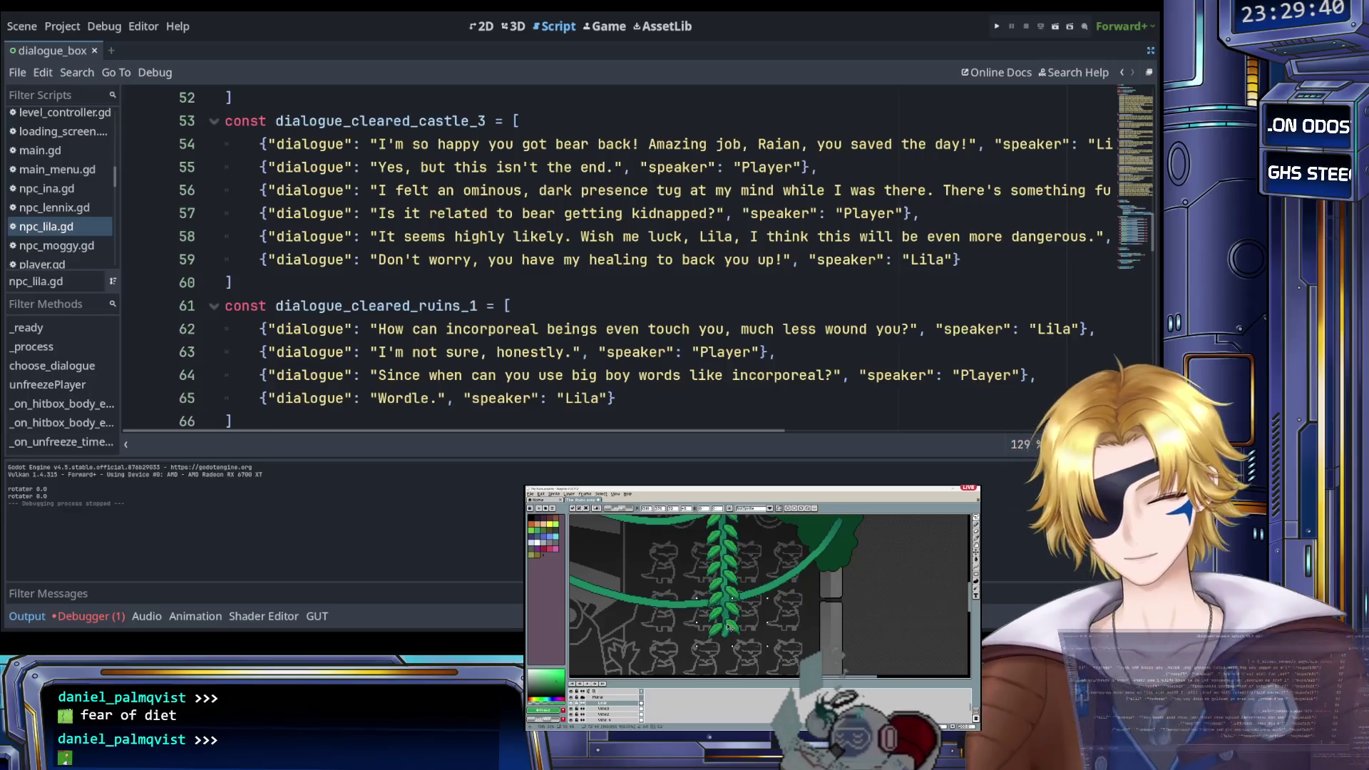
{"action": "key", "text": "b"}
{"action": "scroll", "coordinate": [770, 615], "scroll_direction": "down", "scroll_amount": 2}
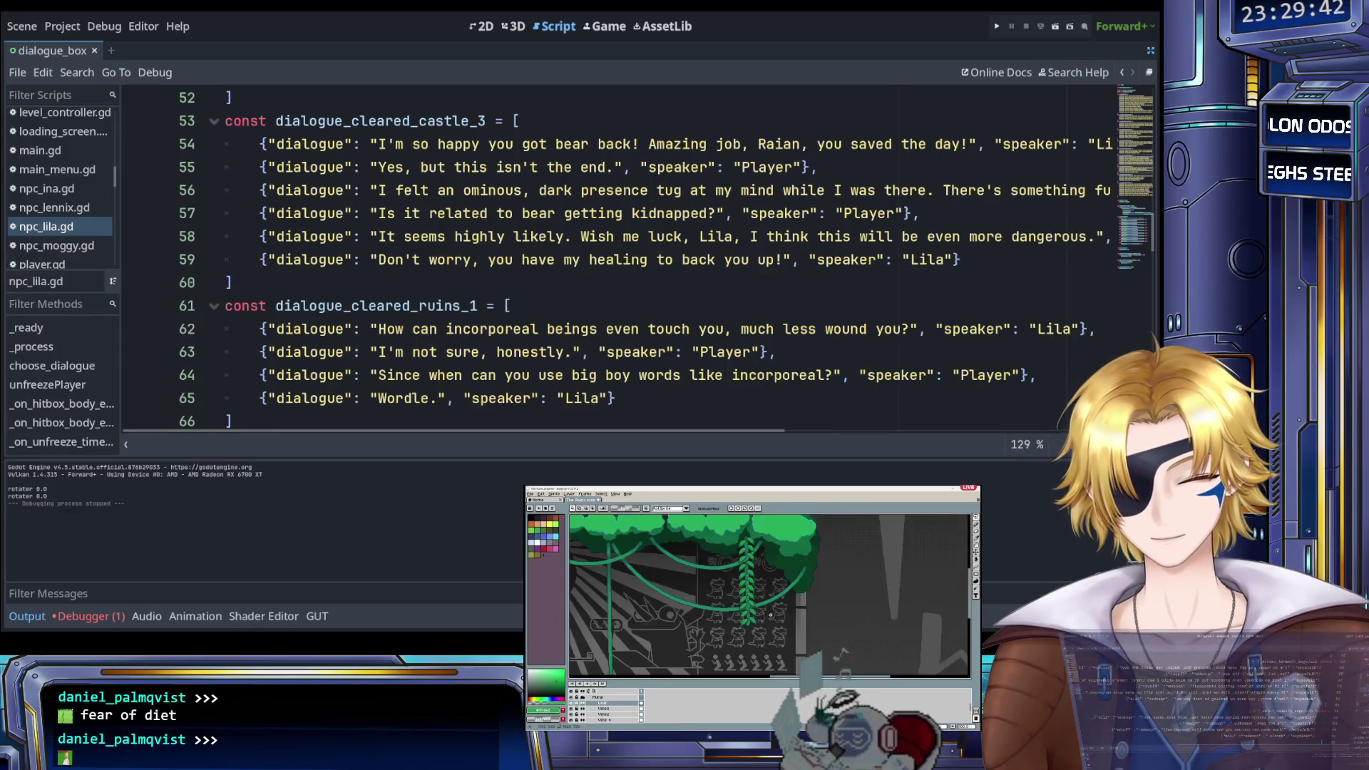
{"action": "scroll", "coordinate": [772, 607], "scroll_direction": "down", "scroll_amount": 2}
{"action": "key", "text": "ctrl+v"}
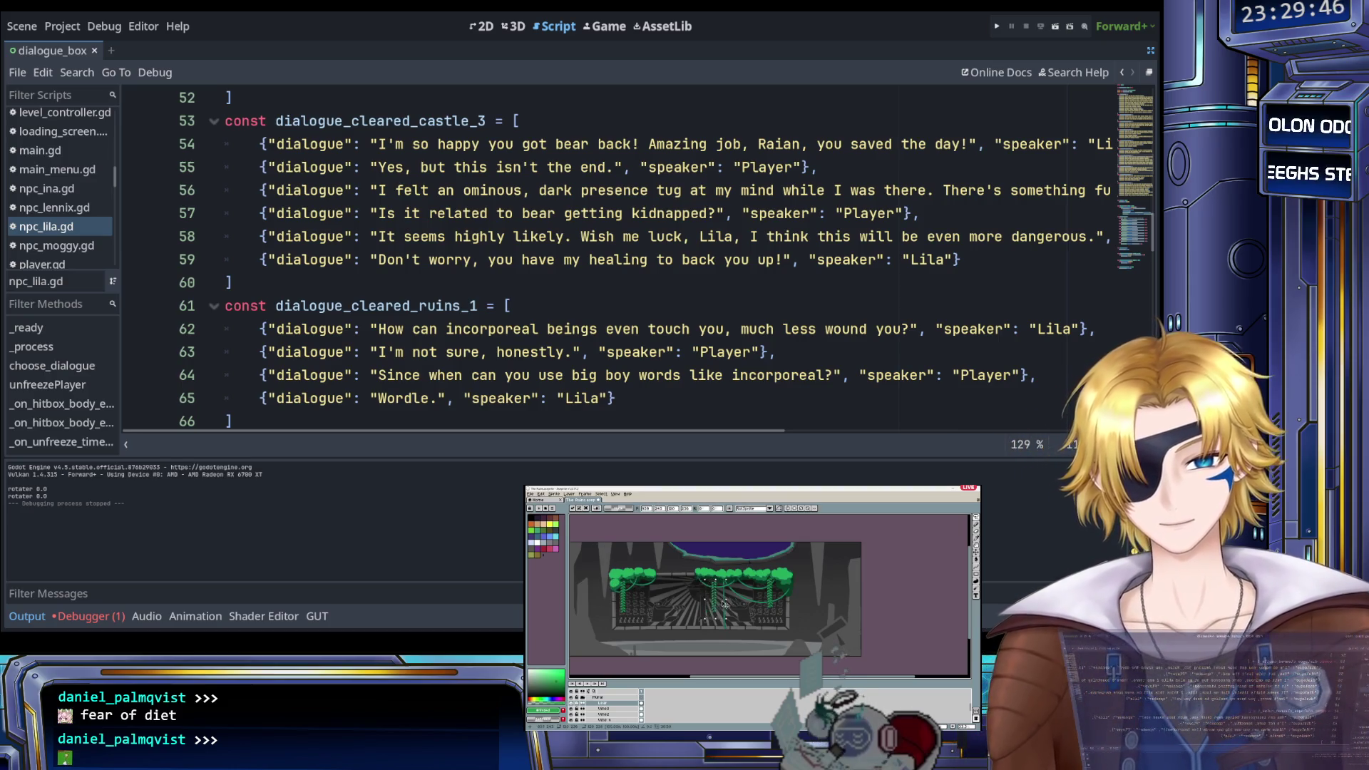
{"action": "scroll", "coordinate": [726, 605], "scroll_direction": "up", "scroll_amount": 3}
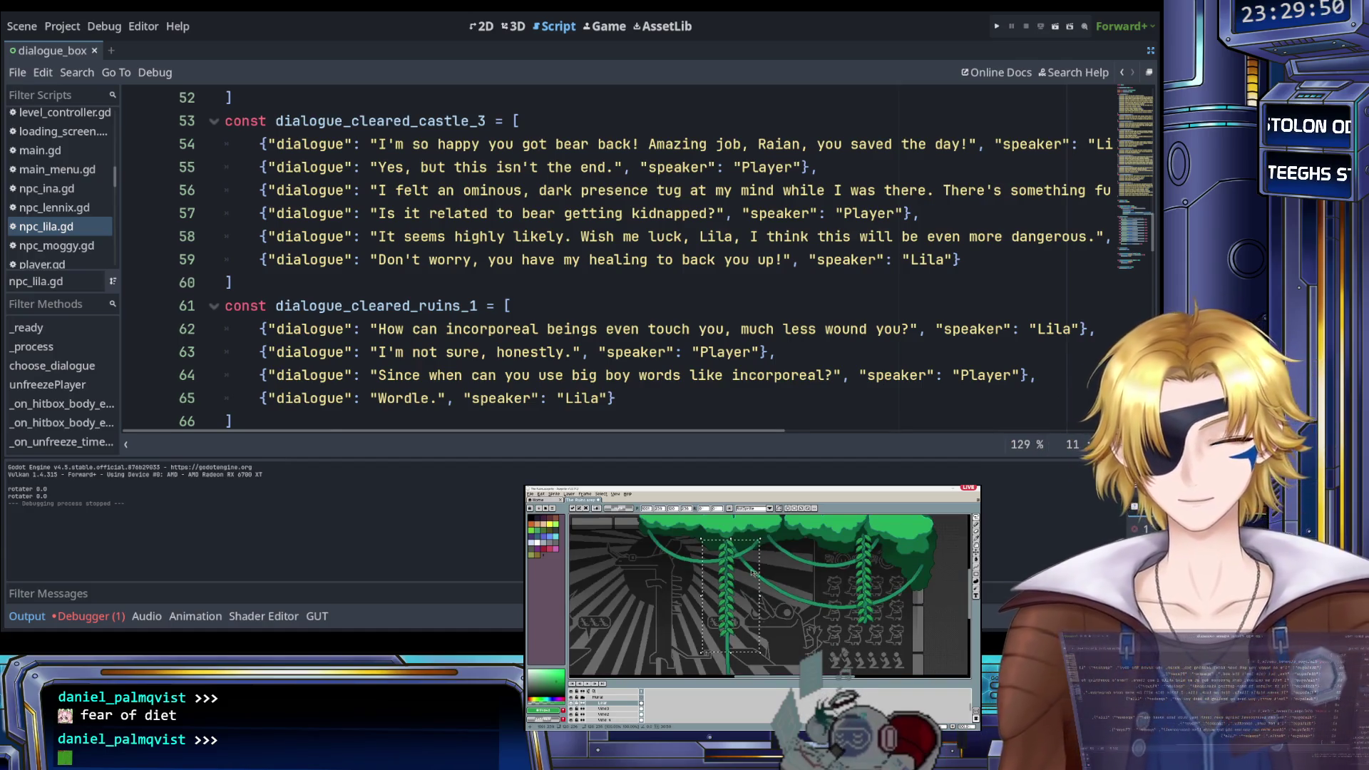
{"action": "key", "text": "Return"}
{"action": "scroll", "coordinate": [723, 588], "scroll_direction": "up", "scroll_amount": 3}
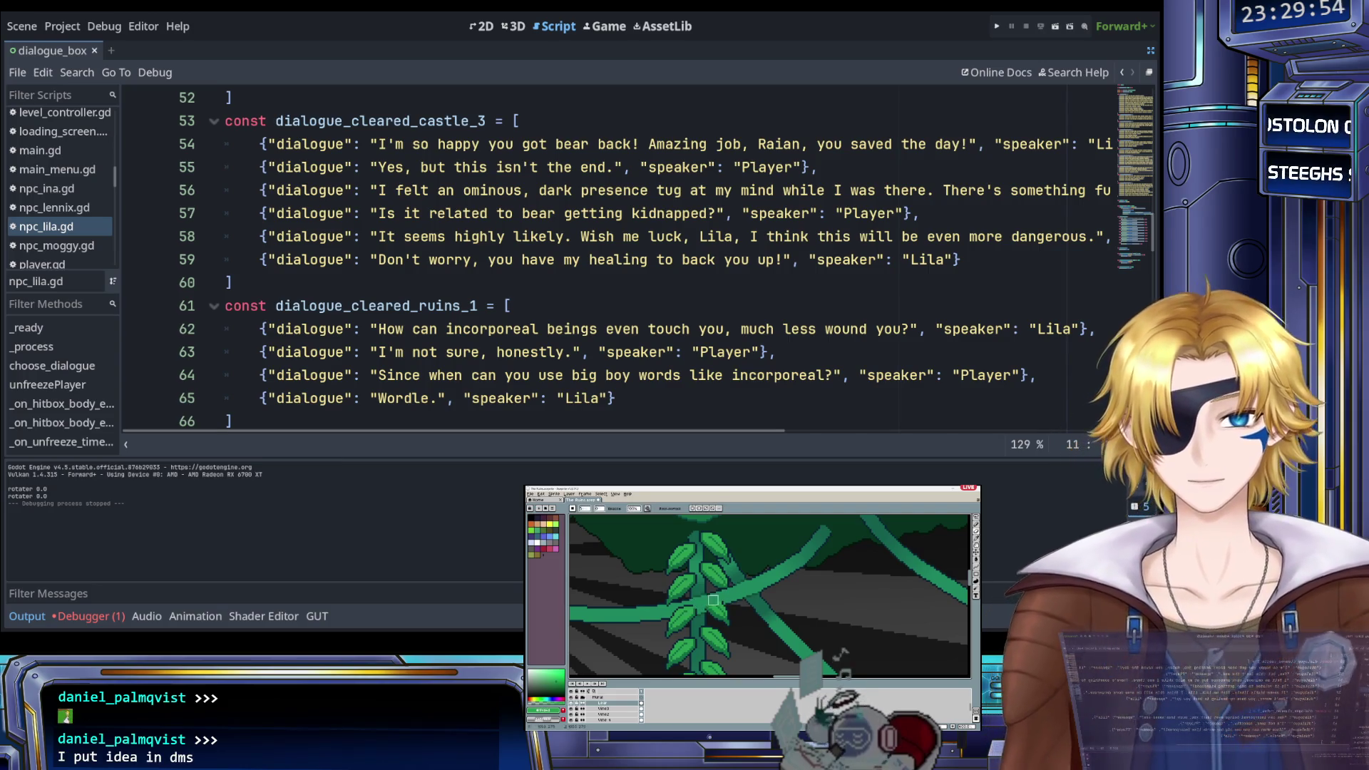
{"action": "scroll", "coordinate": [547, 370], "scroll_direction": "down", "scroll_amount": 8}
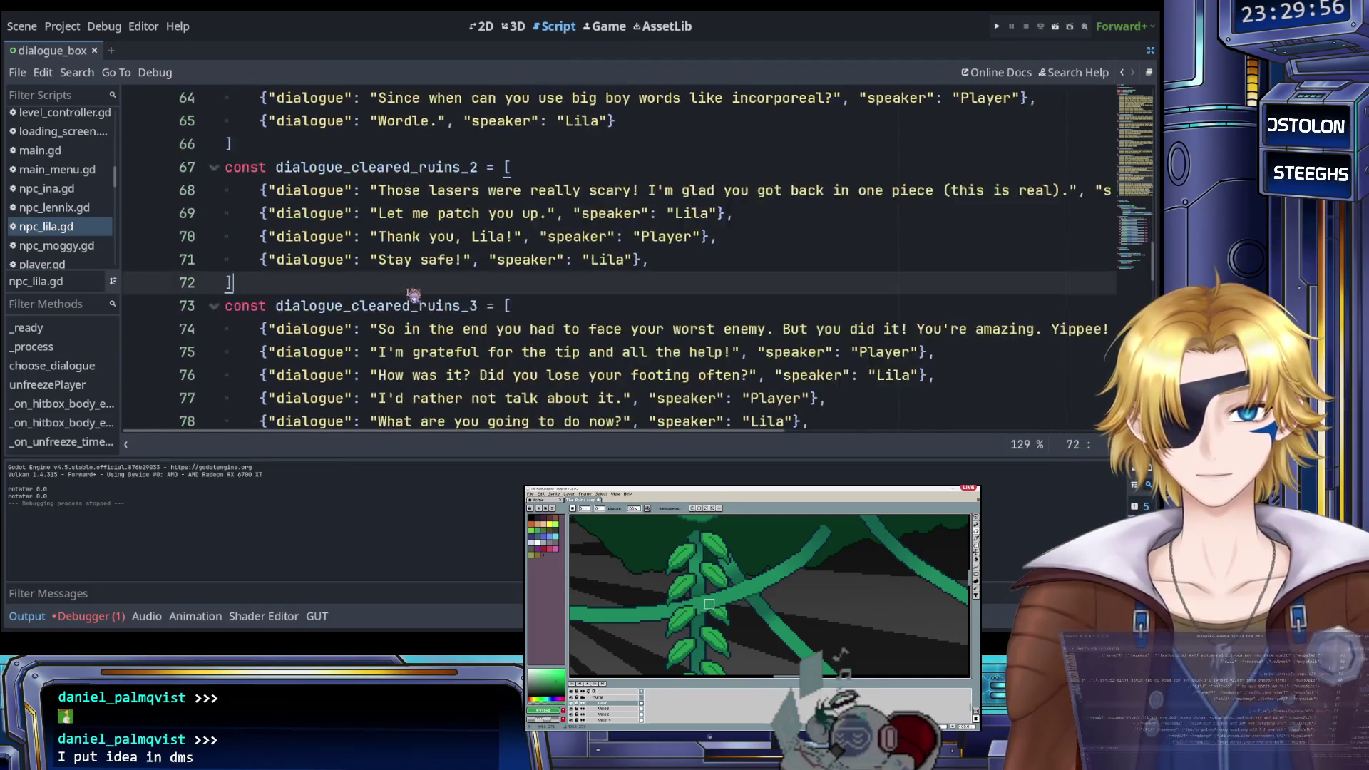
Select from after line 83's closing bracket up to line 8, covering all dialogue constants
{"action": "left_click", "coordinate": [328, 263]}
{"action": "mouse_move", "coordinate": [328, 263]}
{"action": "left_mouse_down"}
{"action": "mouse_move", "coordinate": [275, 255]}
{"action": "mouse_move", "coordinate": [271, 289]}
{"action": "mouse_move", "coordinate": [275, 260]}
{"action": "mouse_move", "coordinate": [274, 282]}
{"action": "mouse_move", "coordinate": [227, 268]}
{"action": "left_mouse_up"}
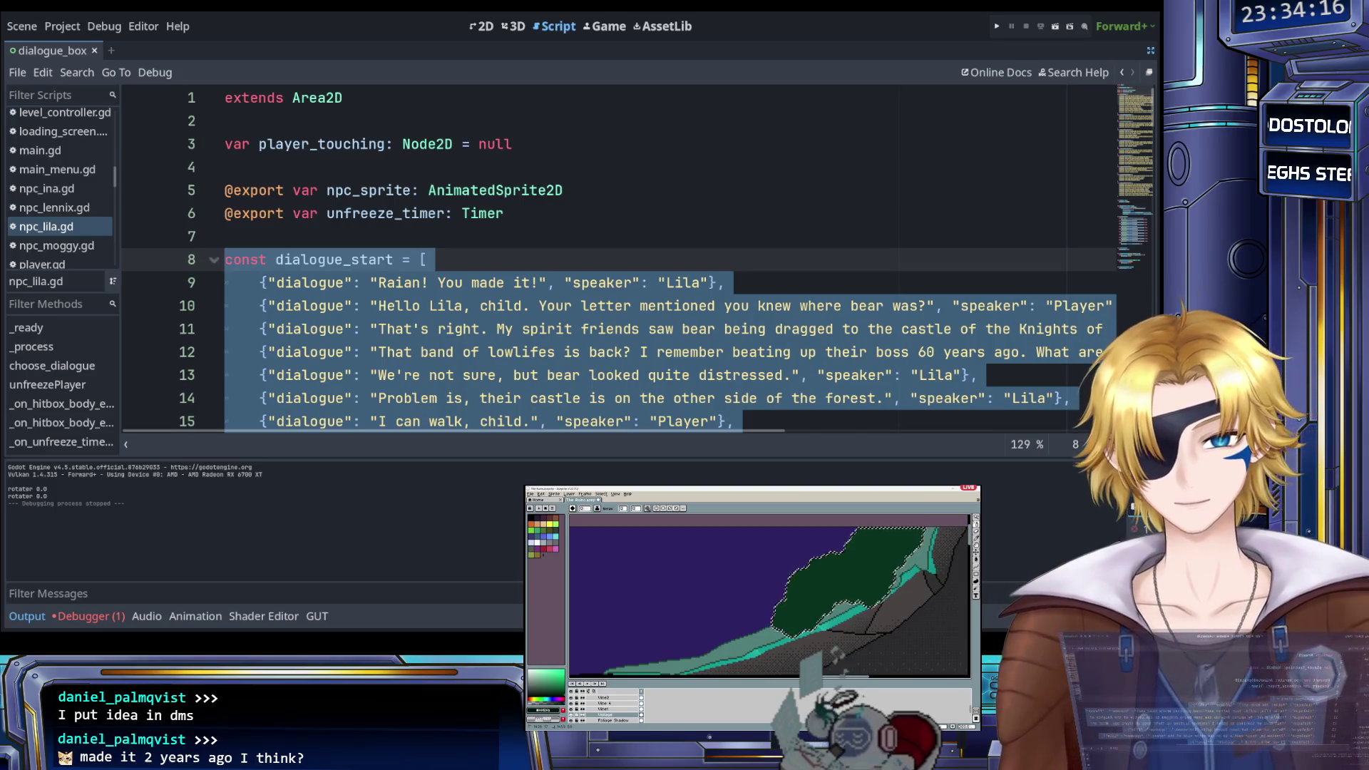
{"action": "key", "text": "ctrl+d"}
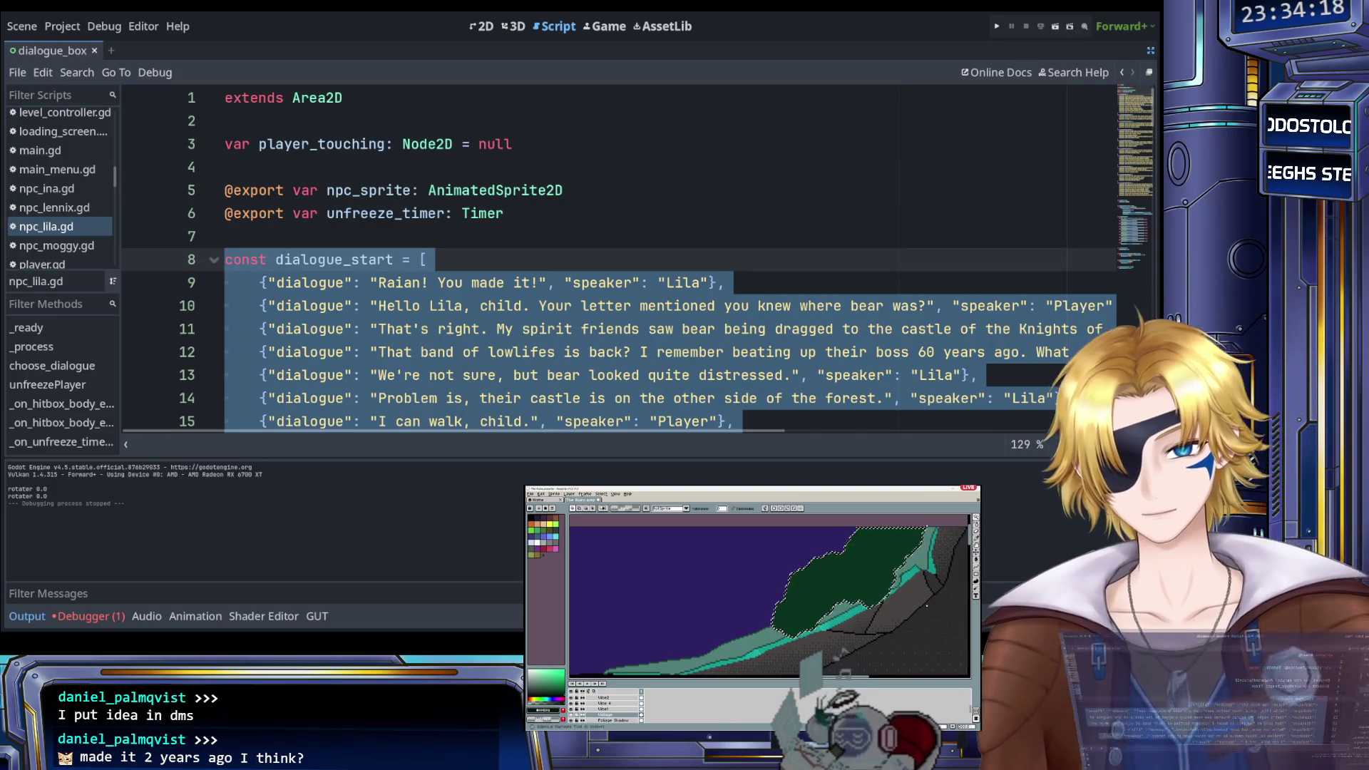
{"action": "scroll", "coordinate": [881, 586], "scroll_direction": "up", "scroll_amount": 3}
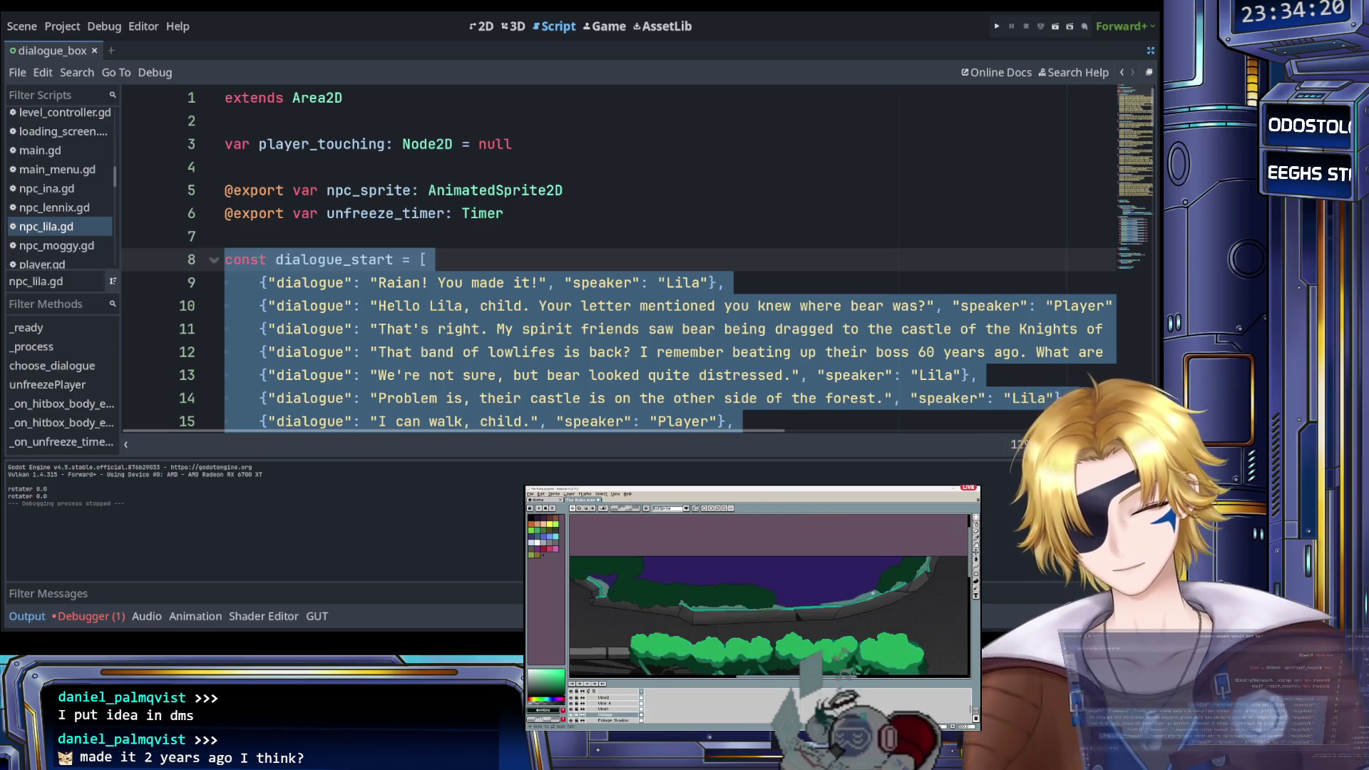
{"action": "key", "text": "i"}
{"action": "key", "text": "b"}
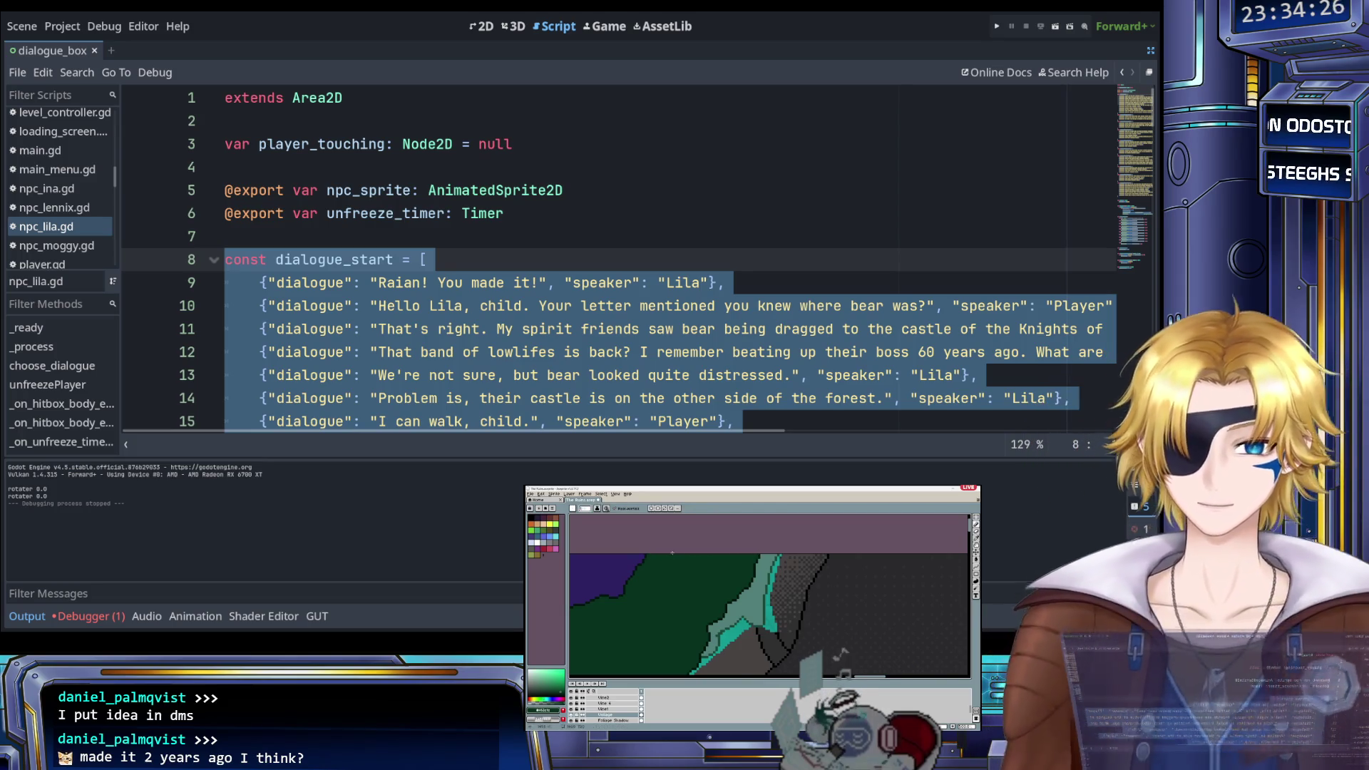
{"action": "scroll", "coordinate": [694, 554], "scroll_direction": "down", "scroll_amount": 3}
{"action": "scroll", "coordinate": [720, 627], "scroll_direction": "up", "scroll_amount": 2}
{"action": "key", "text": "i"}
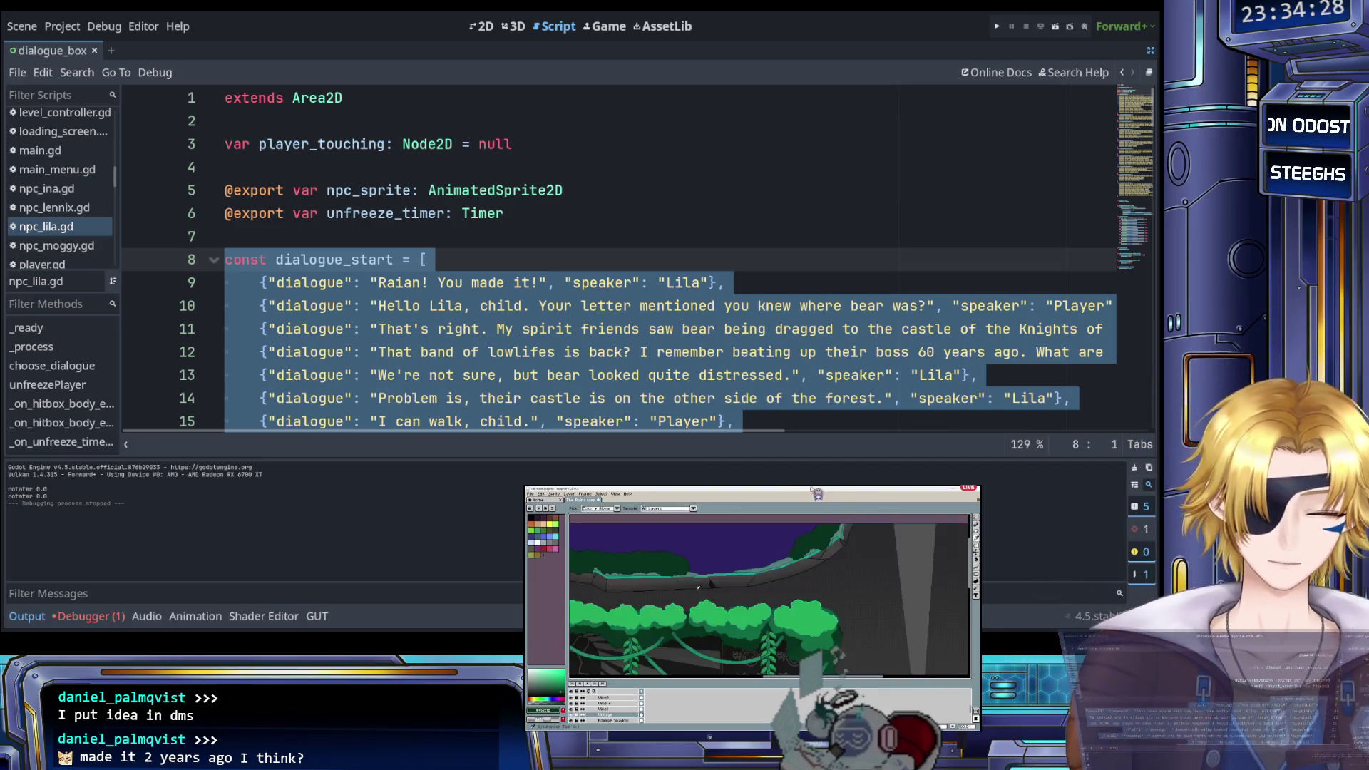